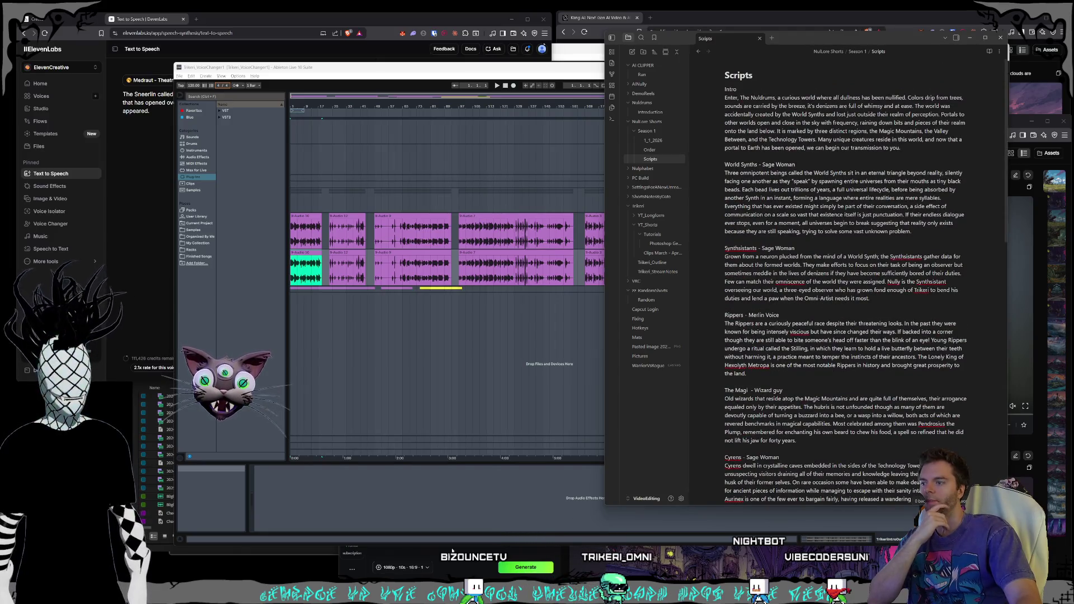
- Open the NulShort_WorldSynths_Intro.prproj project from Premiere's recent files
click(157, 529)
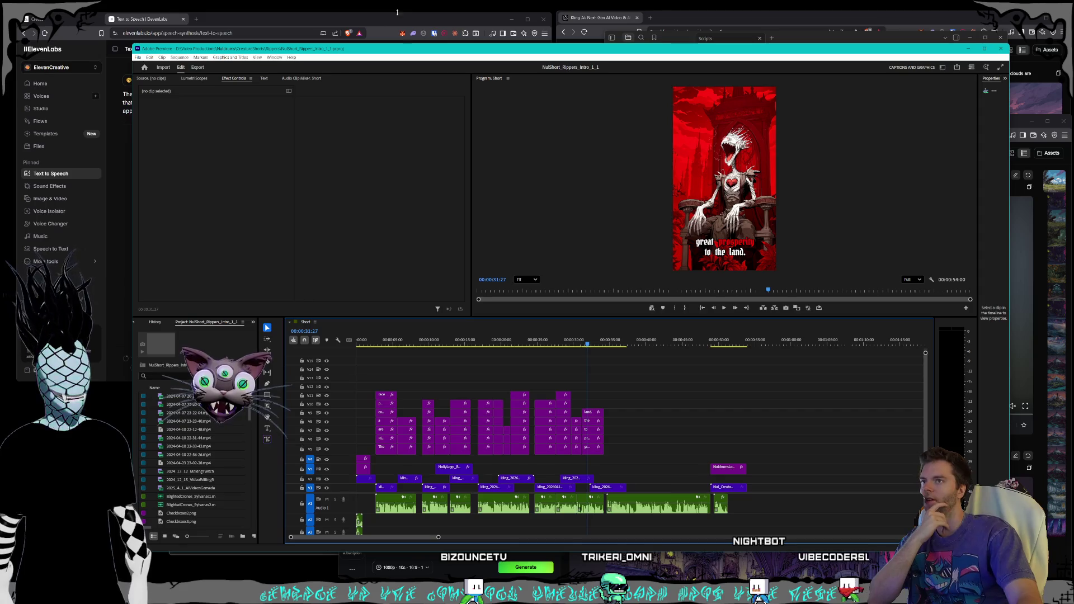
mouse_move(351, 53)
mouse_down()
mouse_move(358, 67)
mouse_move(318, 48)
mouse_up()
click(127, 57)
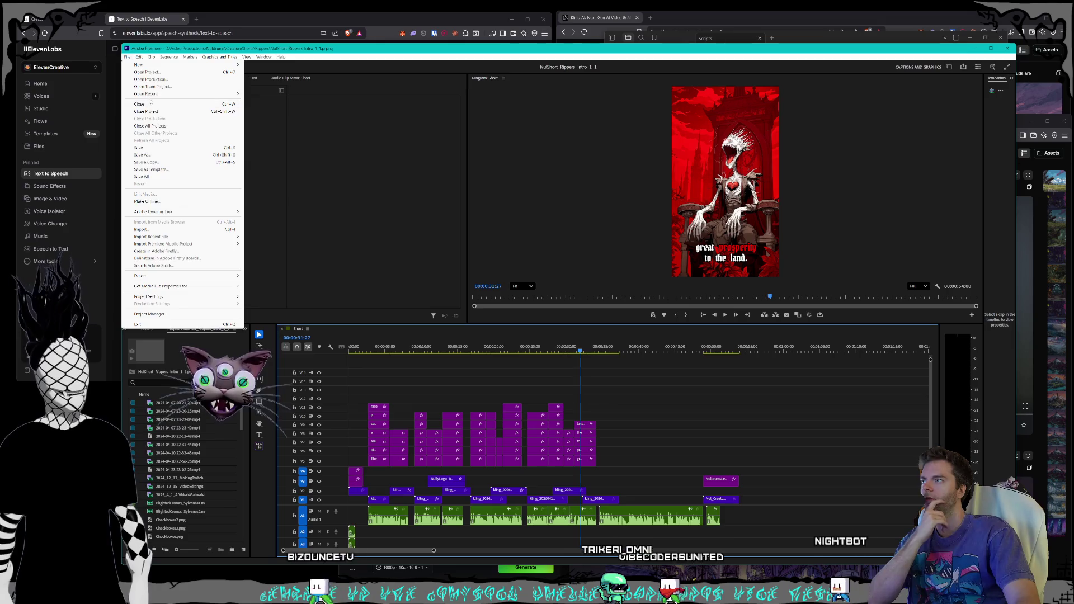
mouse_move(148, 94)
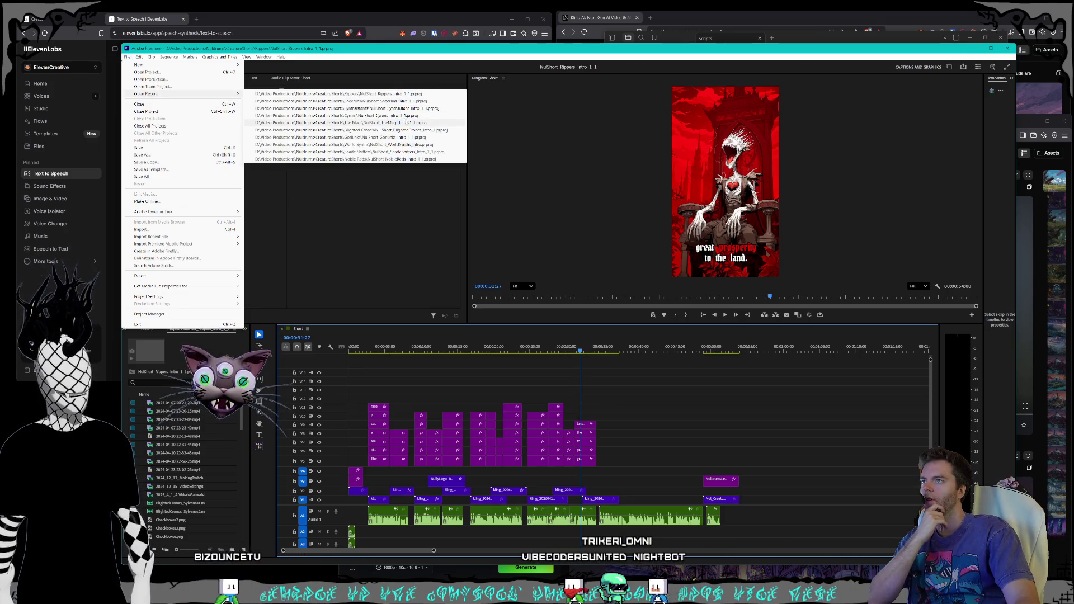
click(391, 145)
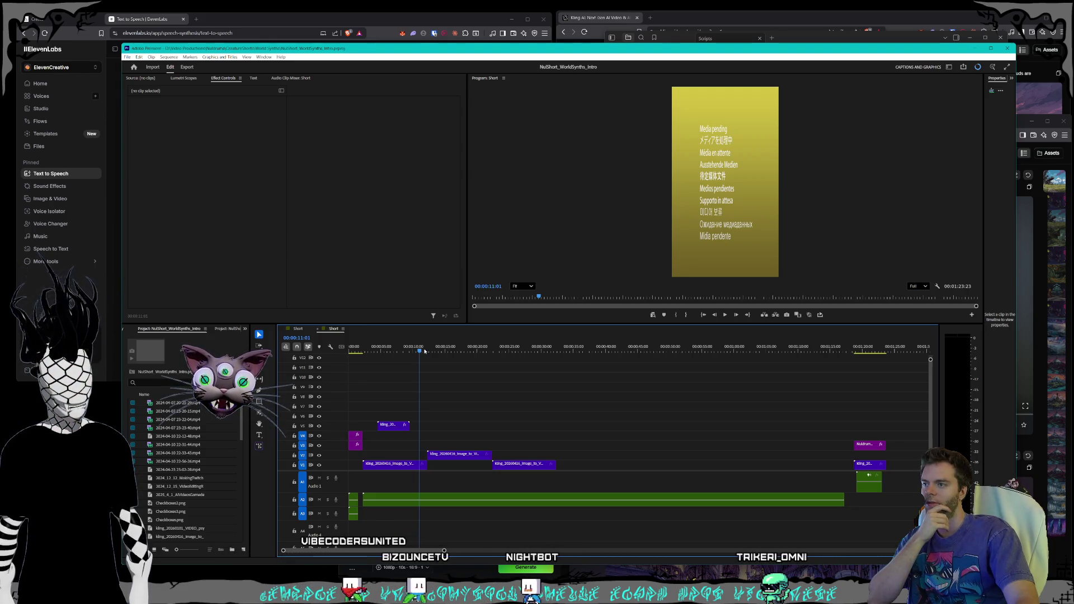
- Trim the end of the V5 image clip and replay the short from its start
mouse_move(411, 348)
mouse_down()
mouse_move(351, 347)
mouse_move(388, 404)
mouse_up()
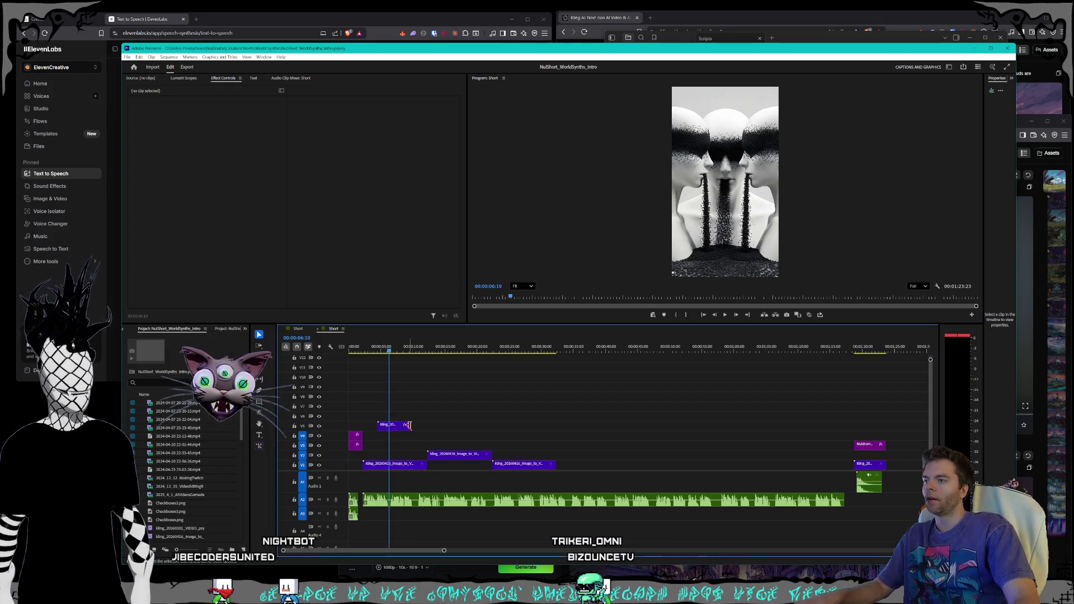
drag(402, 425, 353, 472)
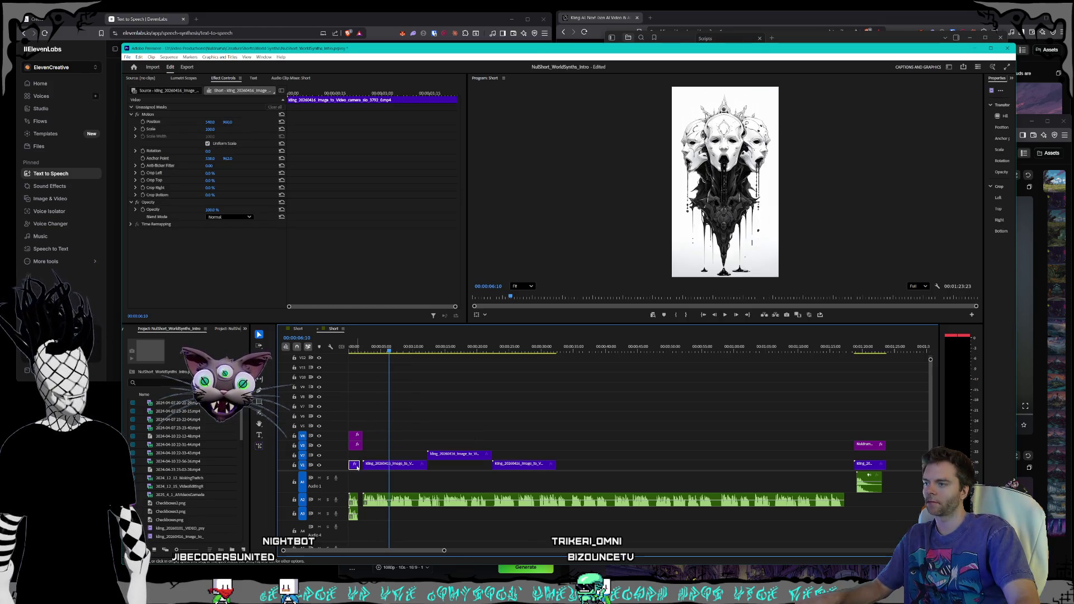
key(Home)
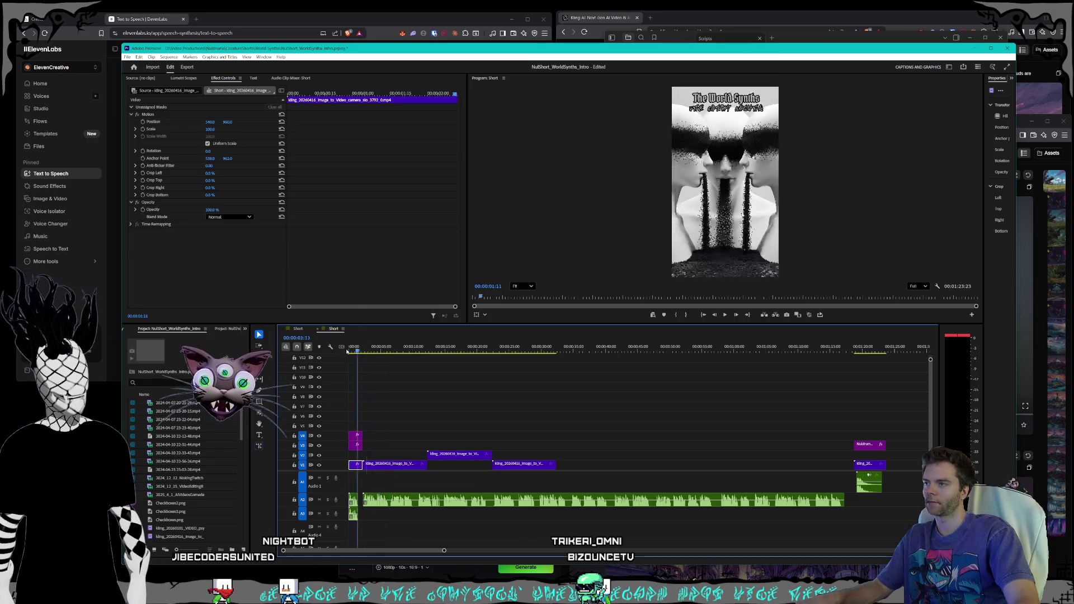
key(space)
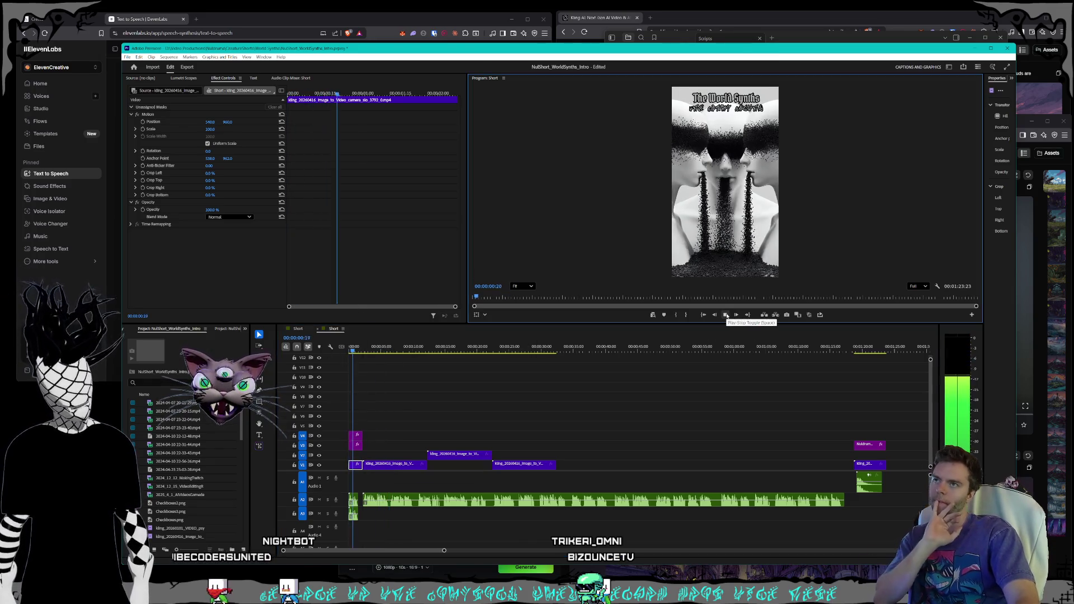
click(356, 532)
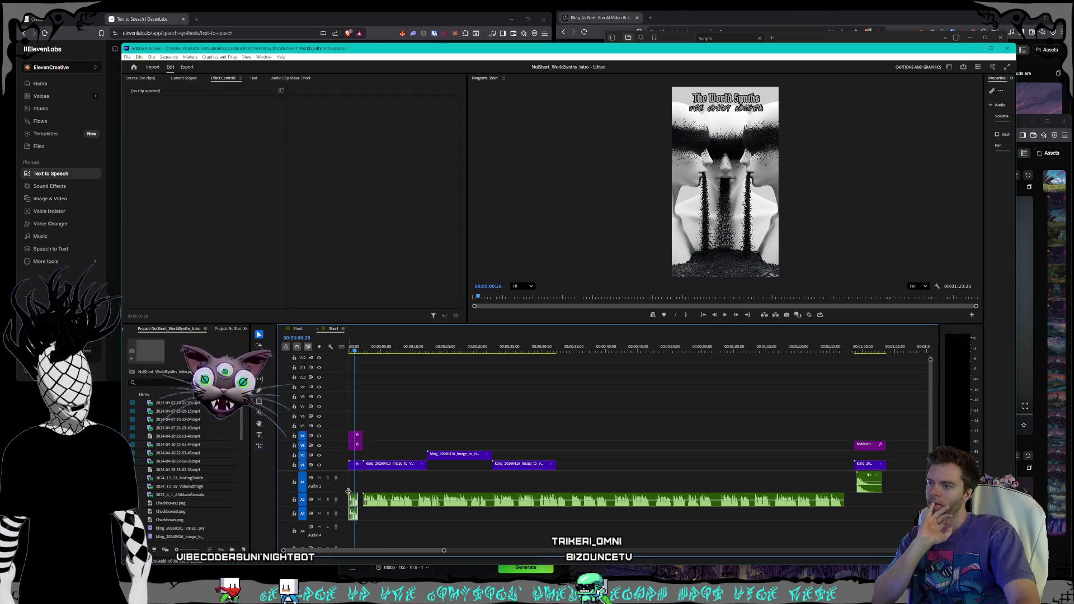
key(super+e)
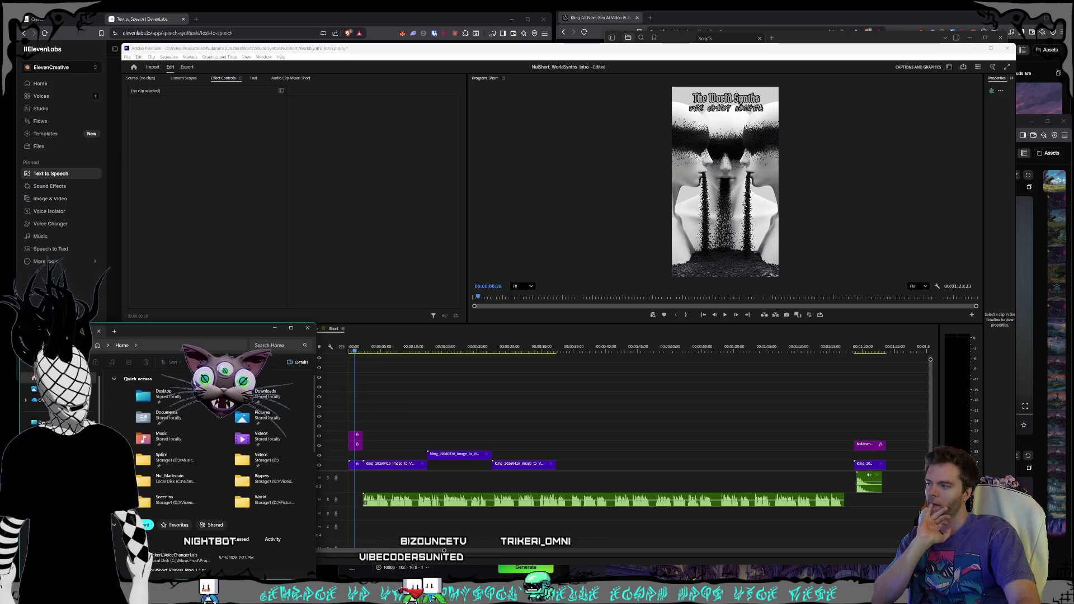
- Add WorldSynthsTitle.mp3 from D:\Video Productions\Nuldrums\CreatureShorts\World Synths to the timeline near 00:36
click(56, 430)
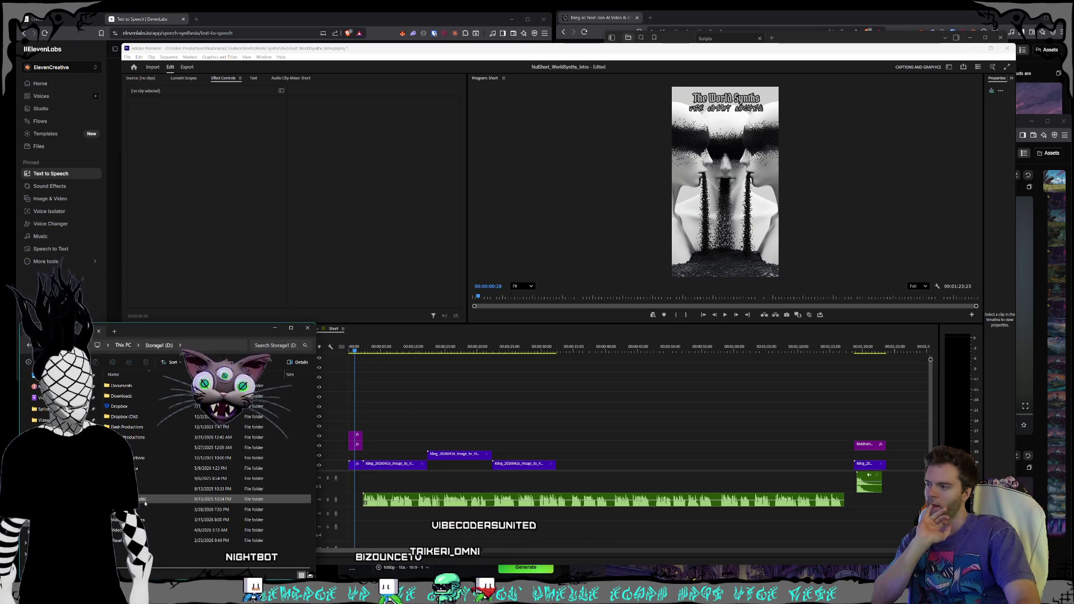
double_click(129, 519)
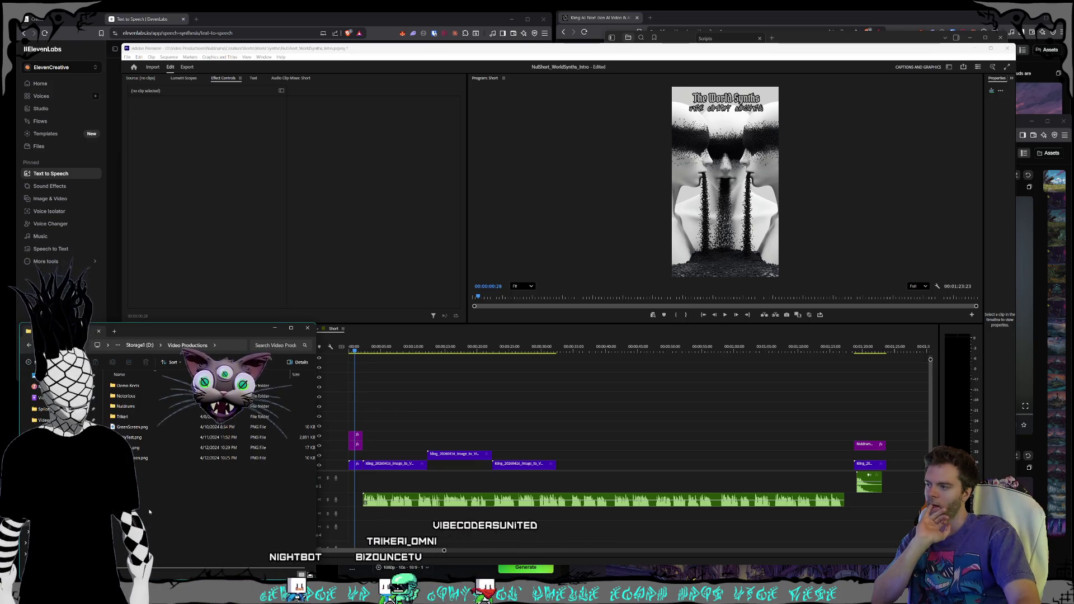
double_click(128, 408)
double_click(127, 396)
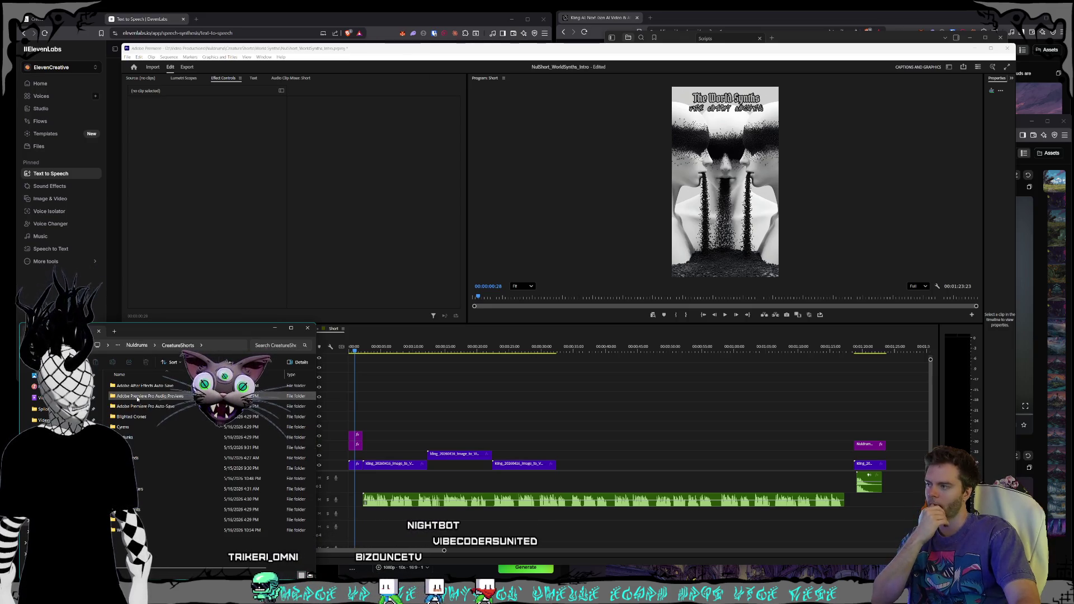
double_click(150, 516)
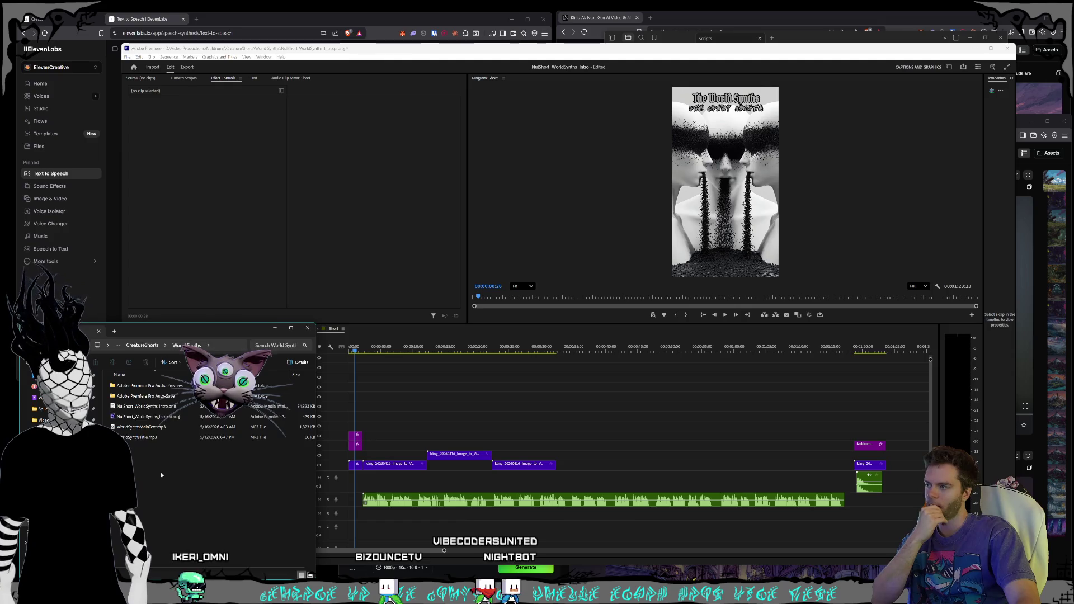
mouse_move(152, 438)
mouse_down()
mouse_move(179, 430)
mouse_move(464, 479)
mouse_move(602, 486)
mouse_up()
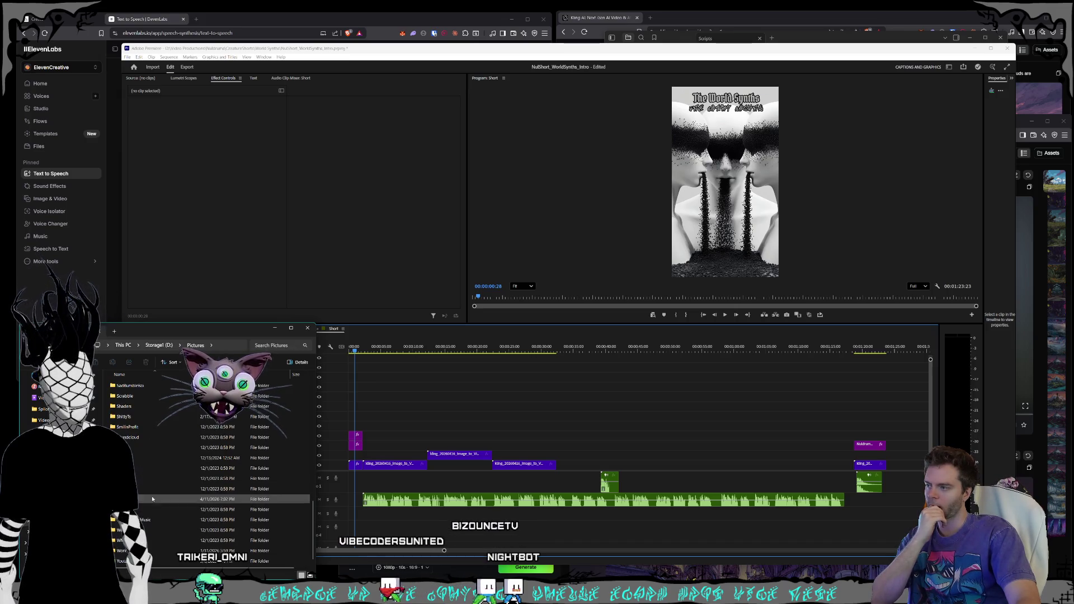
- Open the Pictures\Nuldrums\Characters\Shorts\World Synths image folder and a second Explorer window
scroll(148, 480, down, 10)
scroll(148, 495, up, 5)
scroll(167, 481, down, 4)
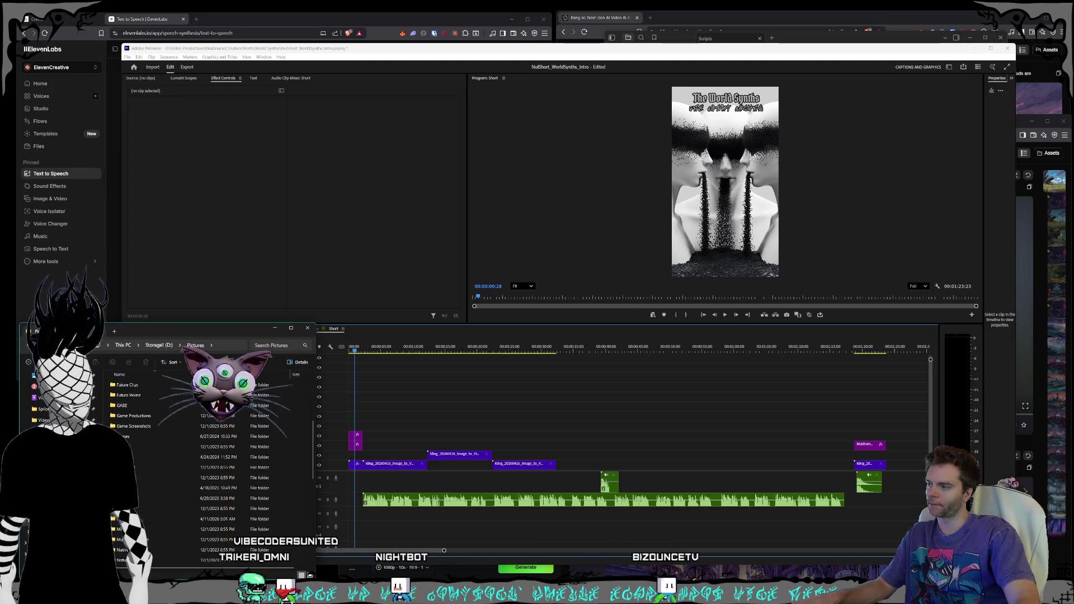
double_click(126, 425)
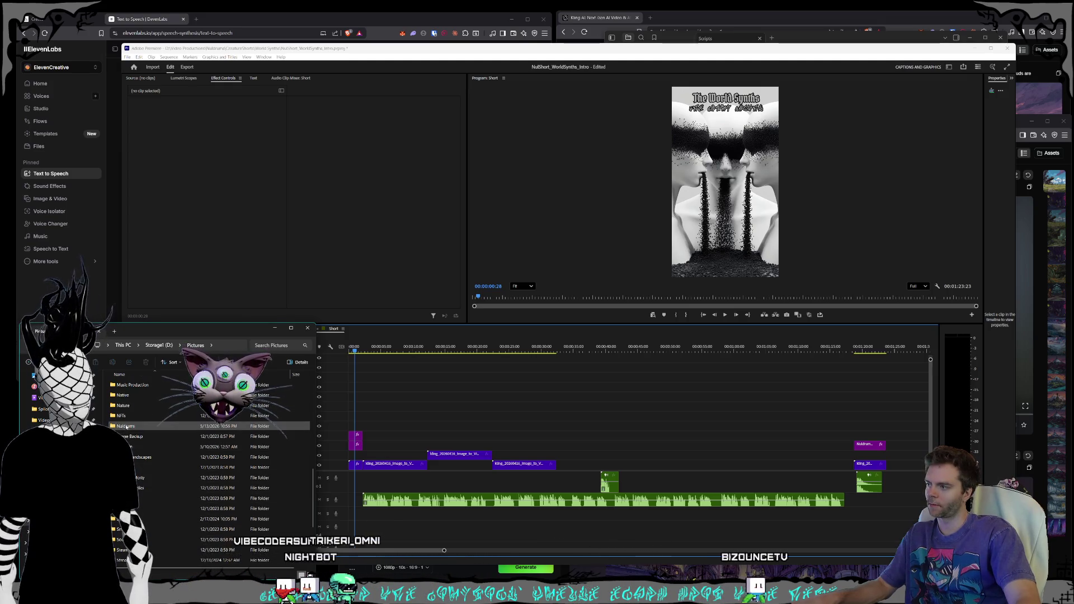
double_click(126, 427)
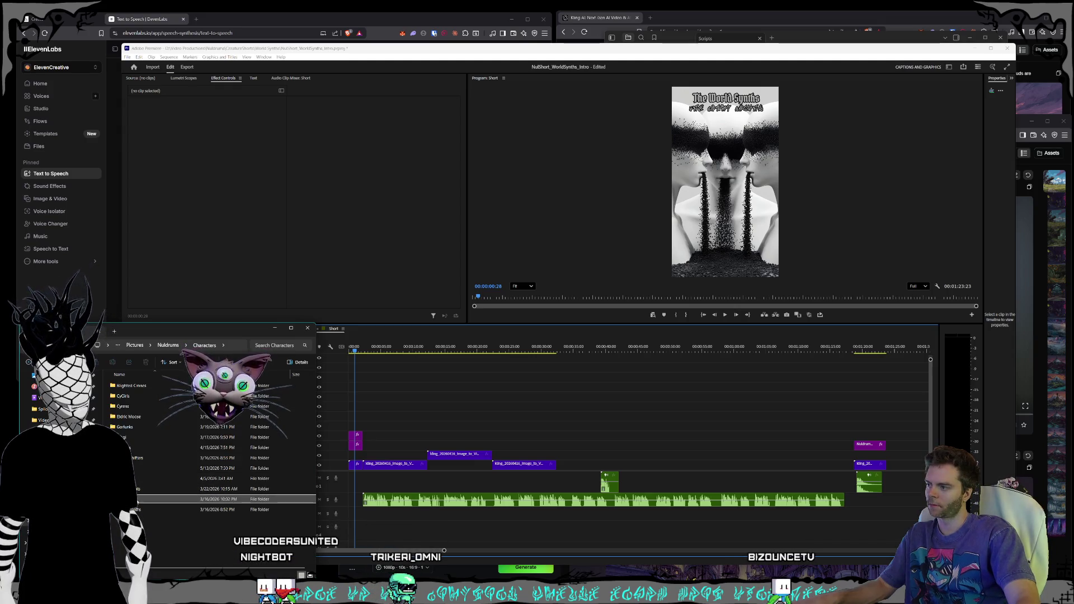
double_click(141, 510)
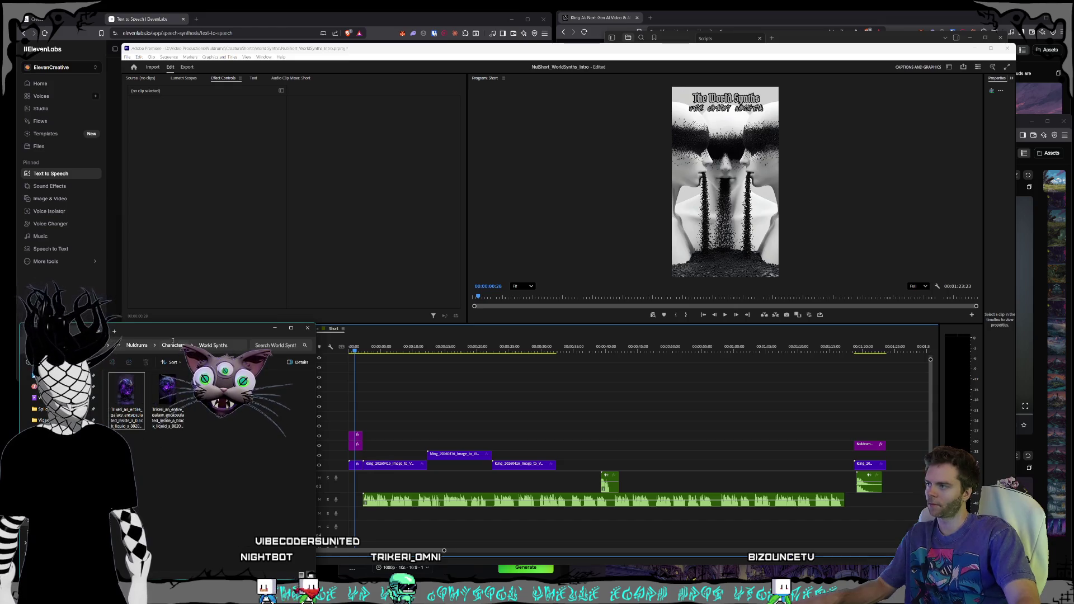
key(alt+Left)
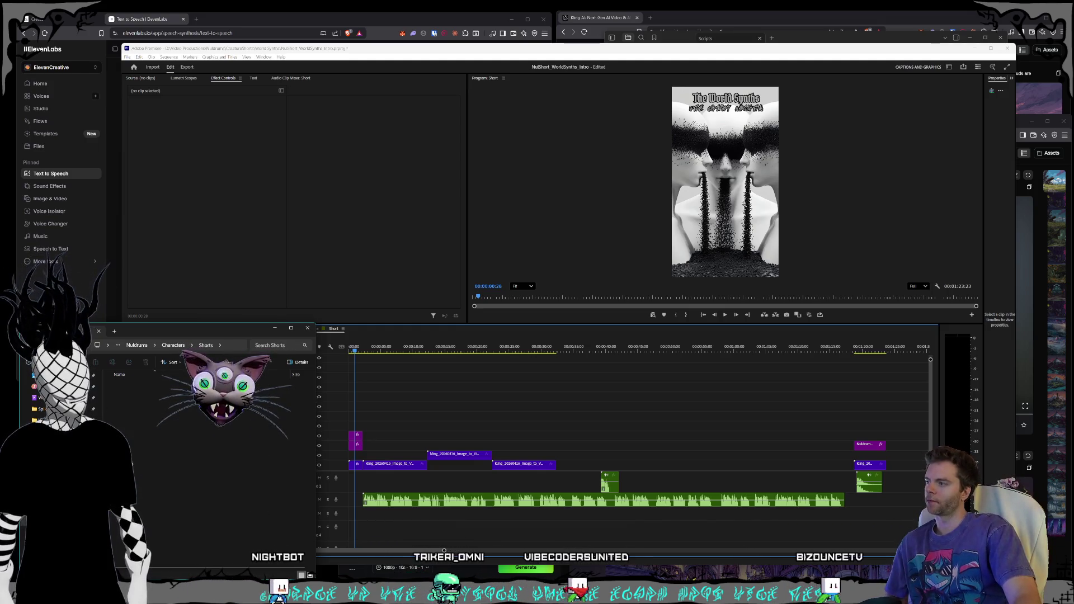
double_click(155, 487)
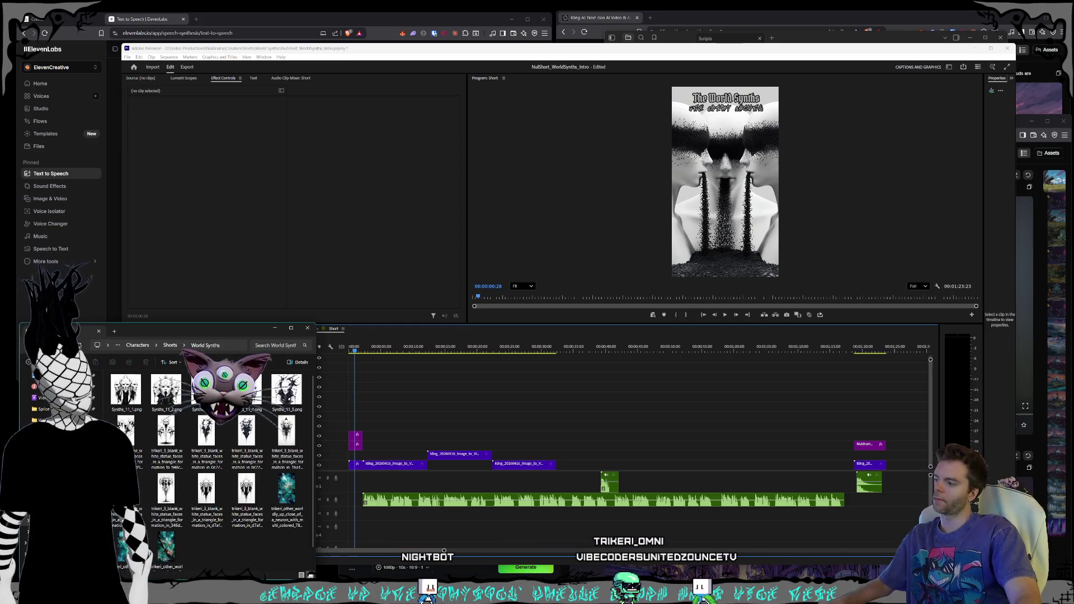
key(super+e)
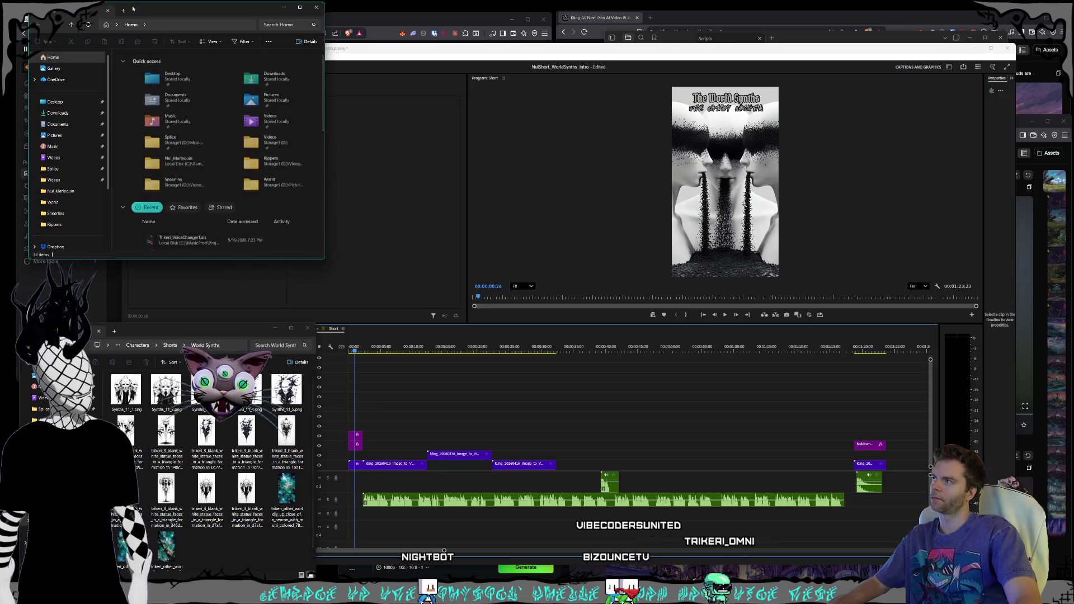
- Browse the second Explorer window to D: Videos › Nuldrums › Shorts › Creatures › World Synths
drag(133, 4, 308, 153)
scroll(358, 291, down, 5)
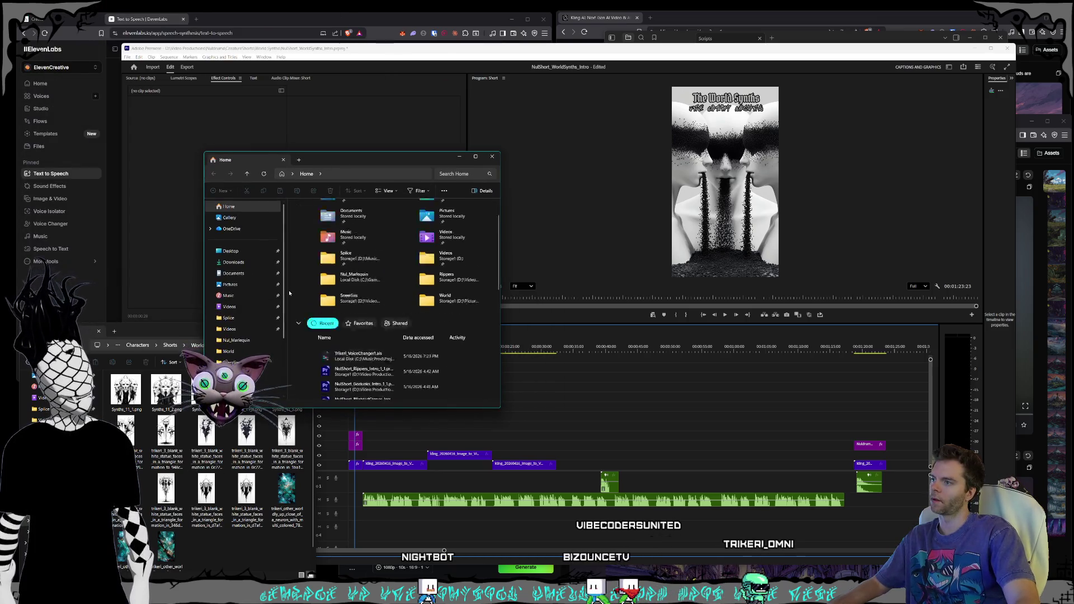
click(238, 349)
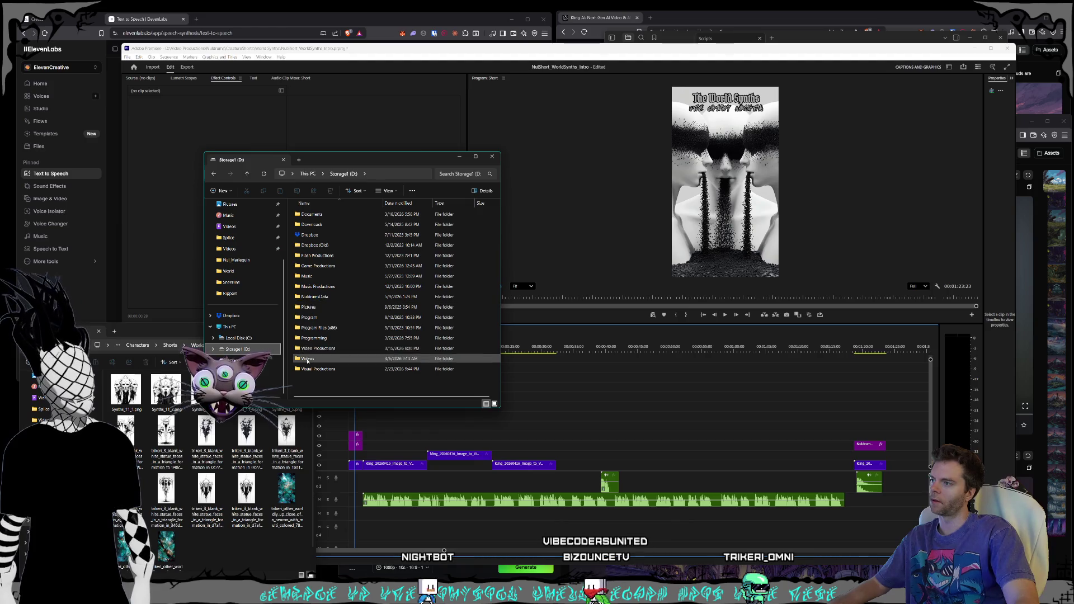
double_click(307, 359)
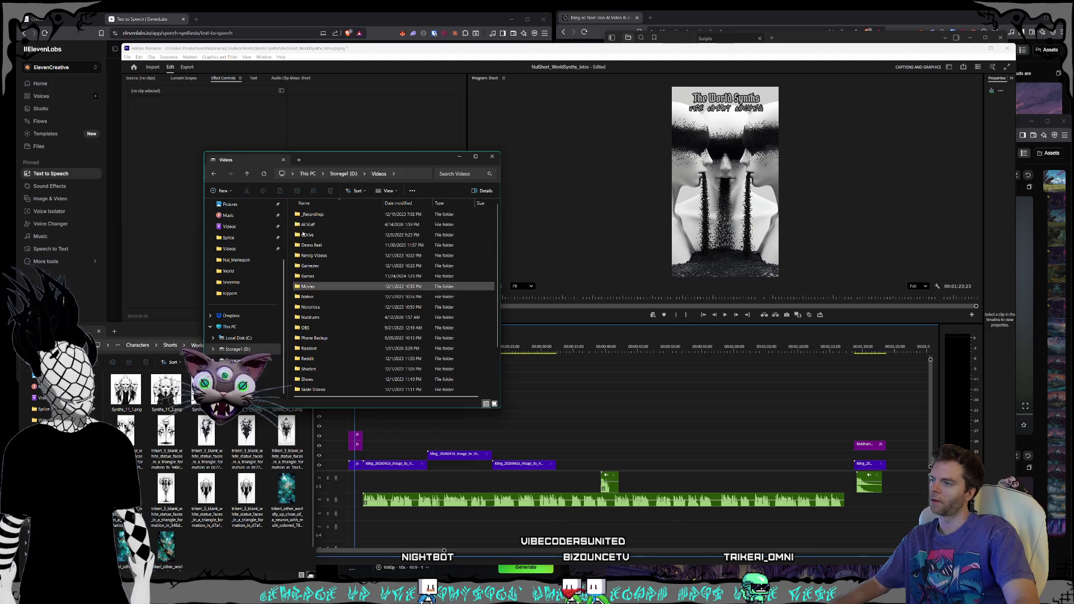
double_click(318, 317)
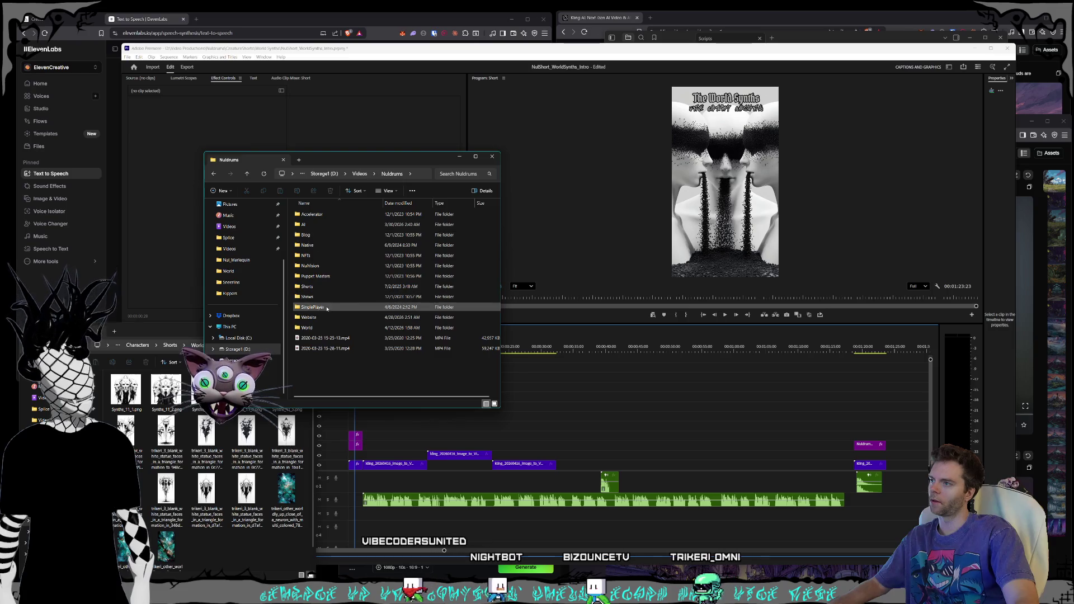
click(311, 317)
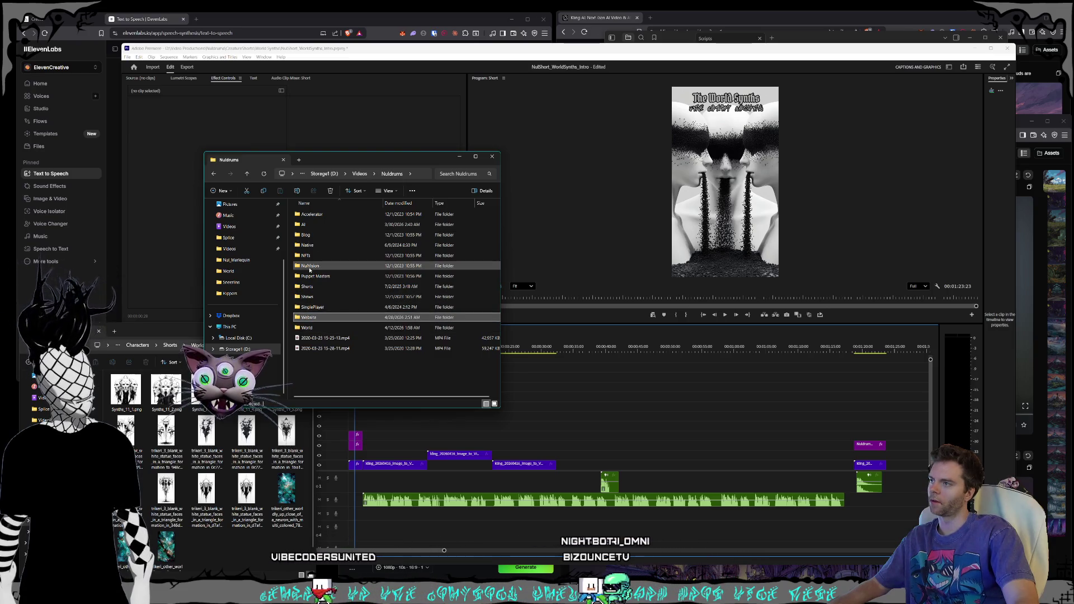
double_click(307, 286)
double_click(318, 227)
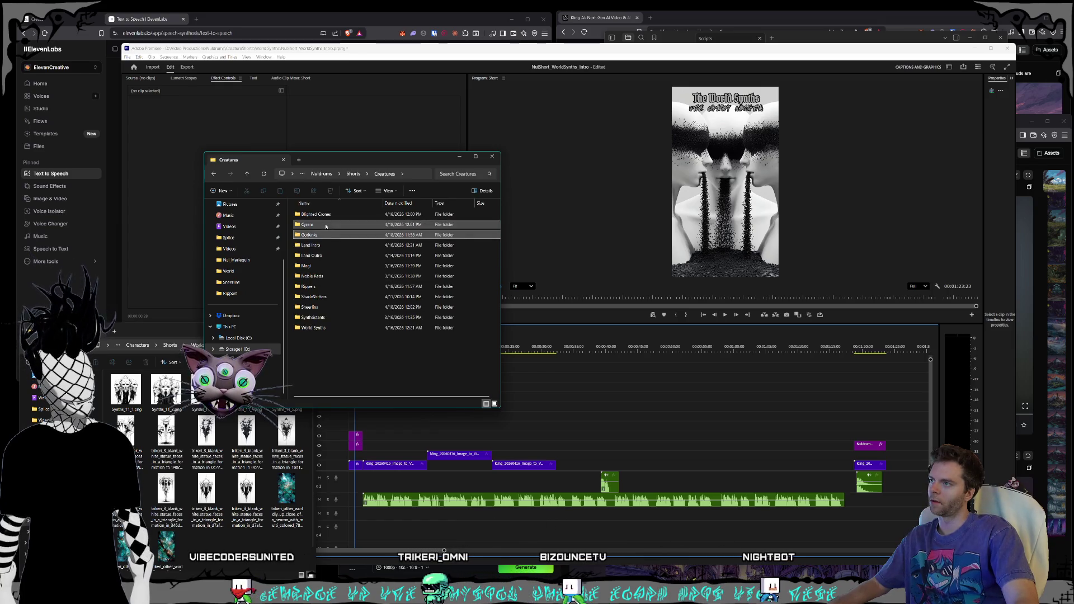
click(309, 214)
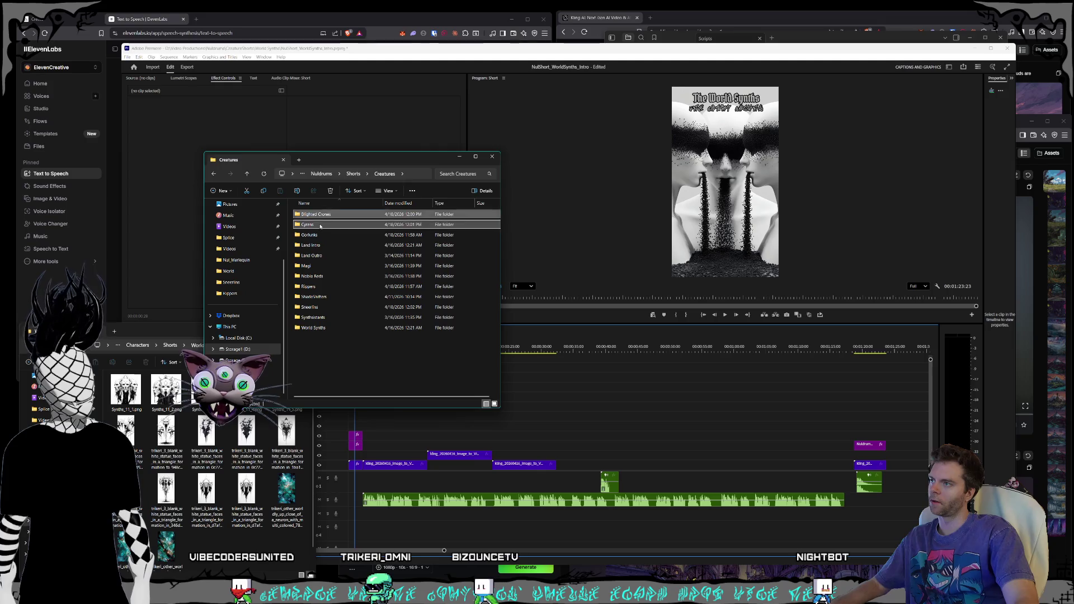
mouse_move(347, 169)
mouse_down()
mouse_move(323, 214)
mouse_move(273, 256)
mouse_up()
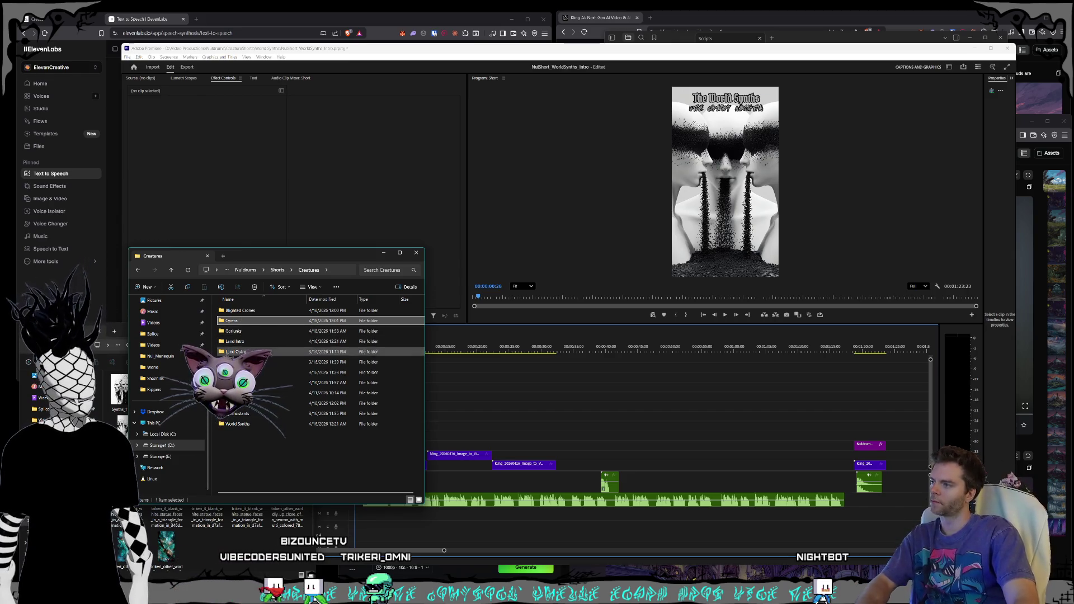
double_click(238, 424)
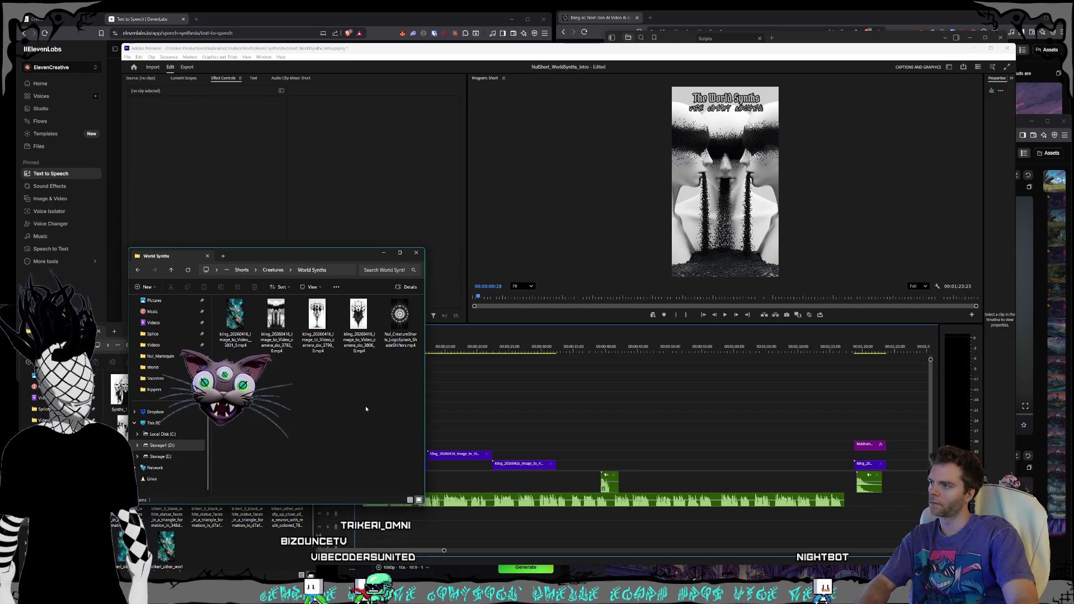
drag(247, 256, 243, 265)
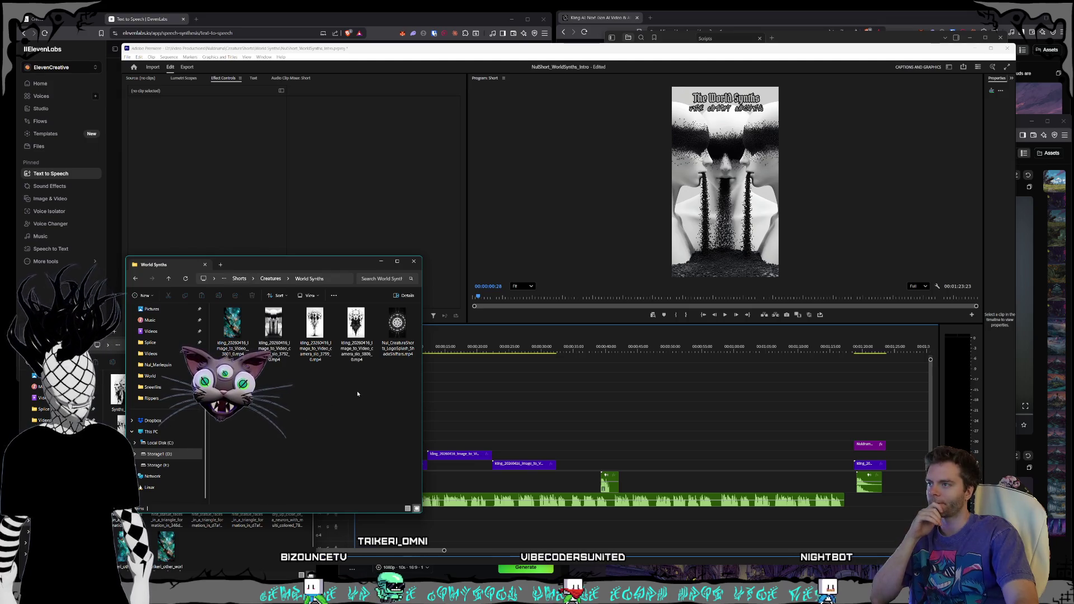
- Show the Midjourney page in the browser and resize its window edges
click(364, 27)
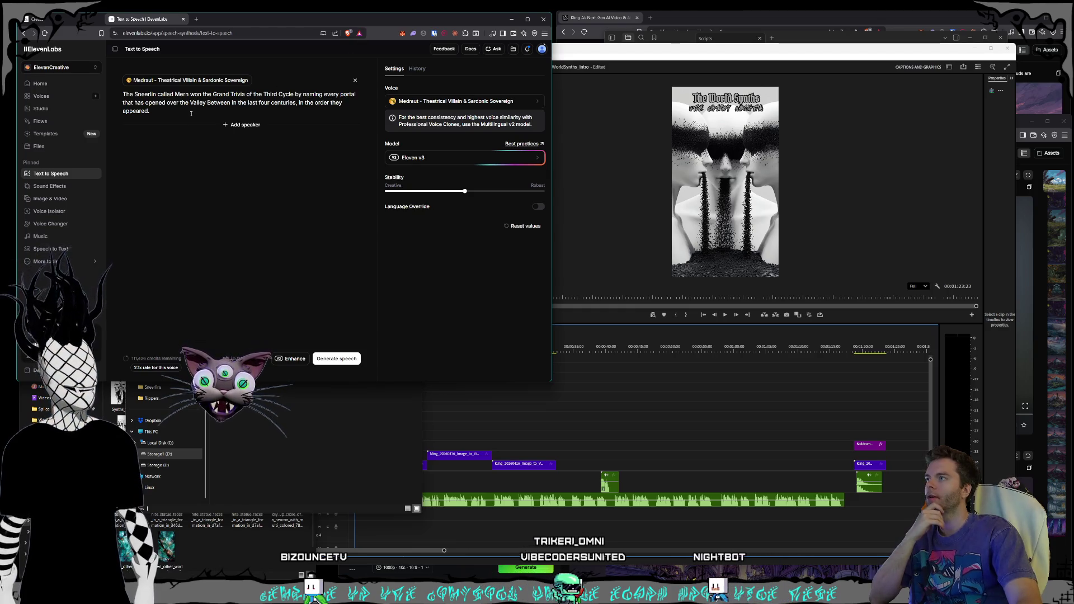
key(ctrl+1)
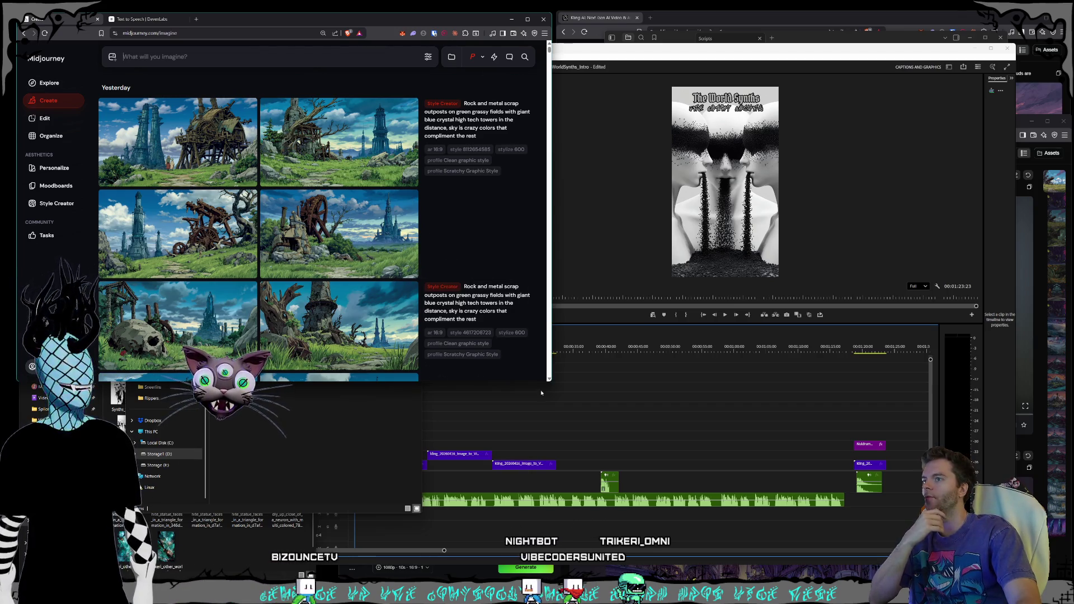
mouse_move(550, 381)
mouse_down()
mouse_move(526, 375)
mouse_move(546, 373)
mouse_up()
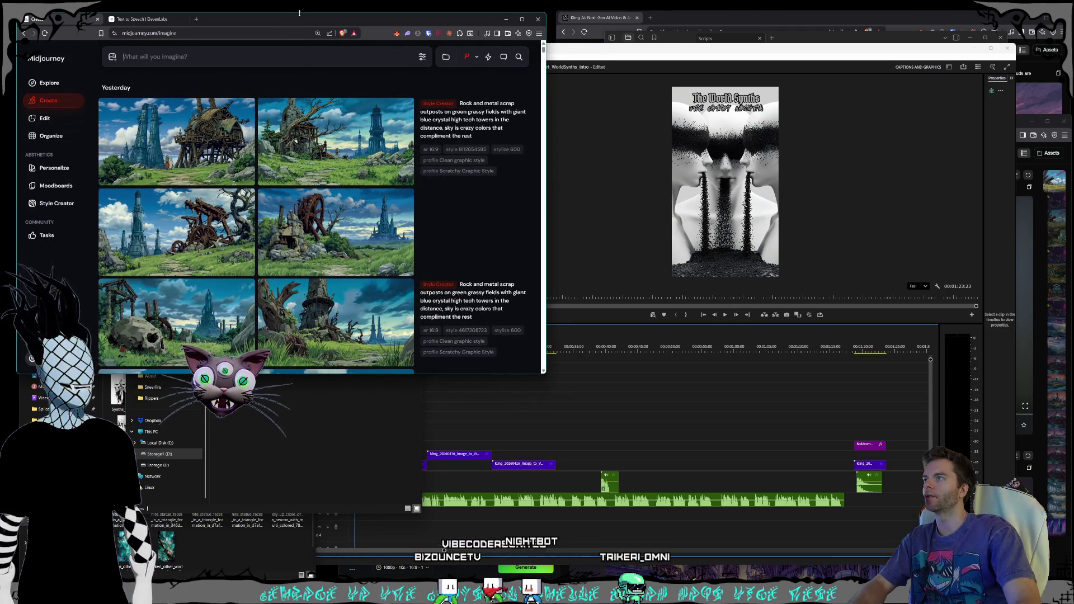
drag(299, 13, 302, 12)
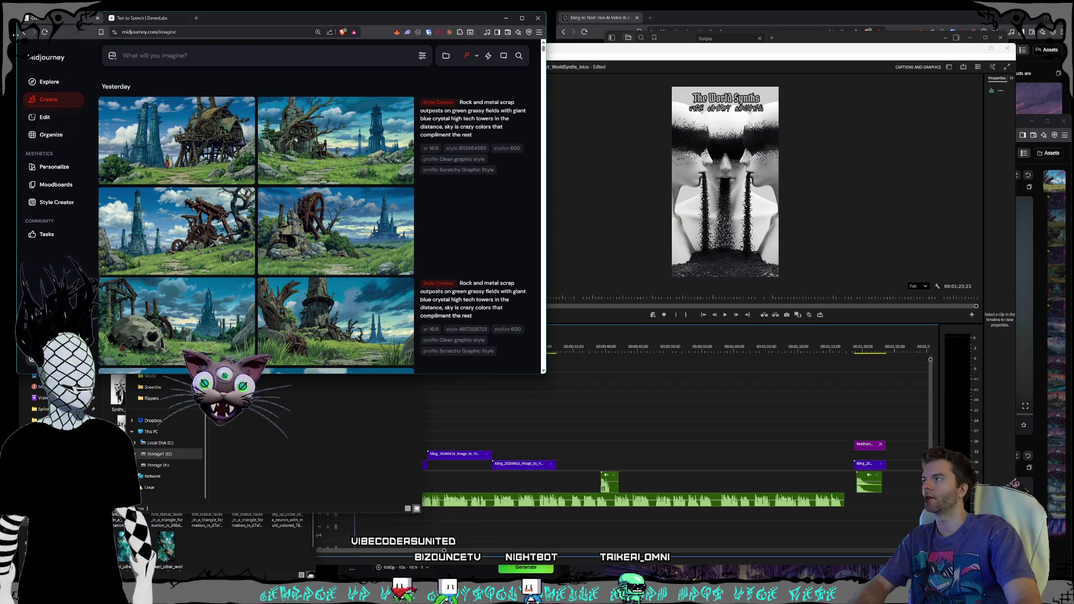
drag(16, 35, 14, 35)
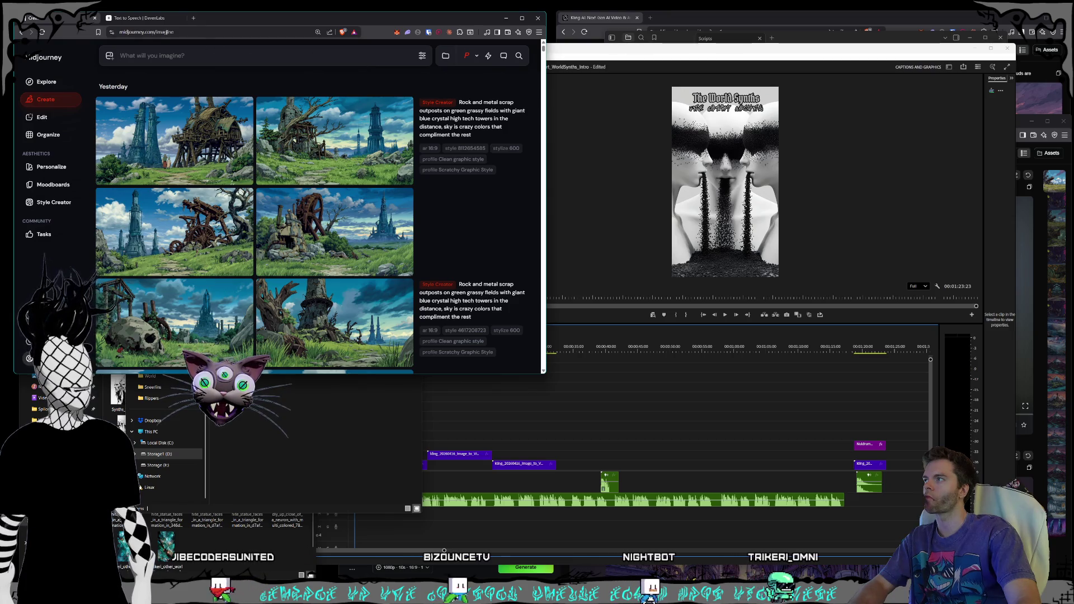
- Open a new blank browser window and position it below the Midjourney window
key(ctrl+n)
mouse_move(216, 17)
mouse_down()
mouse_move(255, 192)
mouse_move(255, 206)
mouse_move(221, 227)
mouse_move(208, 292)
mouse_up()
drag(316, 303, 310, 305)
mouse_move(553, 370)
mouse_down()
mouse_move(437, 363)
mouse_move(514, 353)
mouse_move(413, 348)
mouse_move(550, 346)
mouse_up()
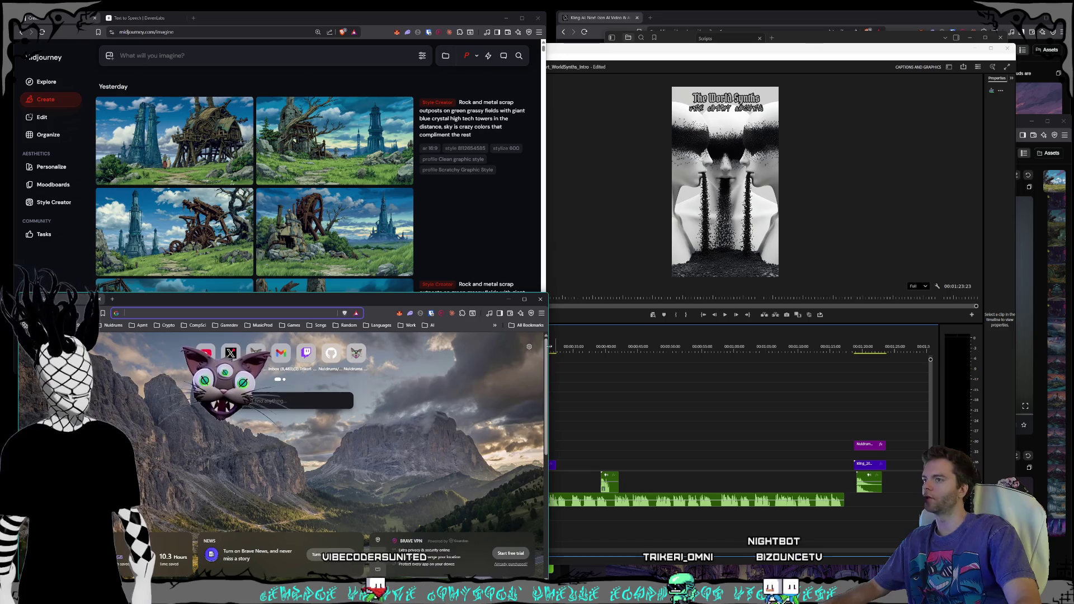
- Adjust the Midjourney window and snap the Kling video-generation window into the bottom-right quarter
click(279, 54)
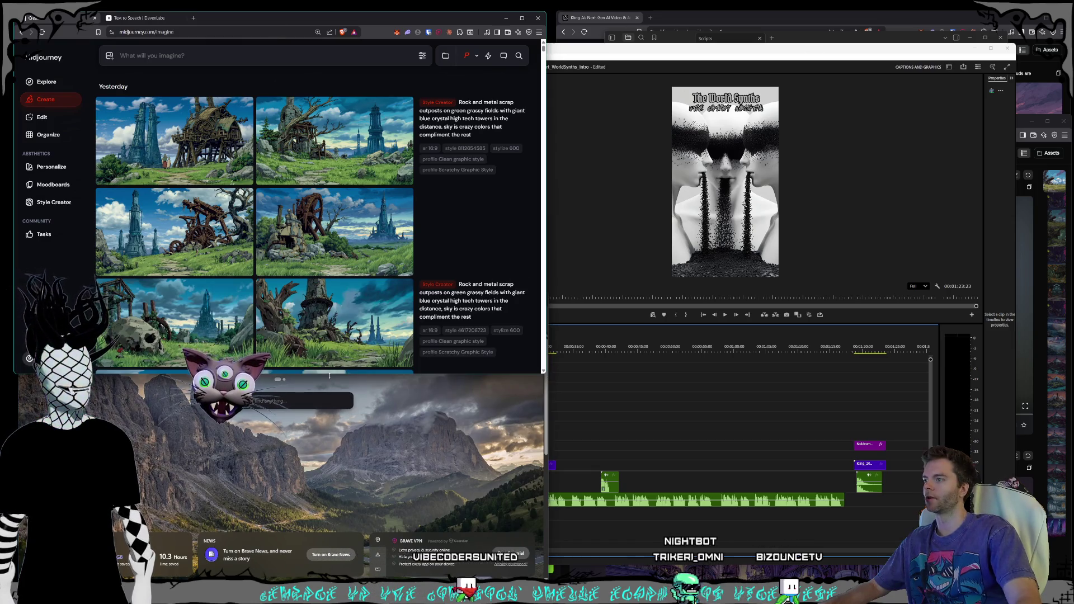
mouse_move(333, 291)
mouse_down()
mouse_move(329, 254)
mouse_move(326, 290)
mouse_up()
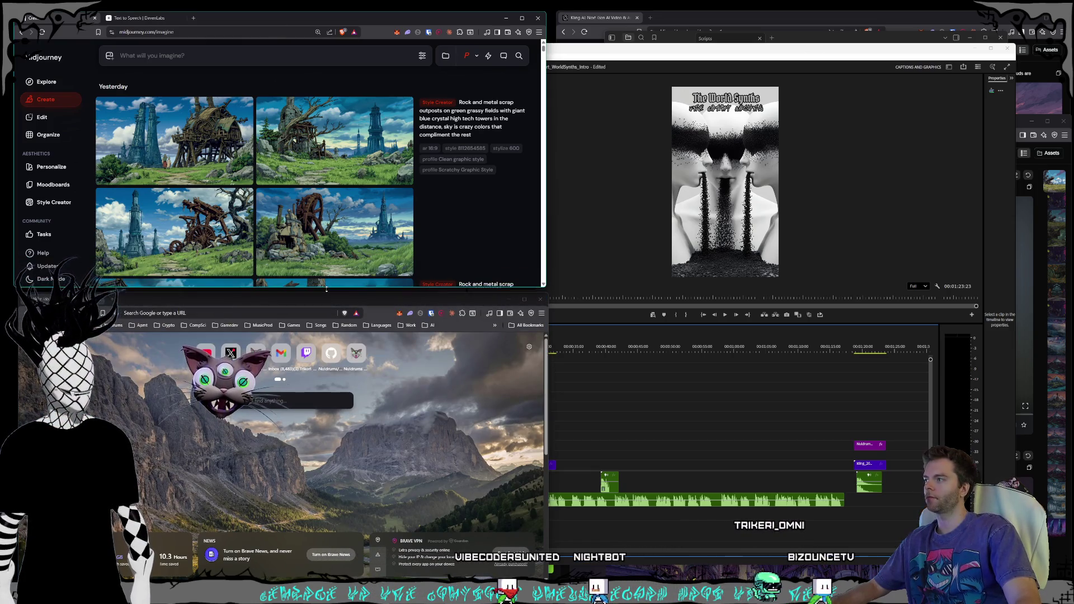
click(326, 295)
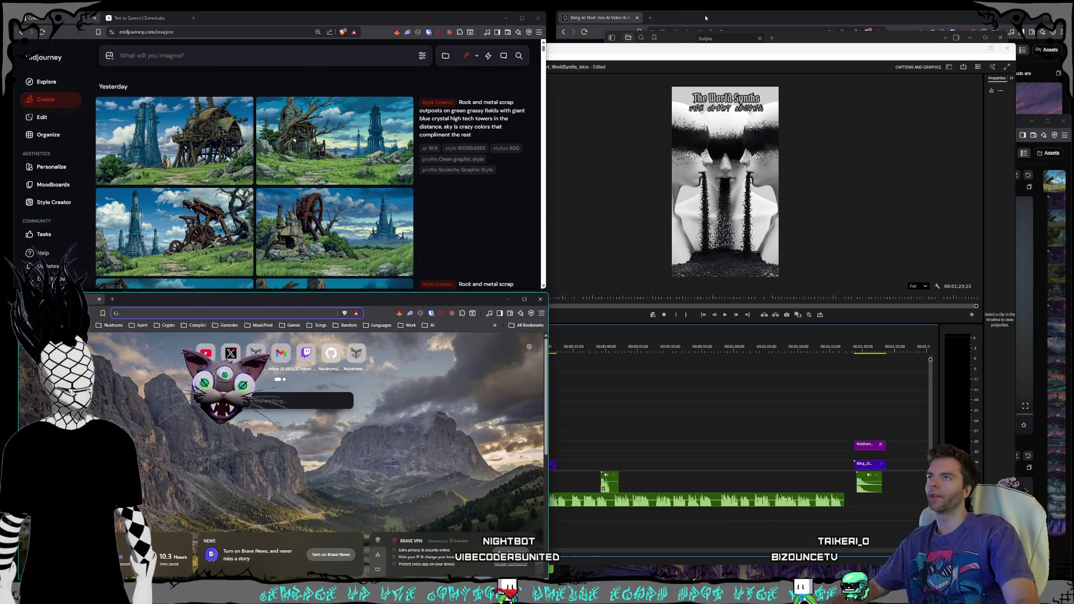
click(705, 18)
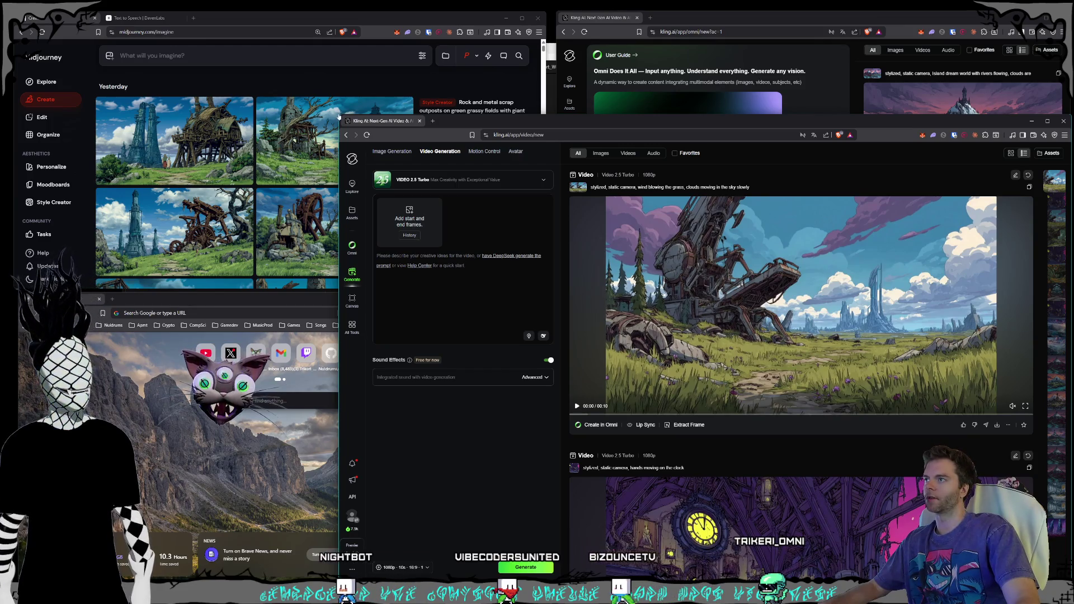
key(super+Right)
key(super+Down)
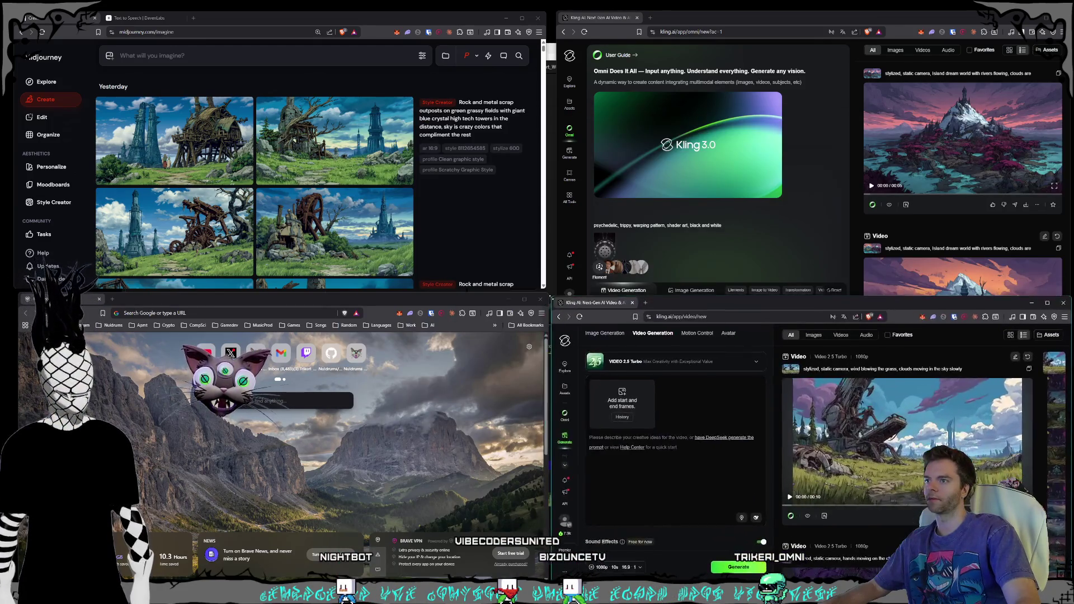
- Shorten the top-right Kling window, jump back to its newest assets, and bring up Photoshop
click(681, 21)
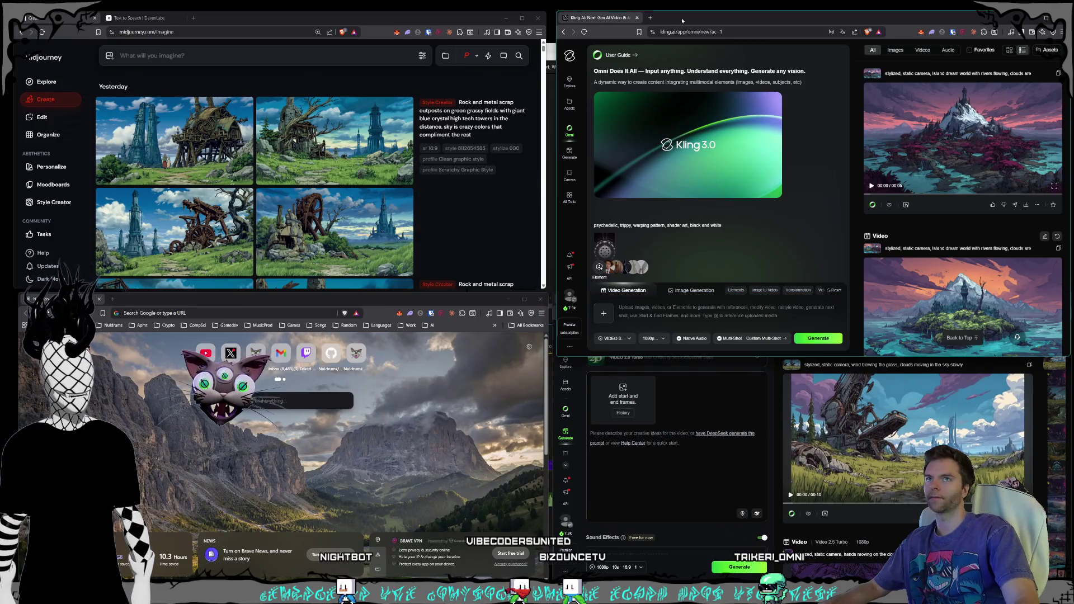
drag(604, 356, 604, 289)
click(961, 270)
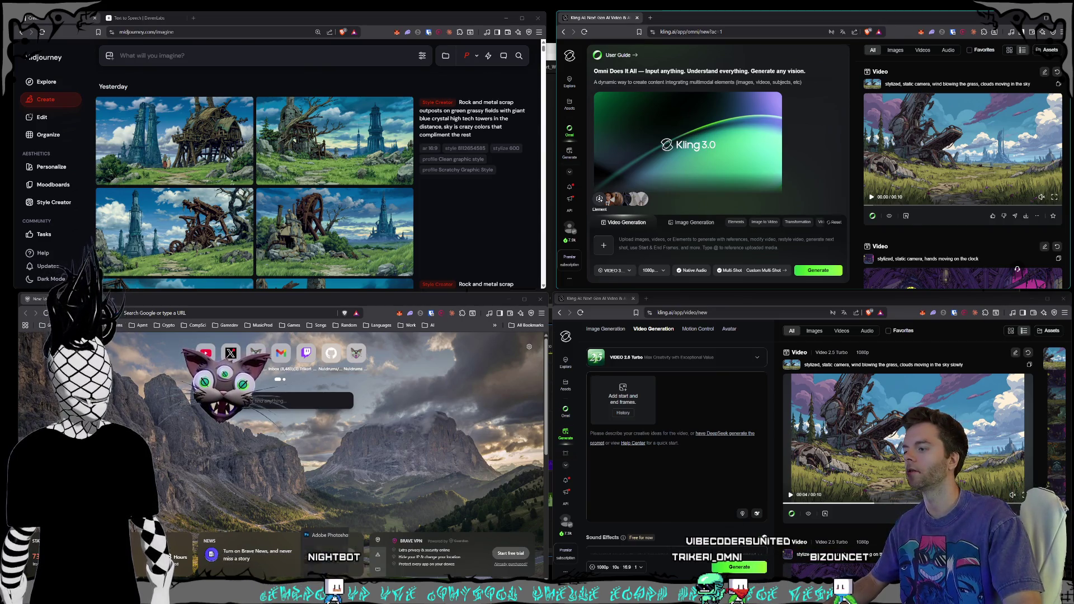
click(338, 554)
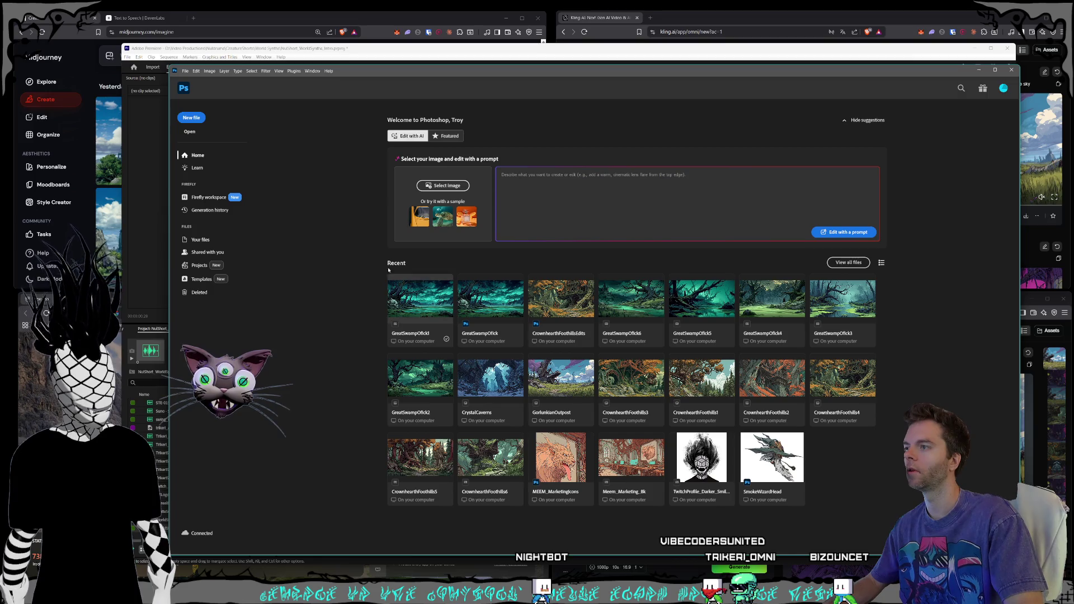
click(186, 71)
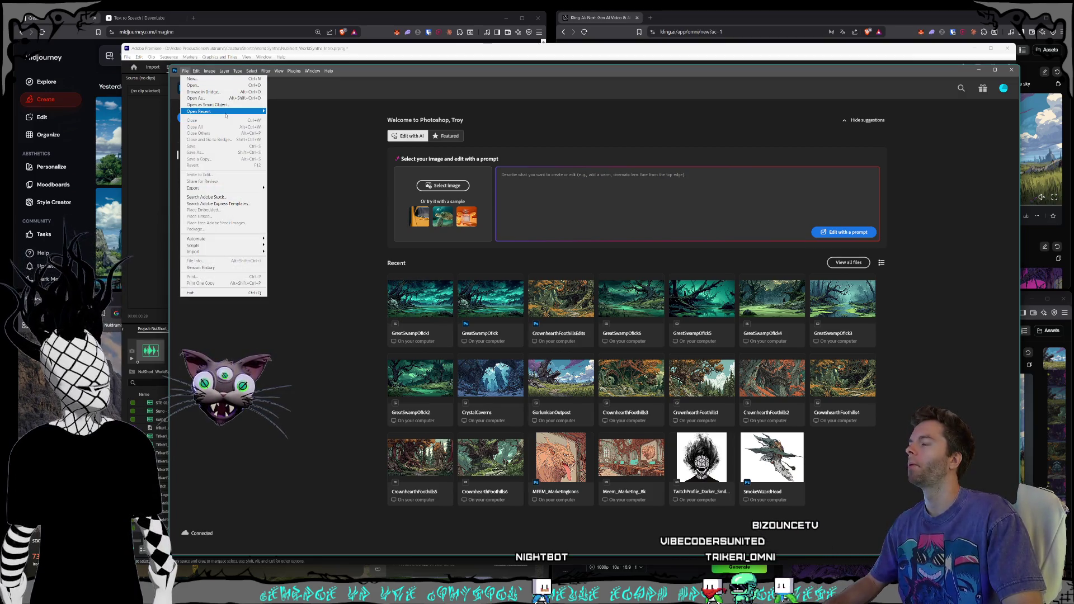
- Create a new 1920x1080 Photoshop document and shrink its window to the lower left
mouse_move(226, 115)
click(191, 79)
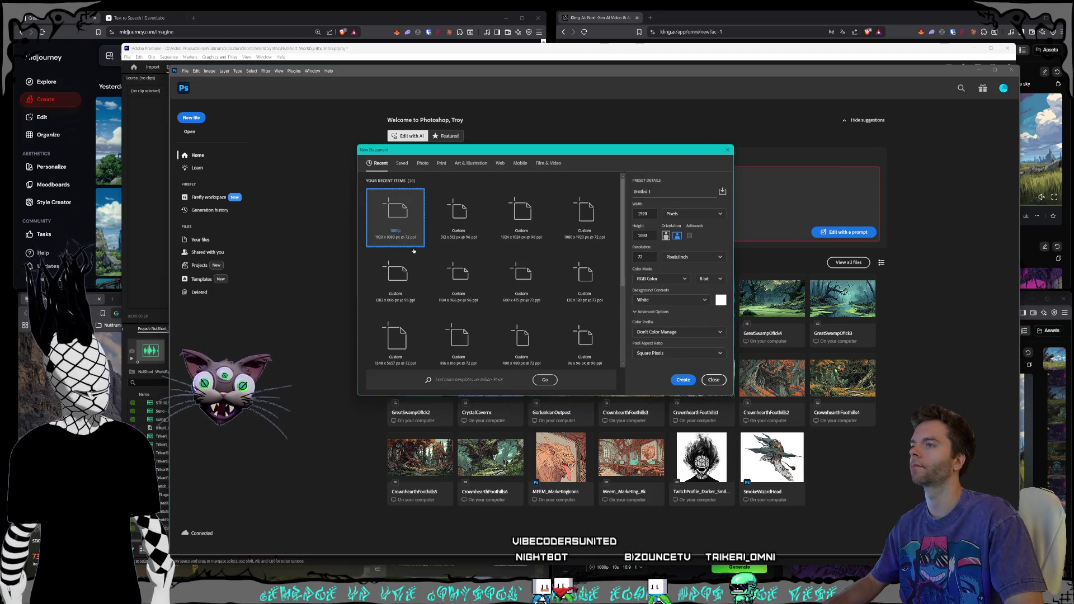
double_click(391, 216)
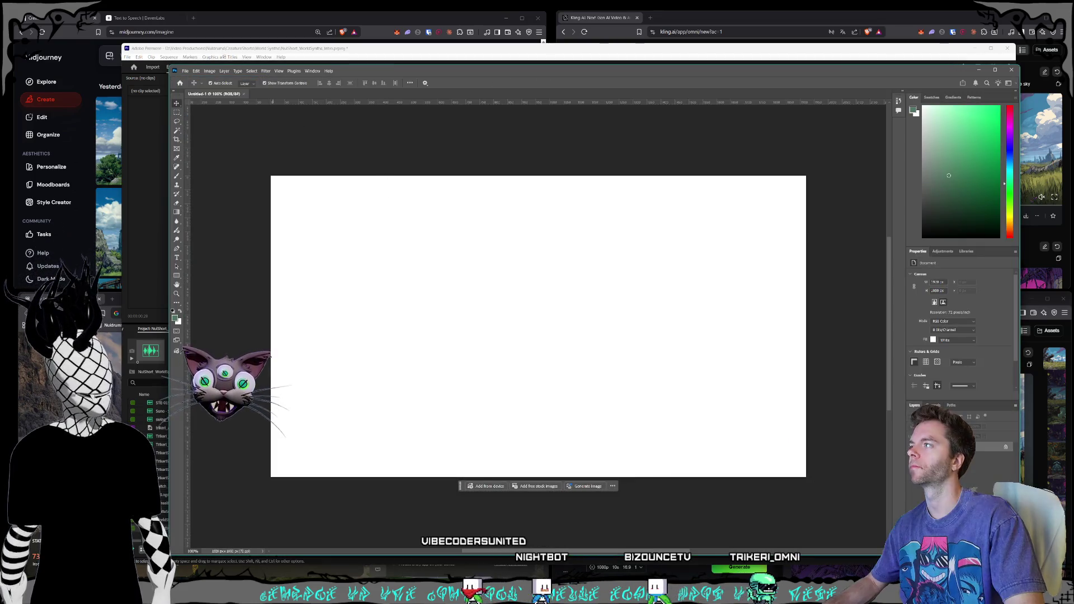
mouse_move(171, 67)
mouse_down()
mouse_move(420, 168)
mouse_move(448, 190)
mouse_move(432, 201)
mouse_up()
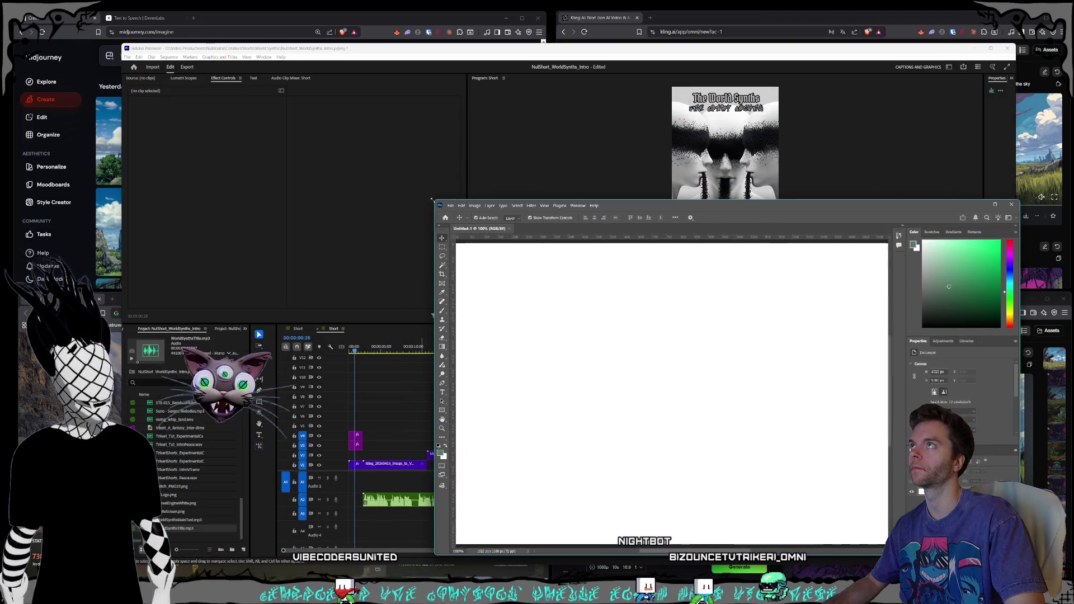
mouse_move(852, 205)
mouse_down()
mouse_move(167, 243)
mouse_move(168, 84)
mouse_up()
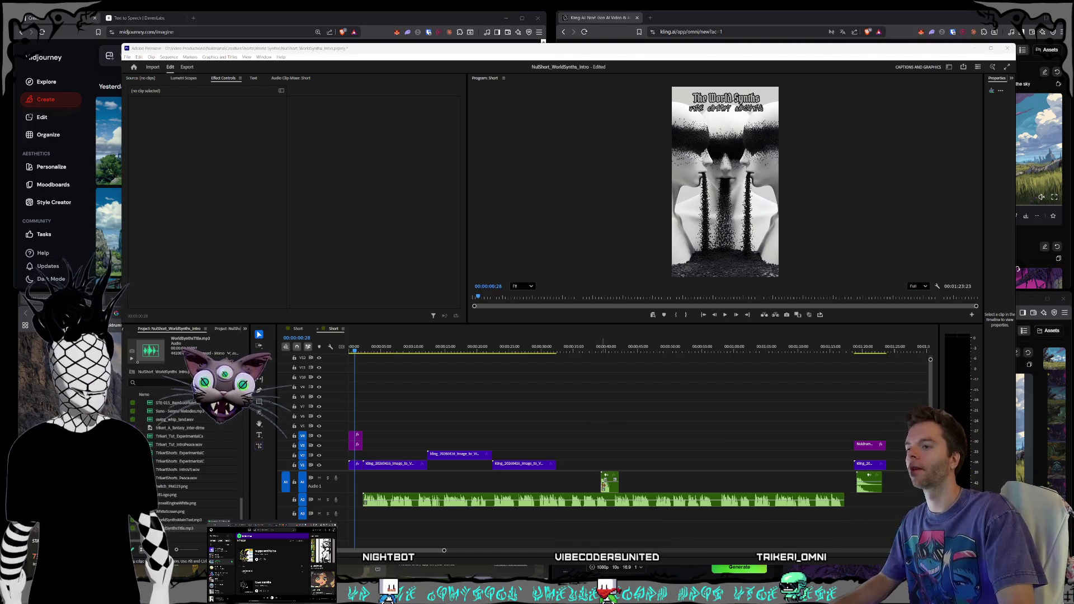
- Move the WorldSynthsTitle audio to the sequence start on A2 and boost the narration 15 dB
click(602, 483)
drag(609, 486, 356, 484)
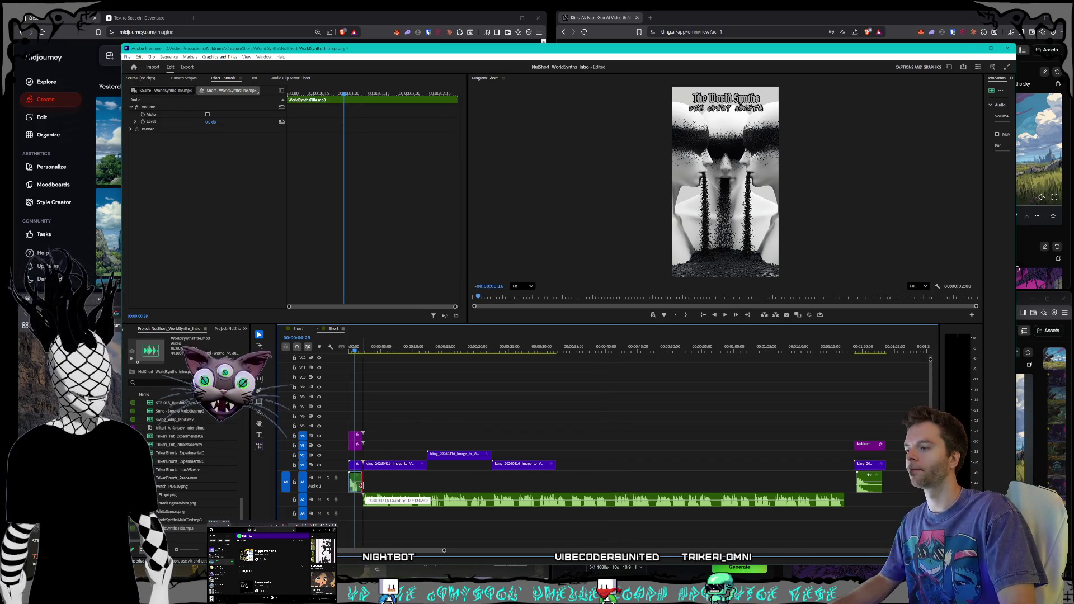
drag(409, 504, 422, 495)
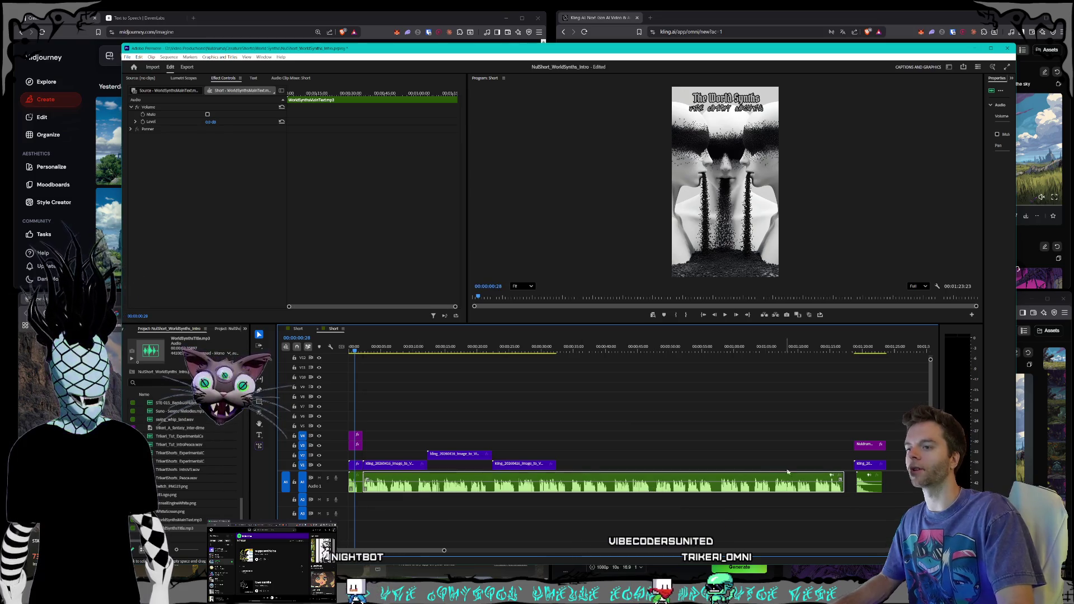
click(866, 488)
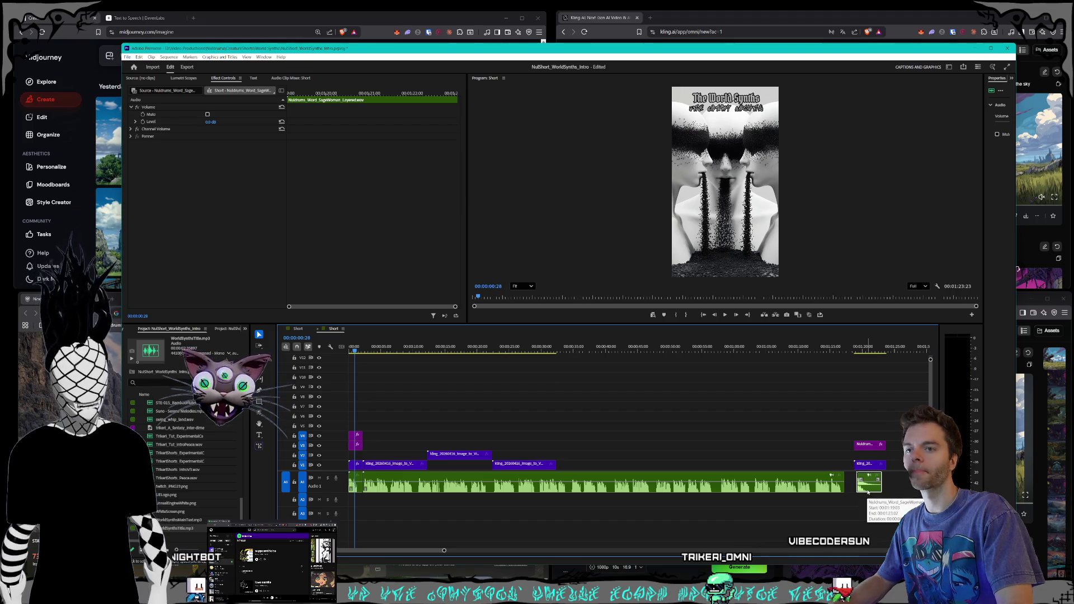
click(706, 488)
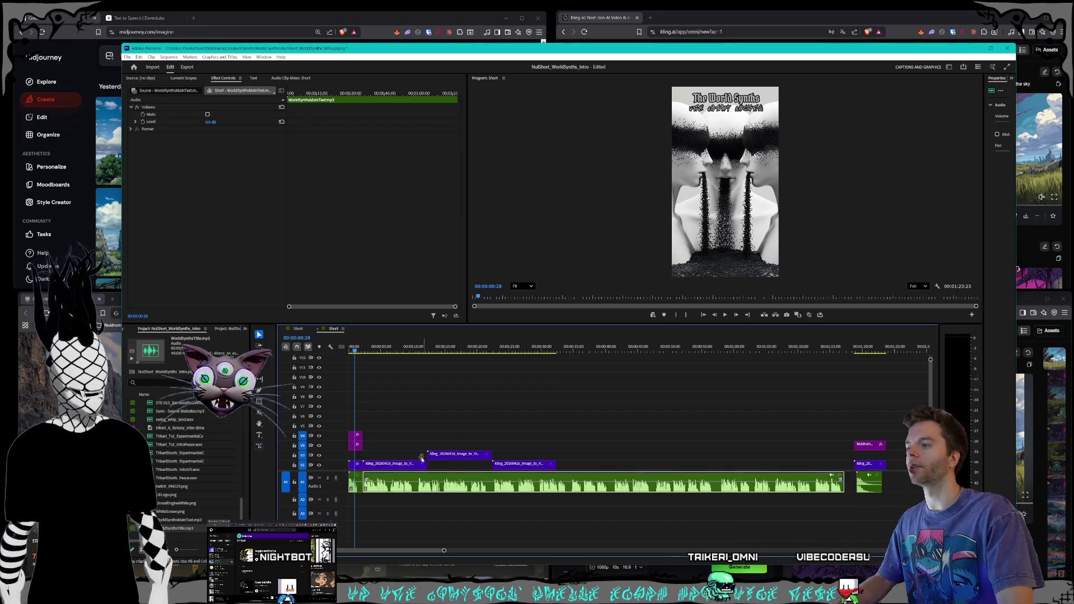
click(358, 487)
mouse_move(358, 487)
mouse_down()
mouse_move(358, 500)
mouse_move(399, 505)
mouse_up()
- Review the A2 voice clips and open the Effects panel
click(394, 491)
click(865, 492)
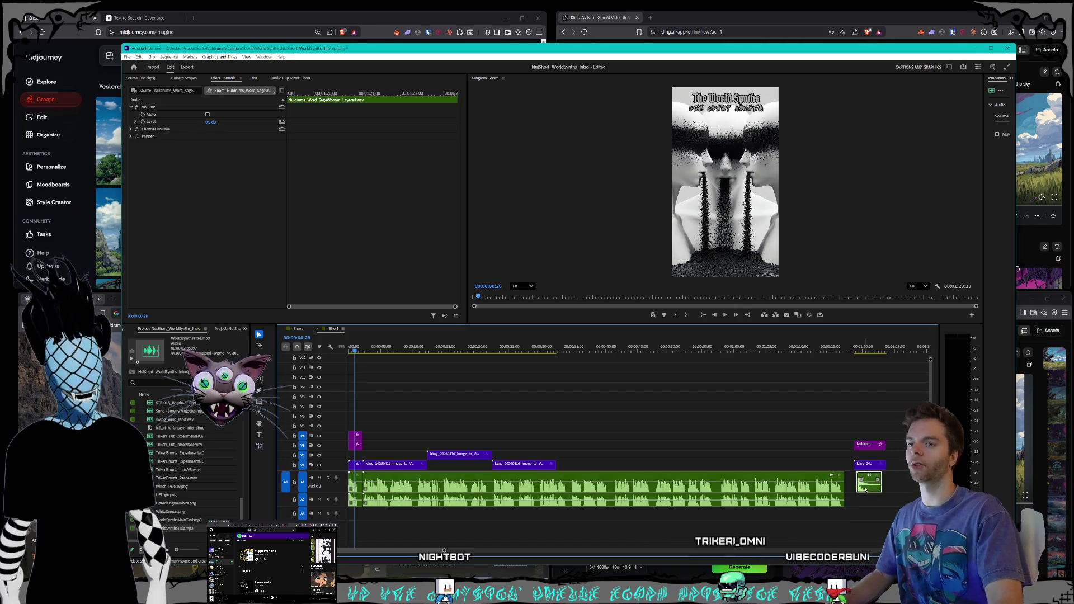
click(358, 500)
right_click(359, 506)
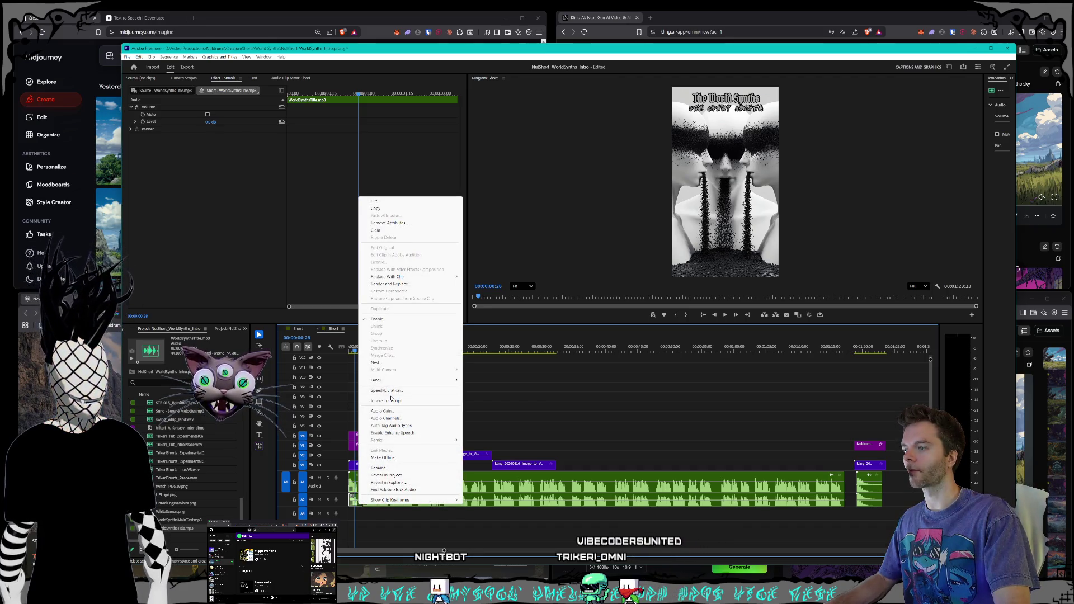
click(408, 528)
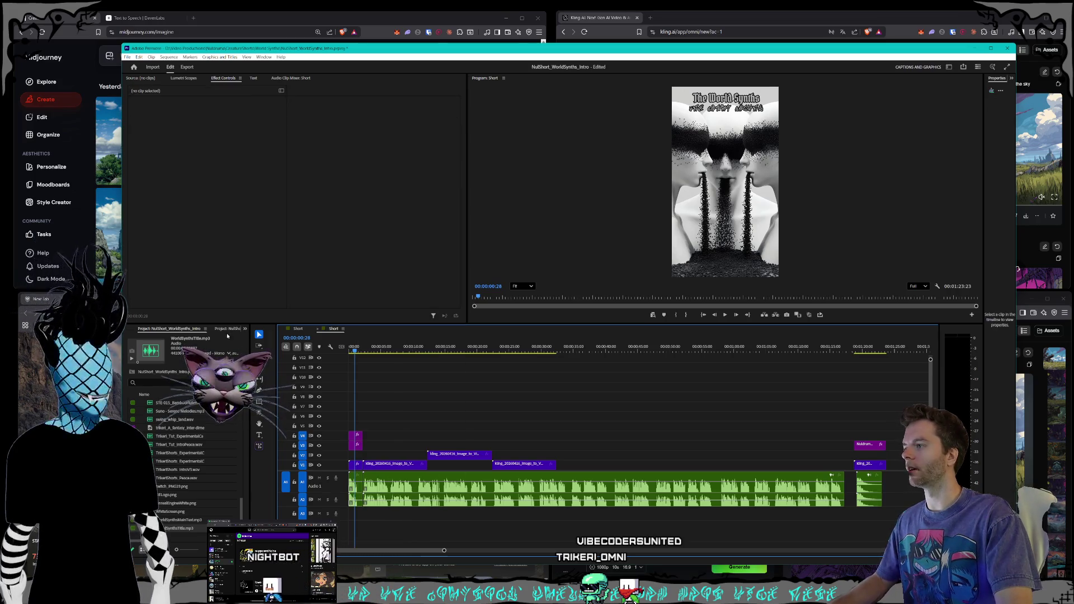
click(244, 329)
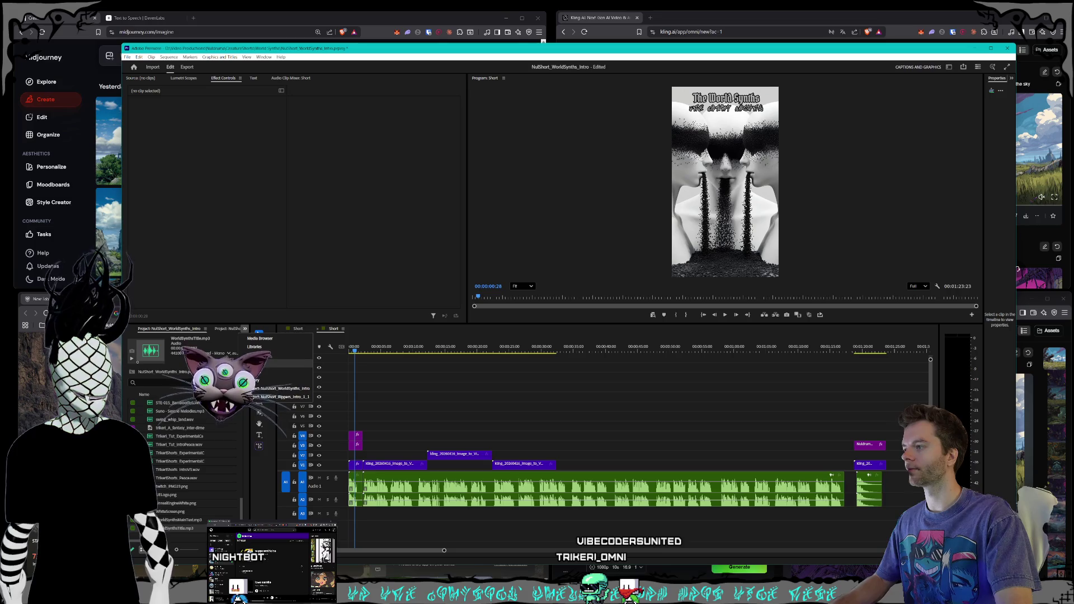
click(263, 363)
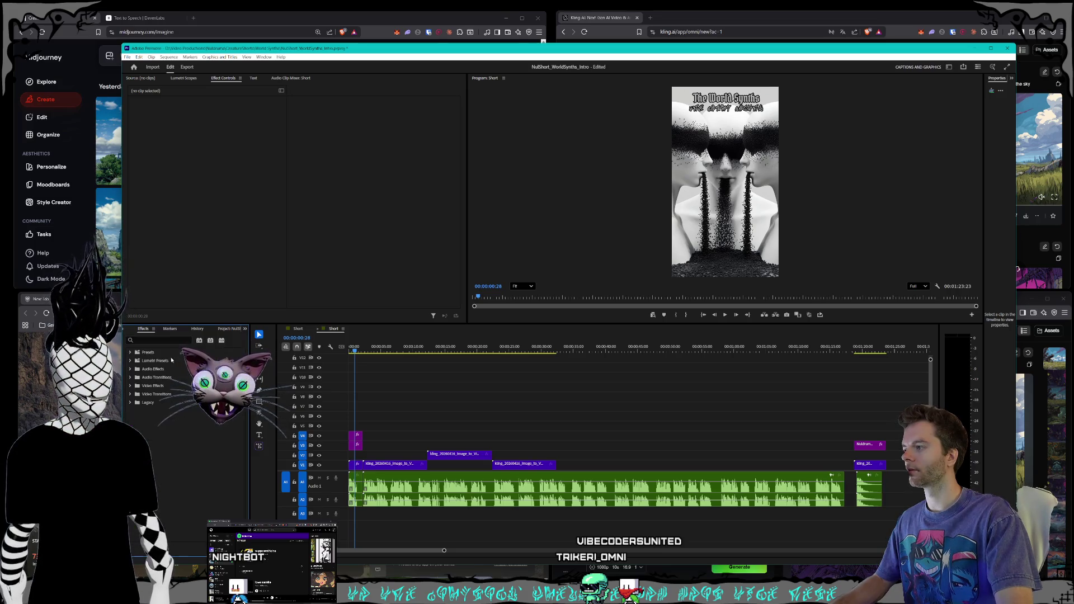
- Search 'khs pit' and apply kHs Pitch Shifter to the title voice clip on A2
text(khs pi)
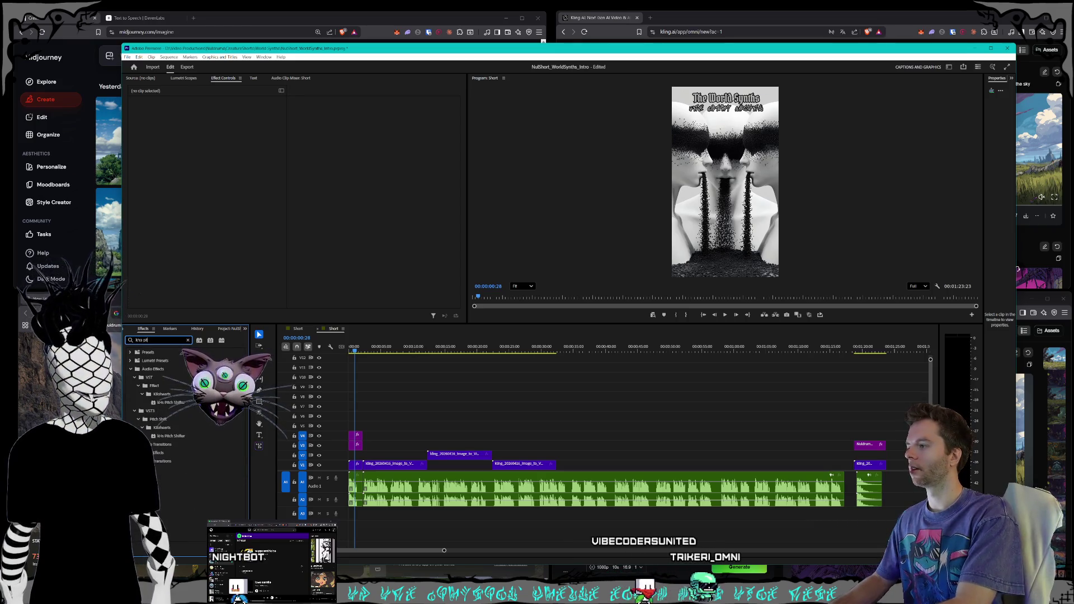
text(t)
click(167, 437)
drag(220, 453, 357, 506)
- Inspect the A2 voice clips in Effect Controls and open the title clip's pitch shifter editor
drag(168, 435, 559, 495)
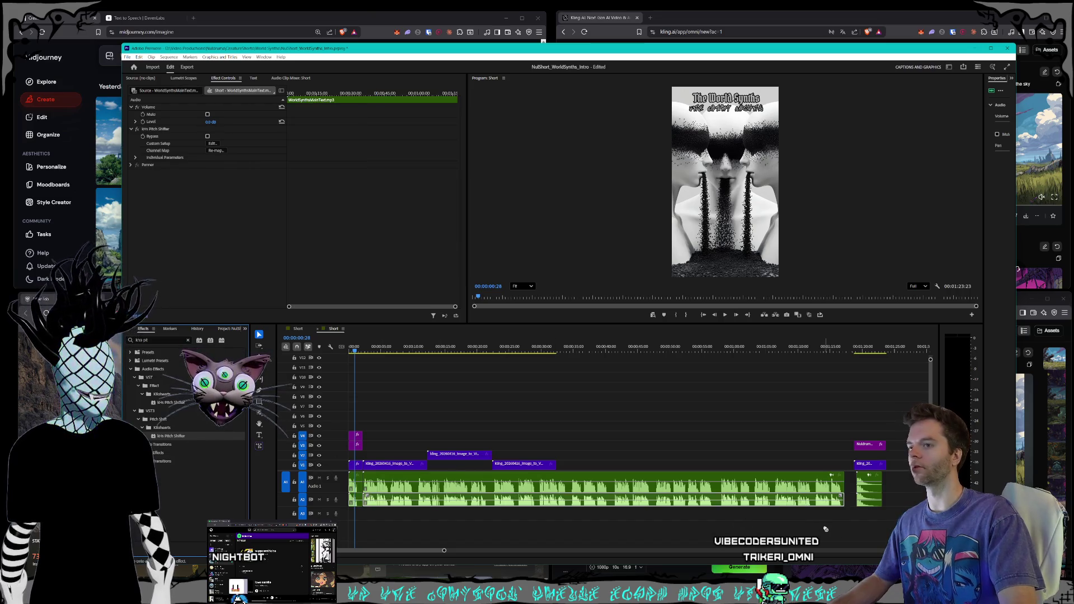
click(876, 501)
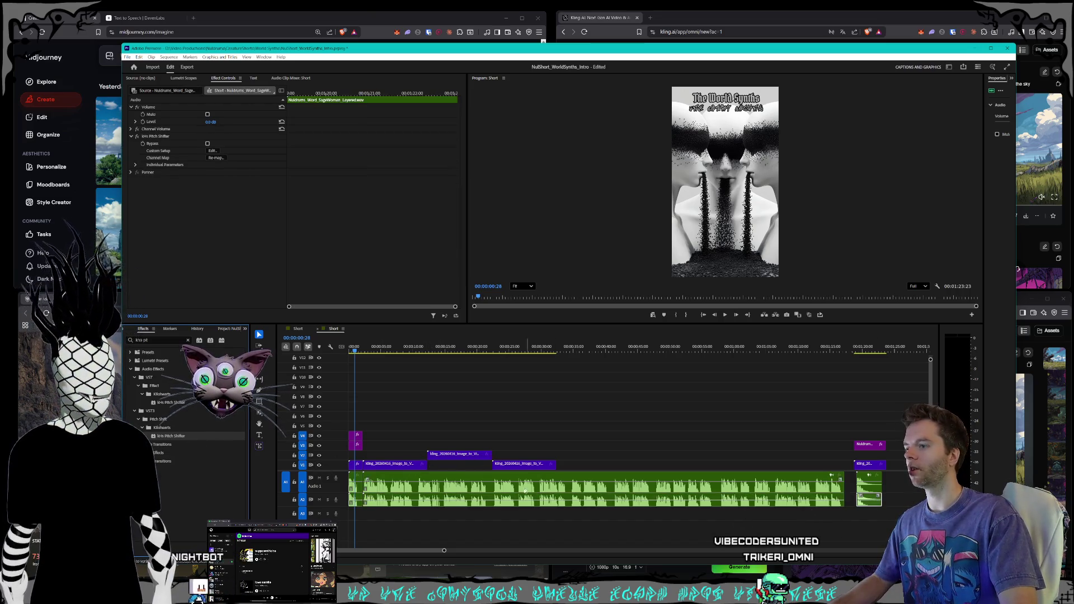
click(356, 501)
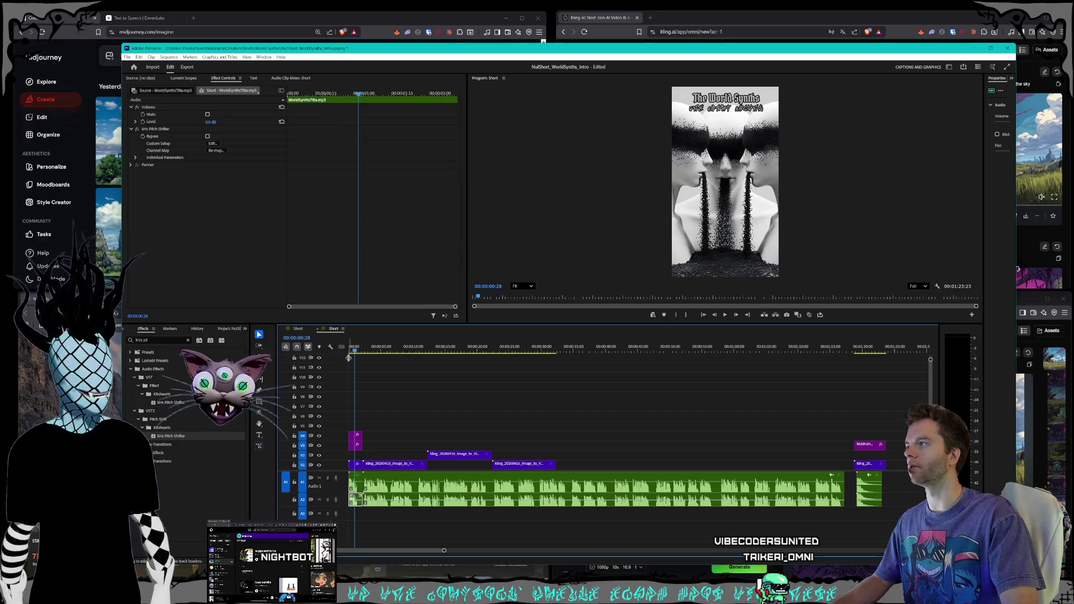
click(210, 122)
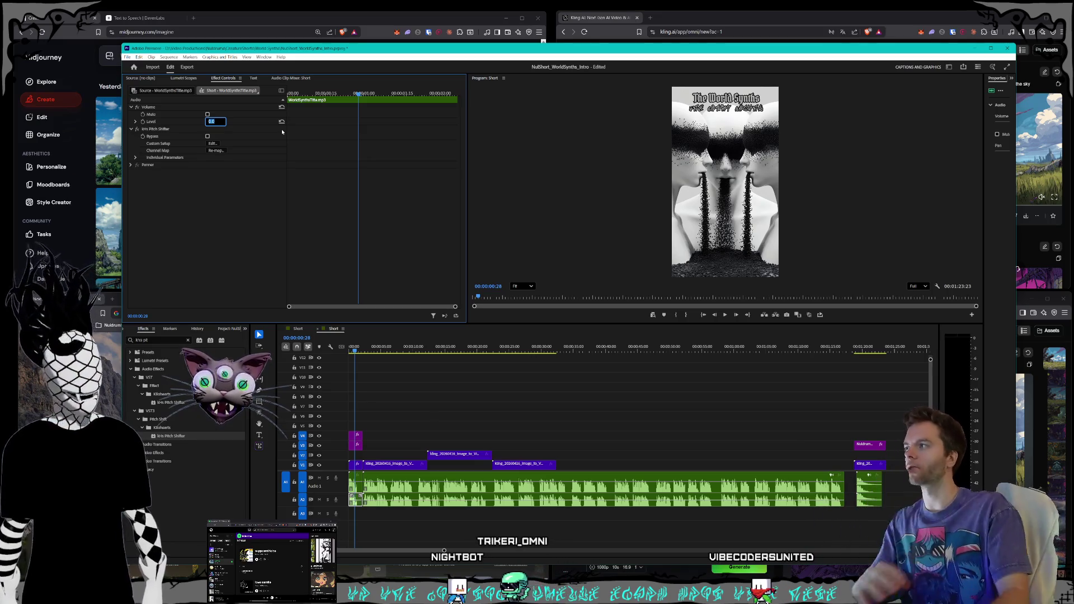
click(212, 144)
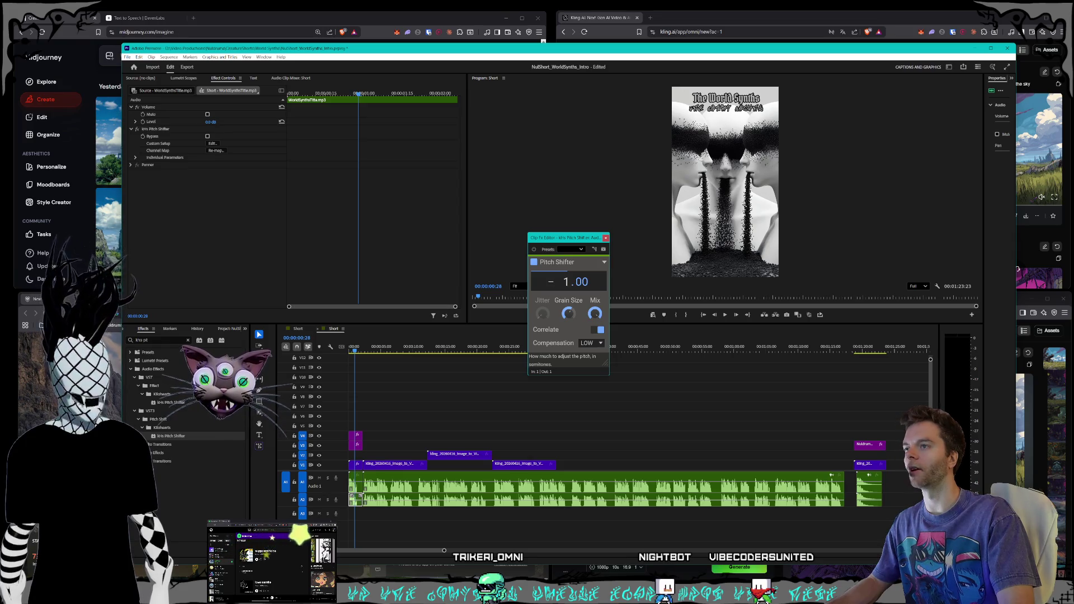
- Lower the title voice clip's pitch shift to -7.00 semitones and close the editor
scroll(566, 282, down, 1)
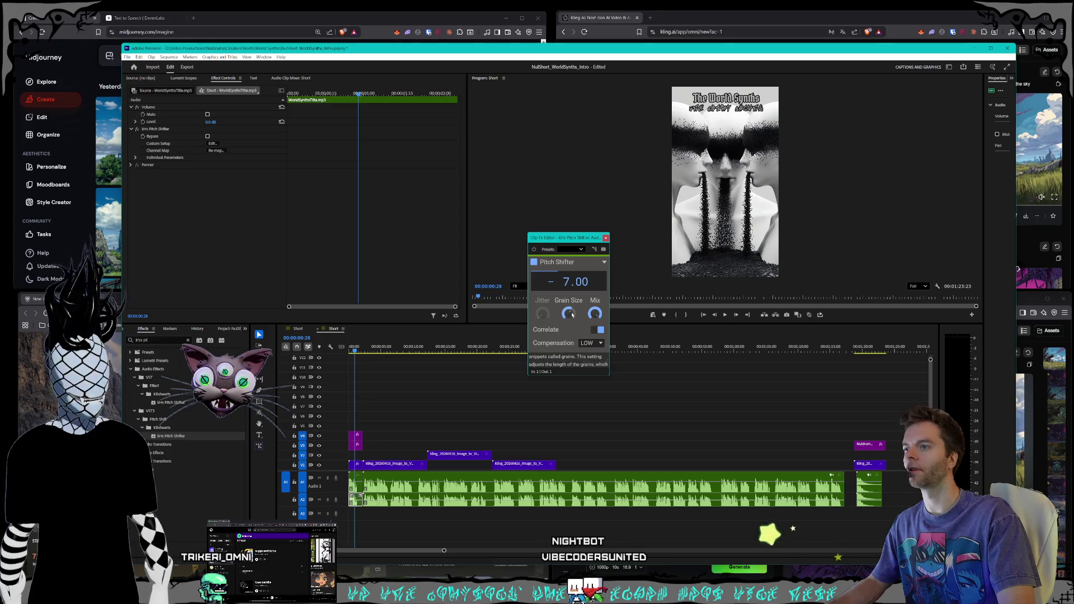
drag(559, 238, 360, 221)
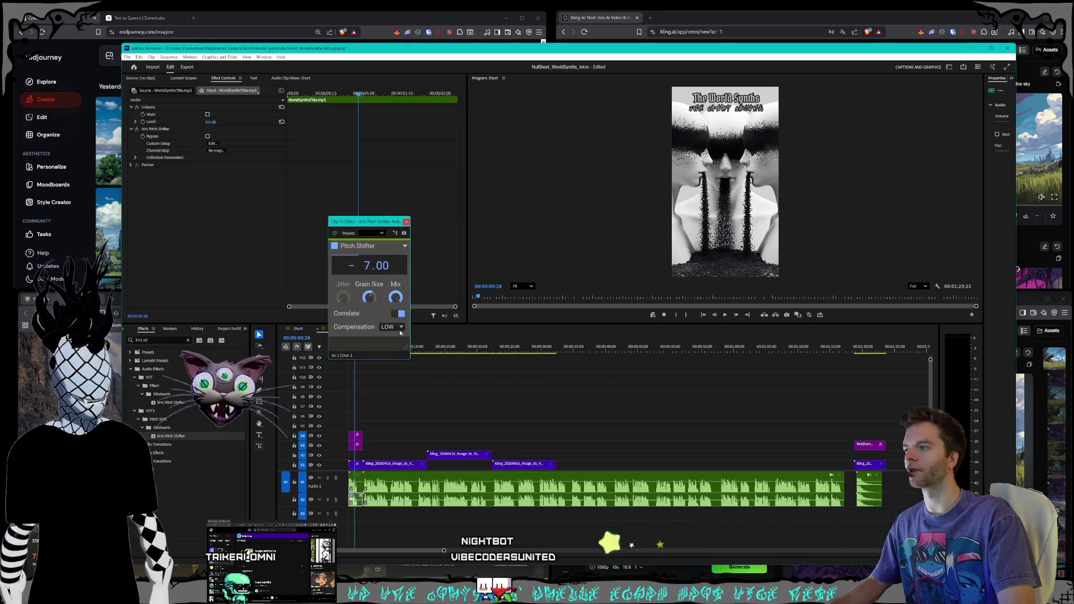
click(406, 221)
- Check the main narration (−3.00) and SageWoman (−6.00) pitch settings, then return to the start
click(470, 505)
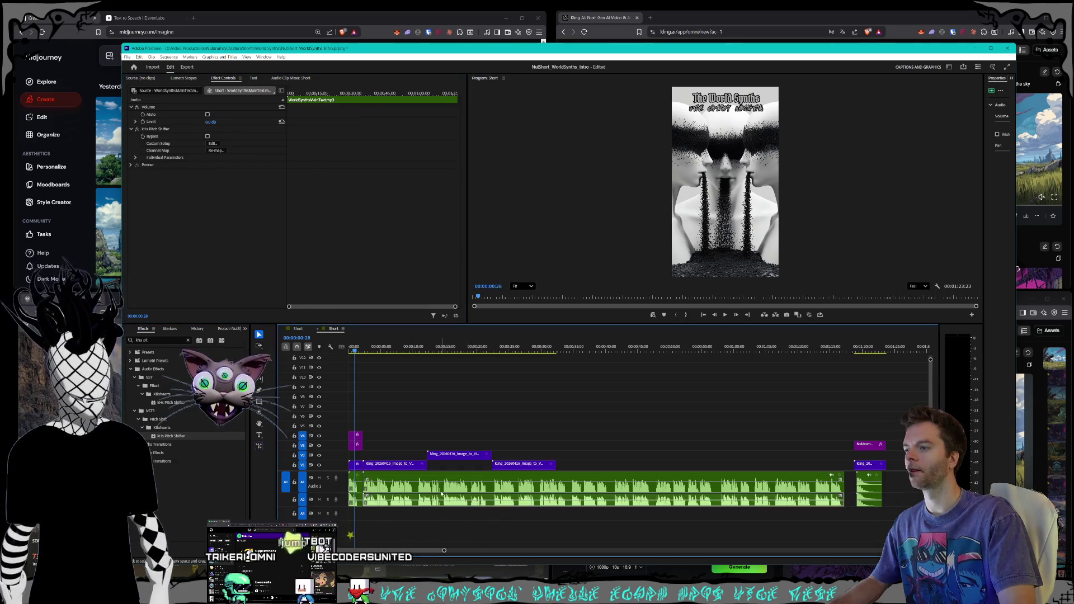
click(213, 144)
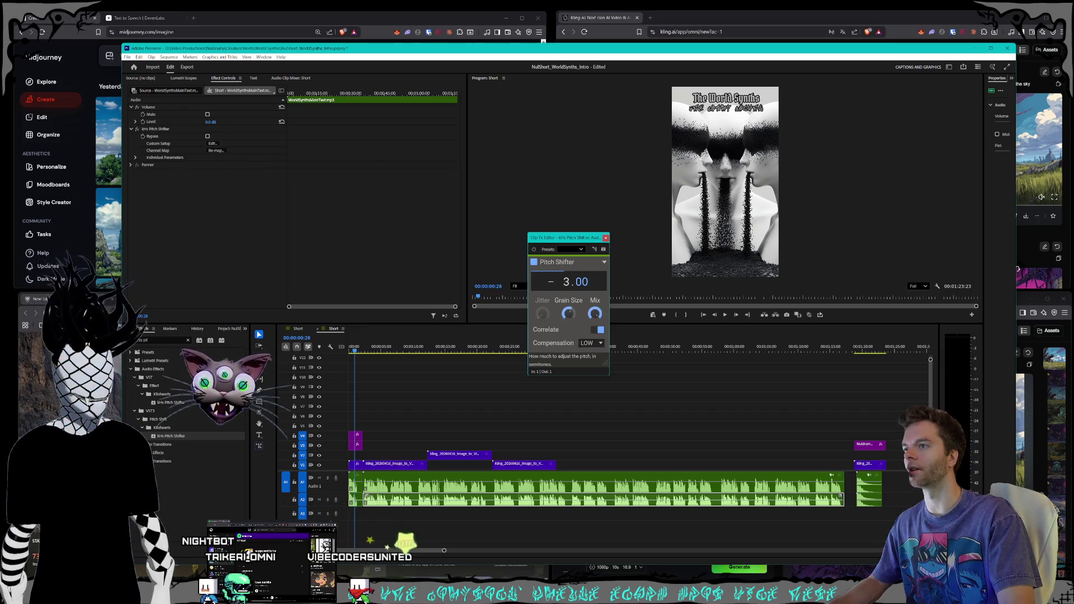
click(605, 238)
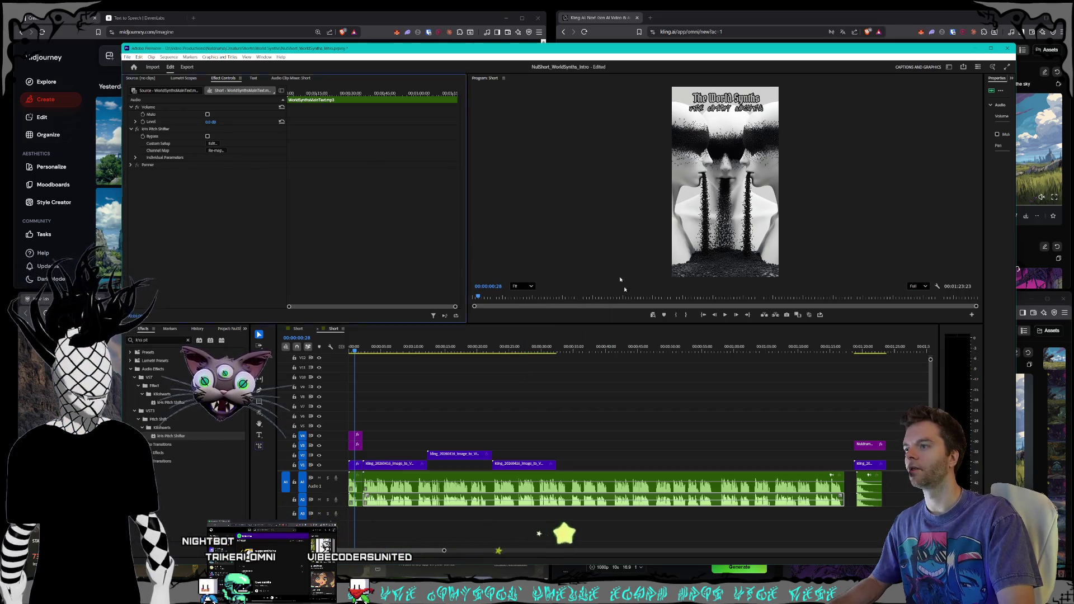
click(875, 505)
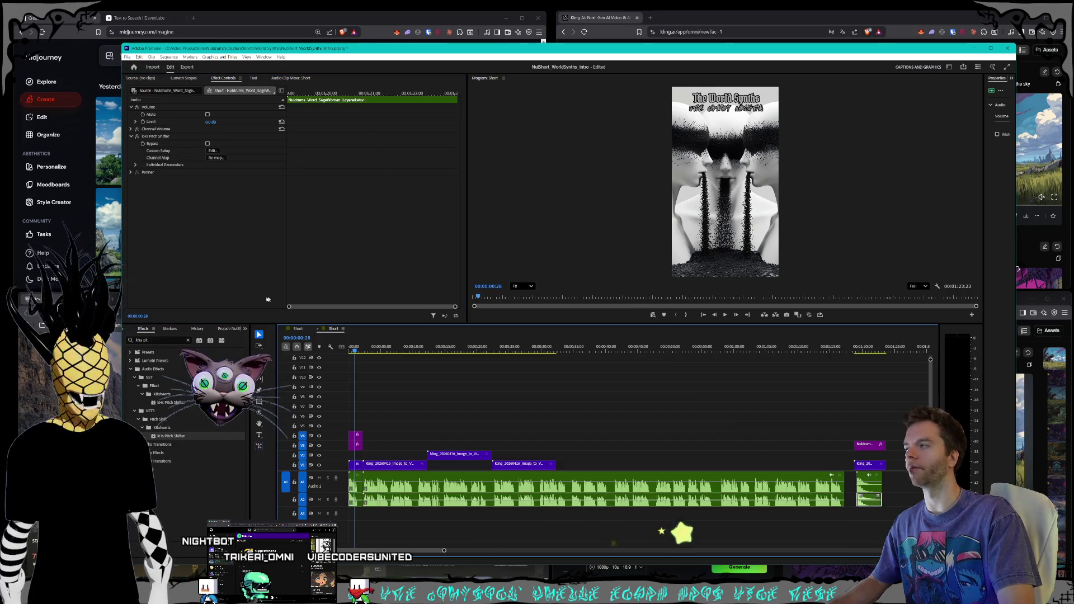
click(212, 151)
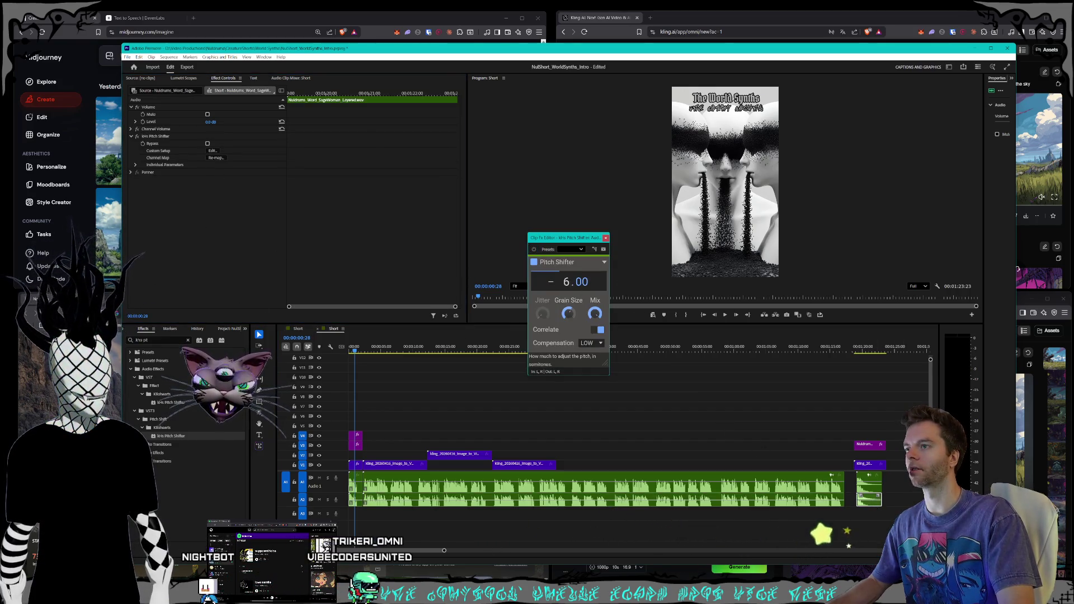
key(Escape)
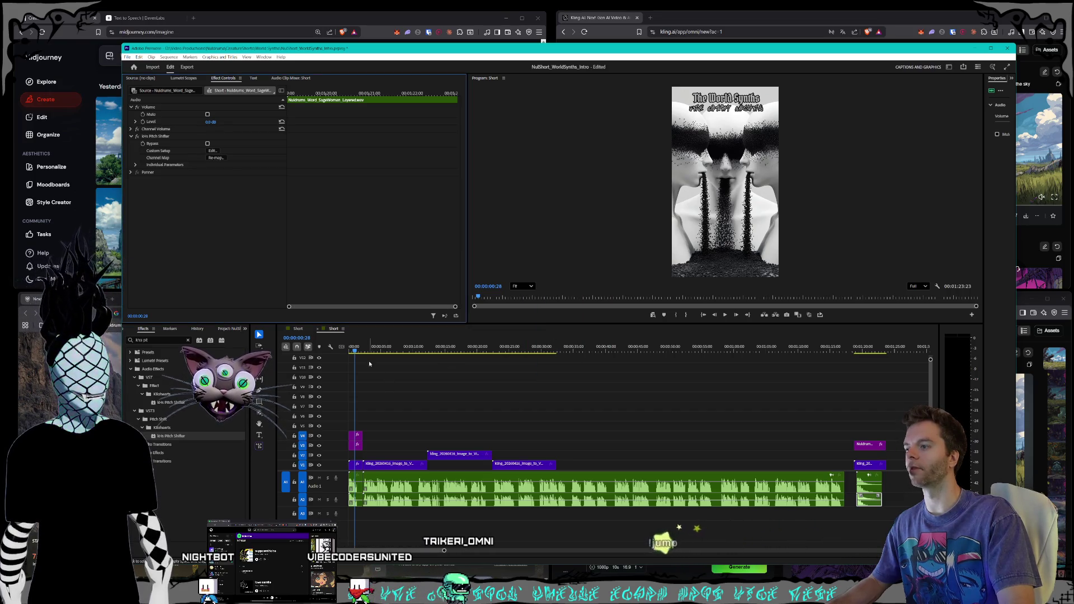
key(Home)
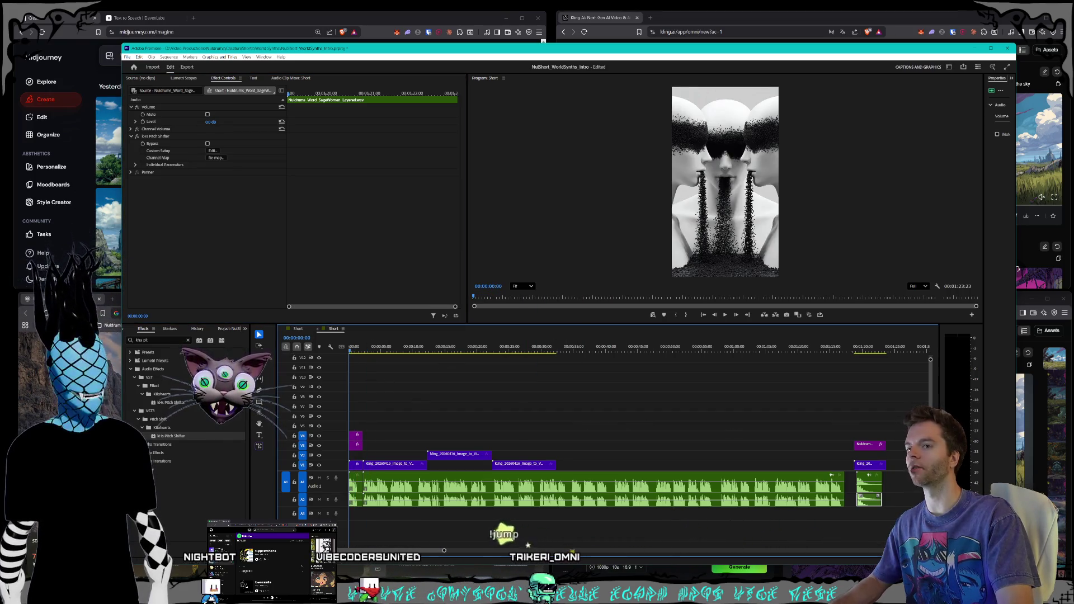
- Play the short's opening seven seconds, then select the main A2 narration clip
scroll(931, 360, up, 5)
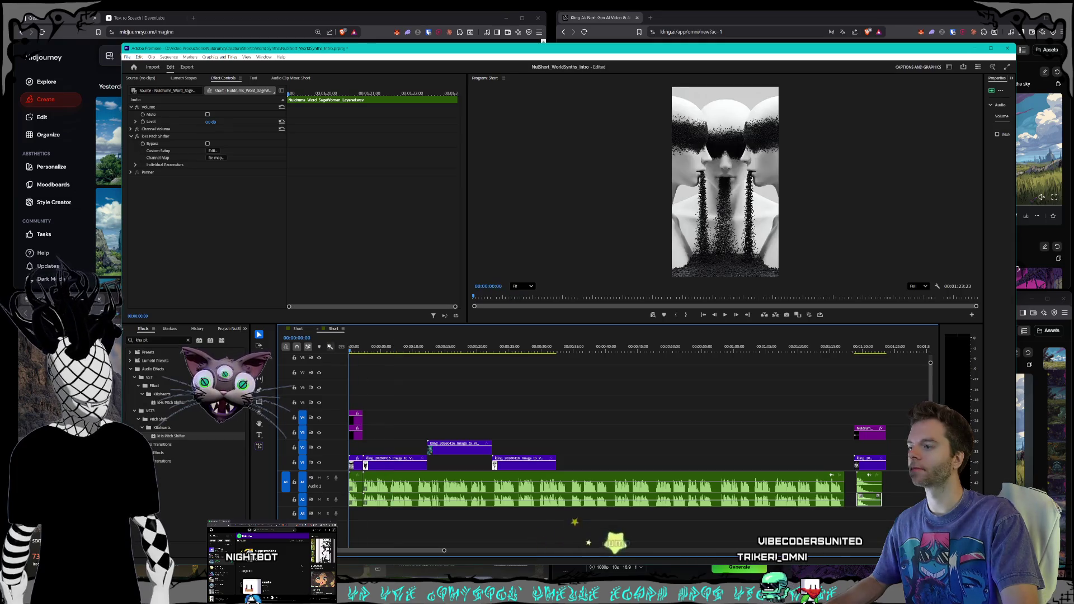
click(726, 315)
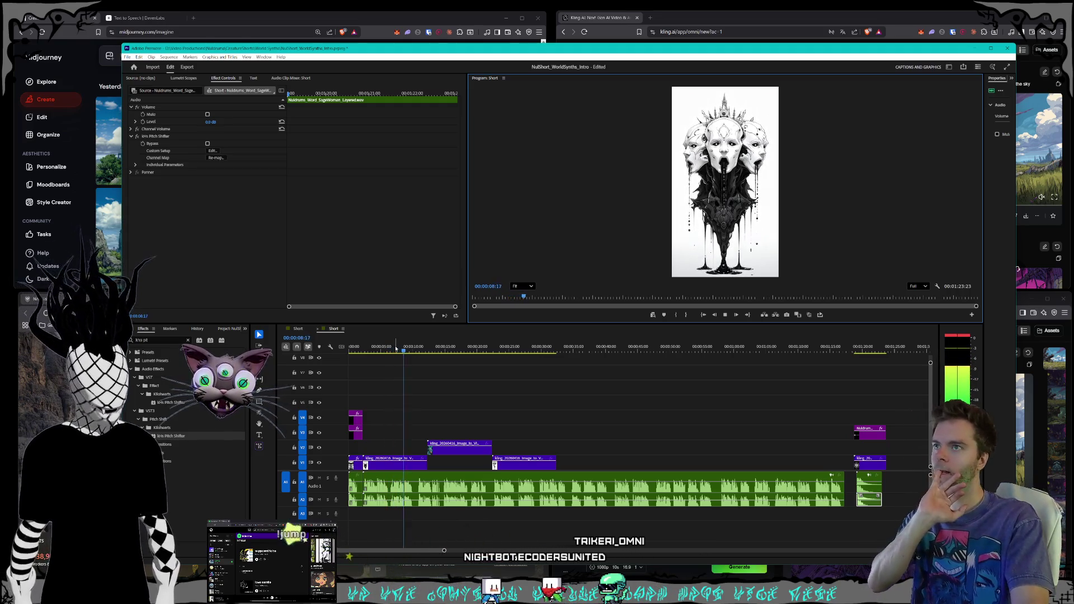
click(395, 348)
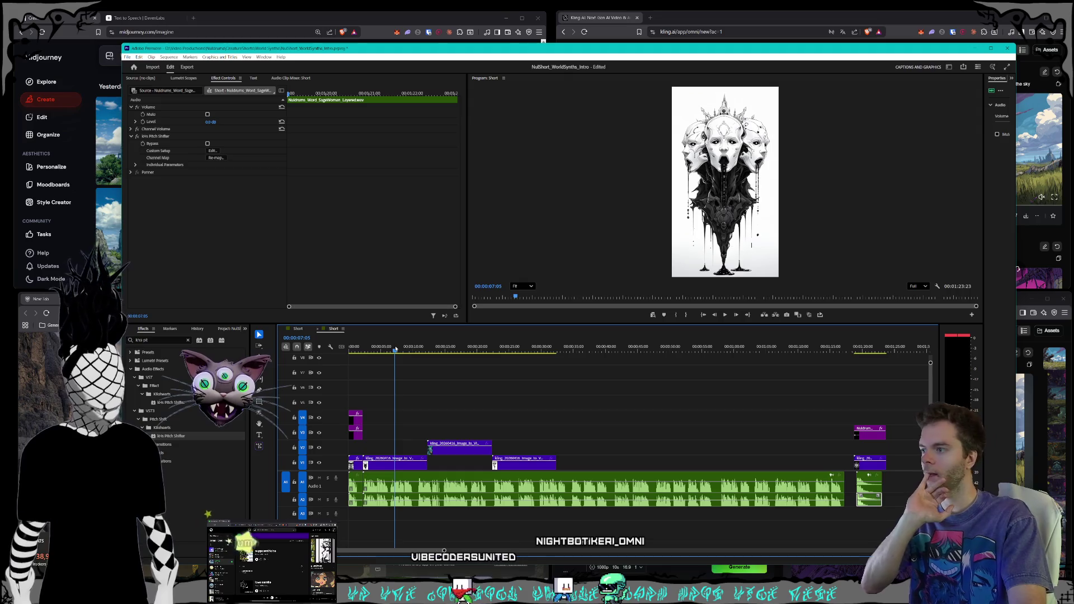
drag(394, 347, 439, 507)
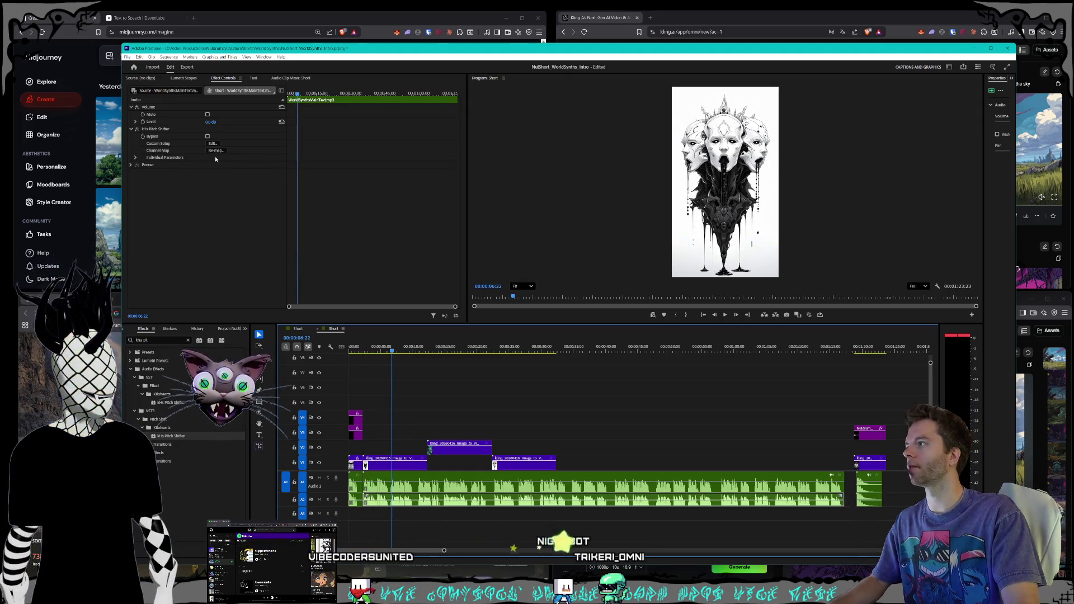
- Set the main and title narration clips on A2 to -8 dB
click(210, 122)
text(-8)
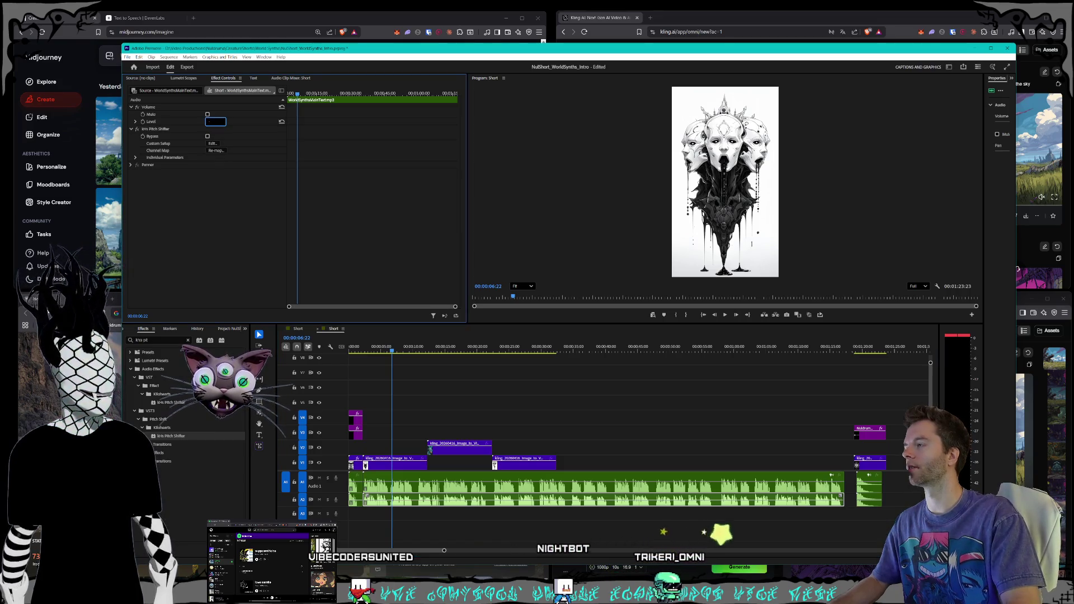
key(Return)
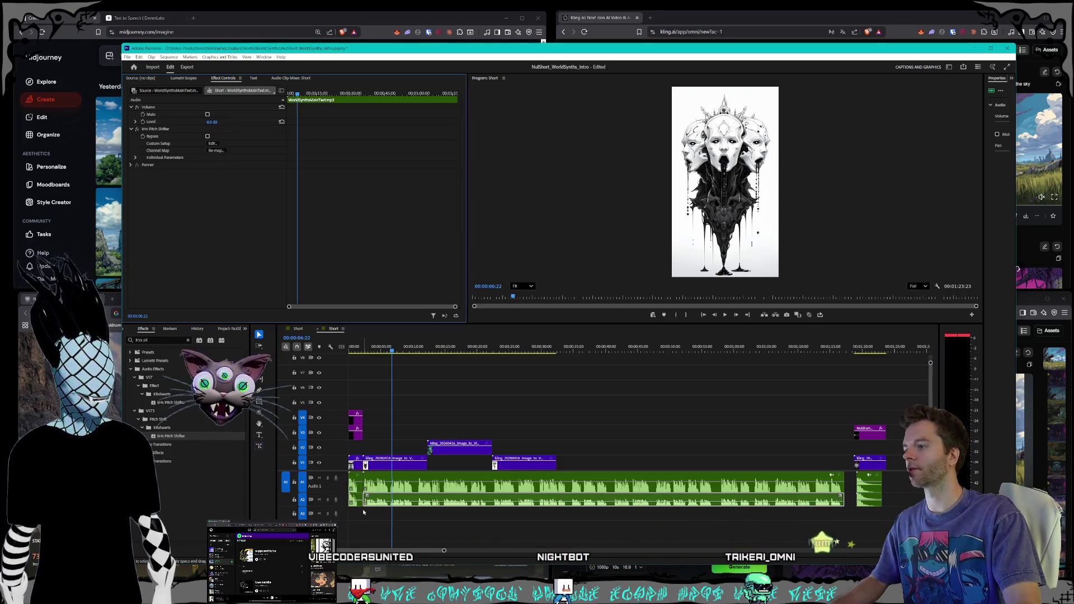
click(356, 499)
click(215, 121)
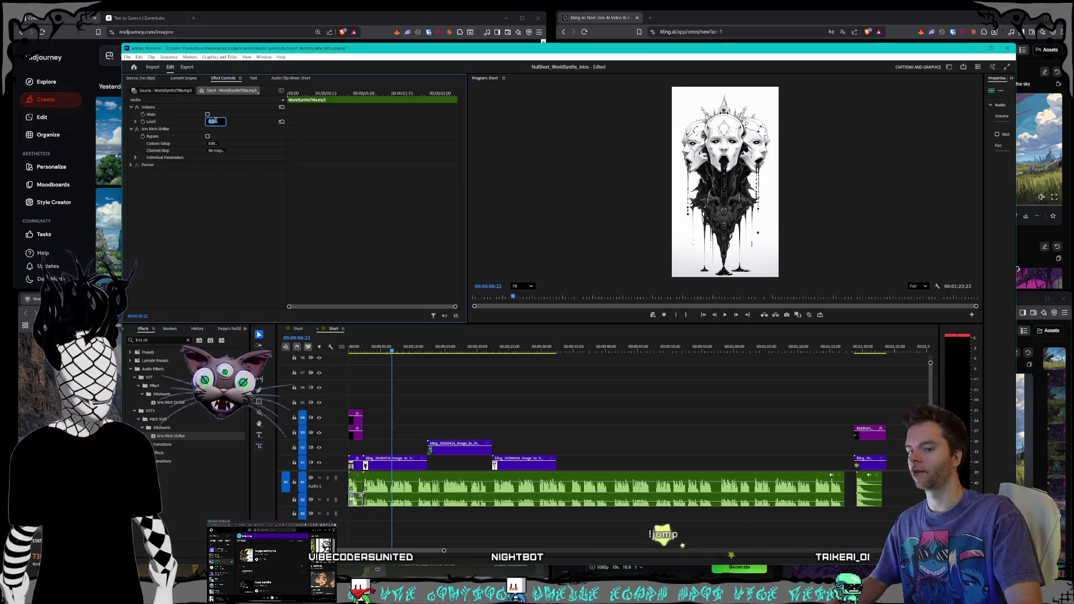
text(-8)
key(Return)
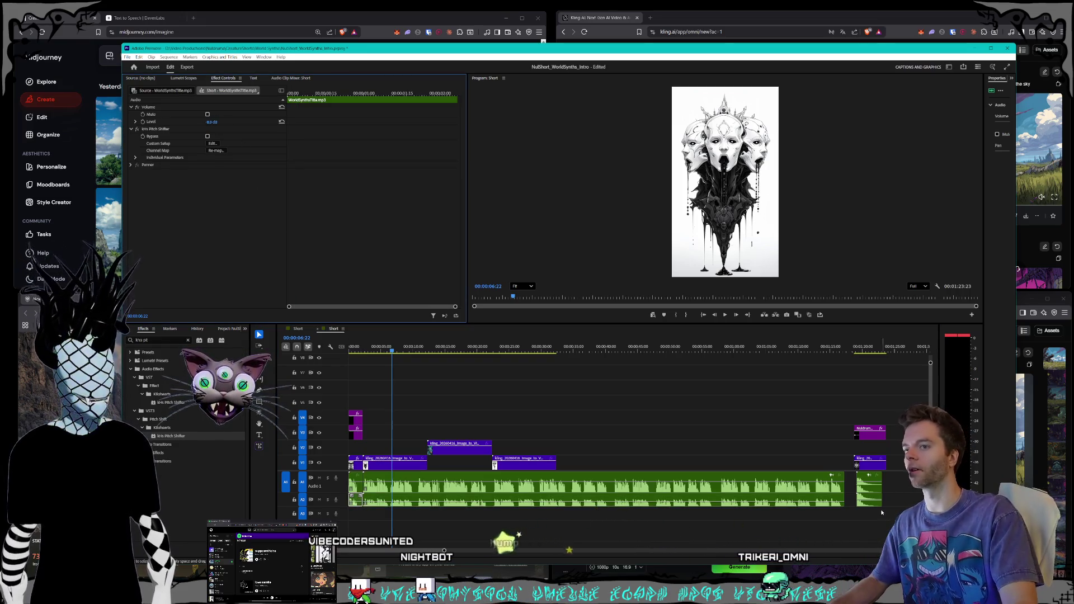
- Select the end A2 voice clip's volume level, then bring up the Windows volume mixer
click(870, 505)
click(215, 121)
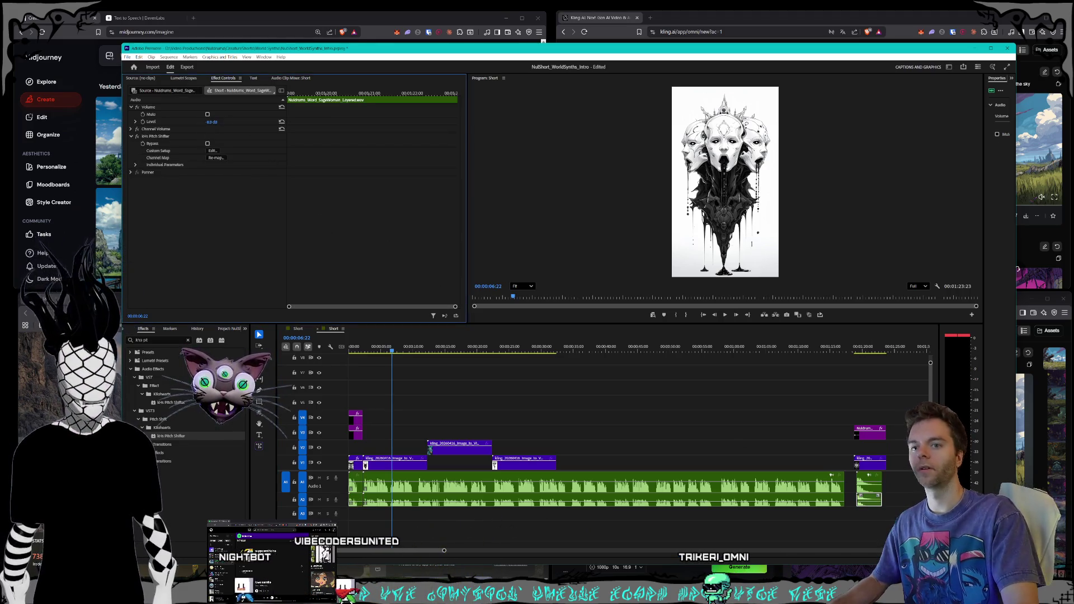
click(856, 565)
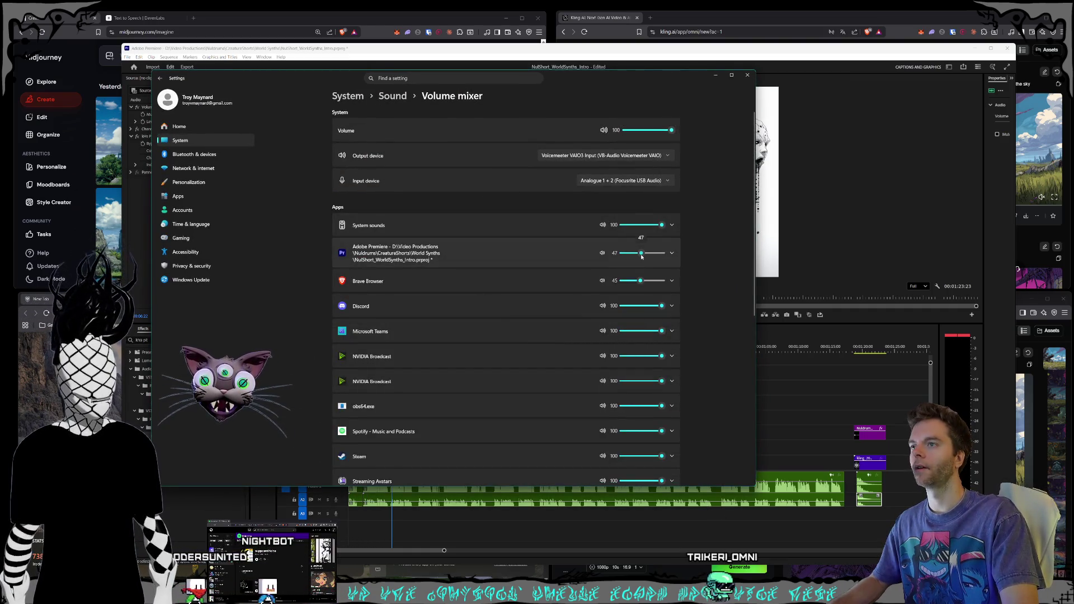
- Lower Premiere's app volume to 50, close the mixer, and return the playhead to the start
drag(644, 254, 642, 254)
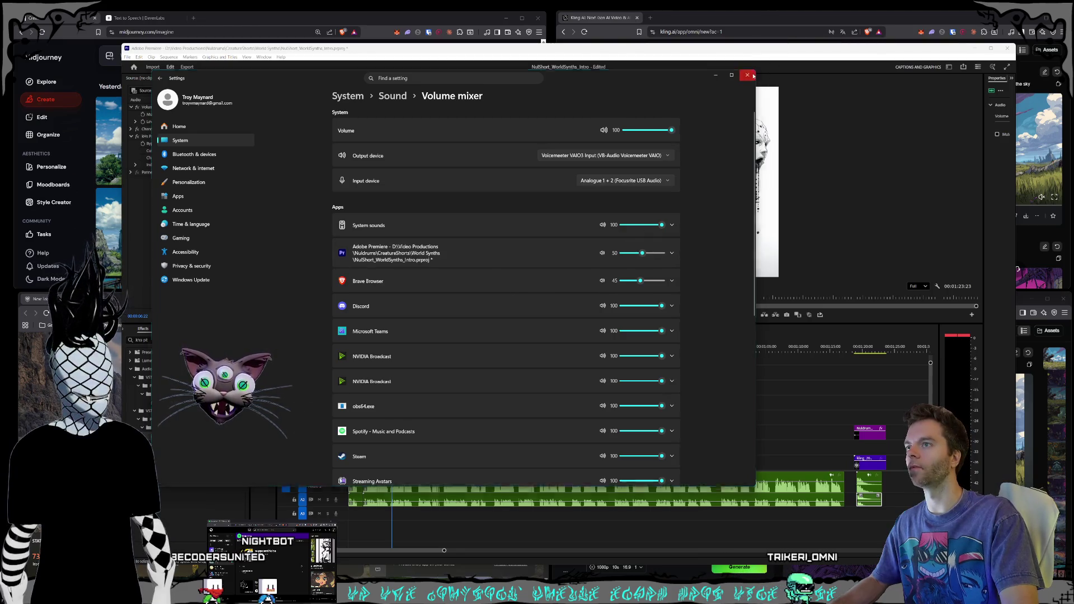
click(751, 75)
click(327, 367)
key(Home)
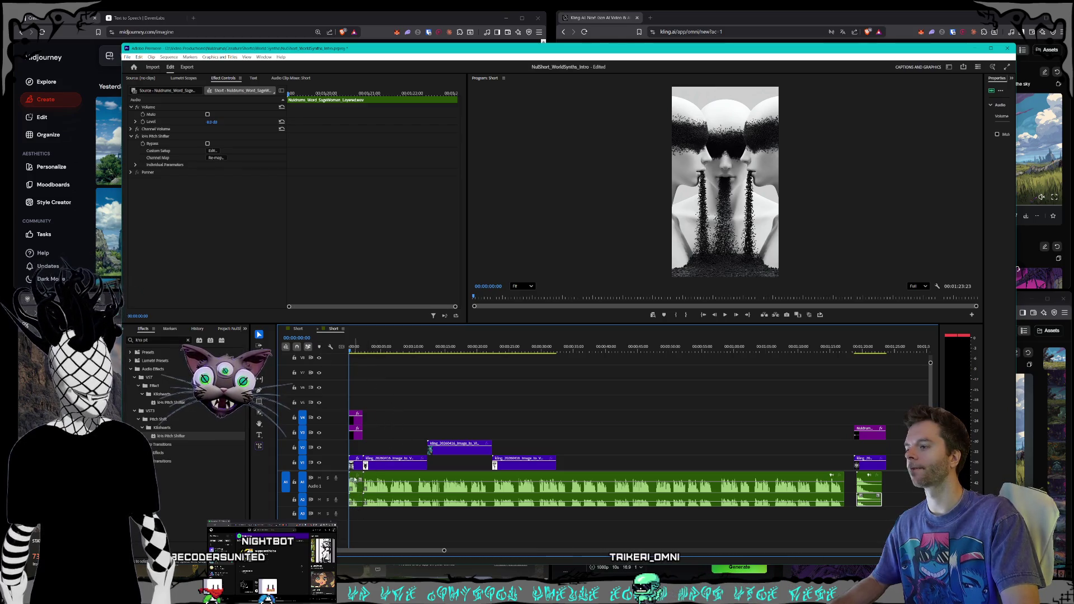
- Select the V3 title graphic and replay the short from the beginning
click(357, 435)
click(351, 347)
key(Home)
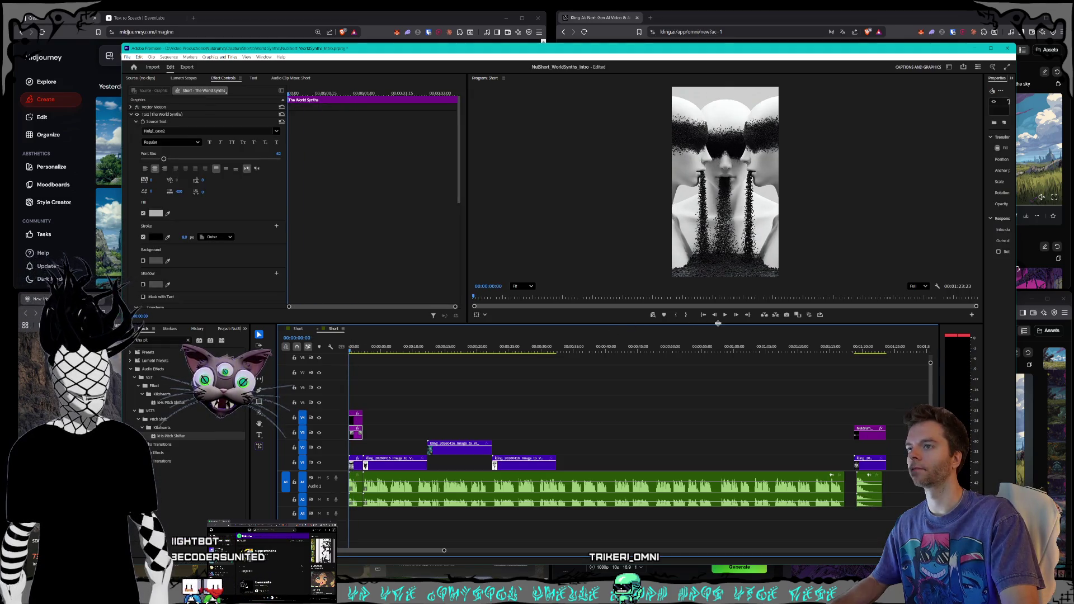
click(727, 316)
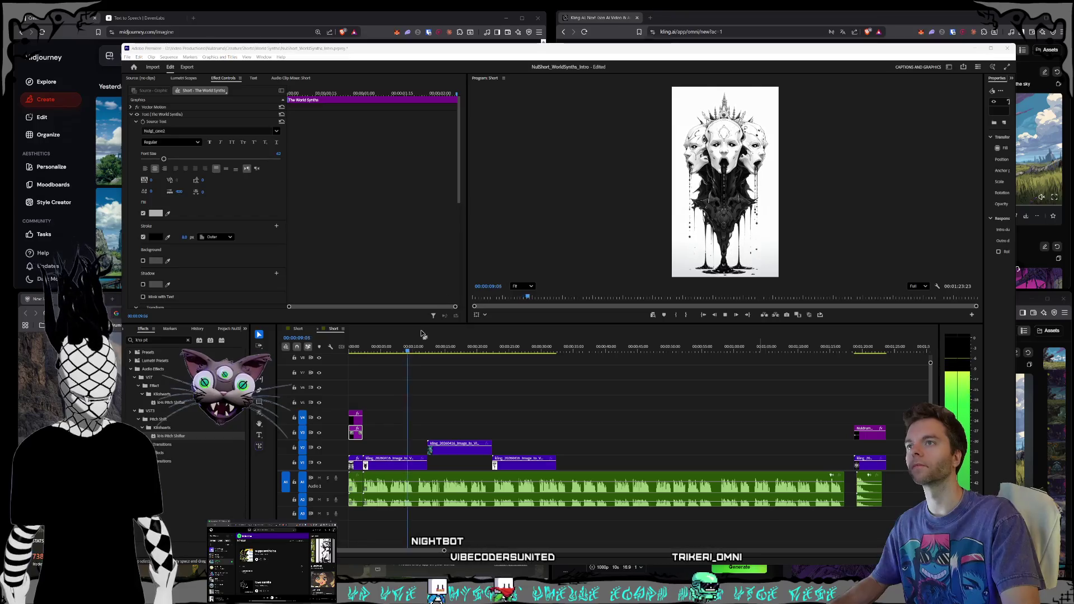
click(322, 342)
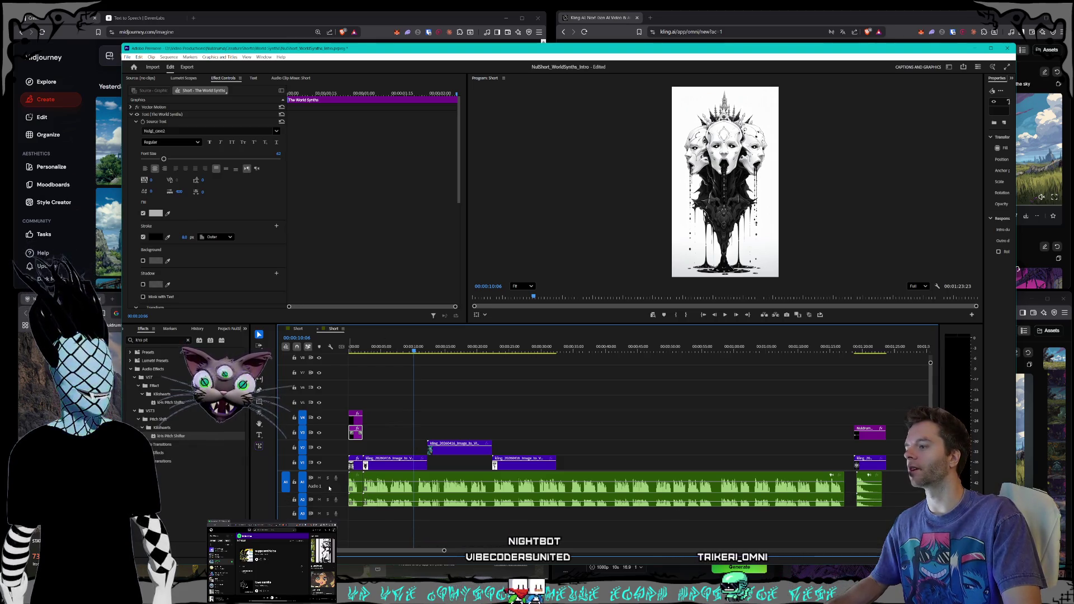
- Rewind to the sequence start and browse the Markers menu without choosing anything
key(Home)
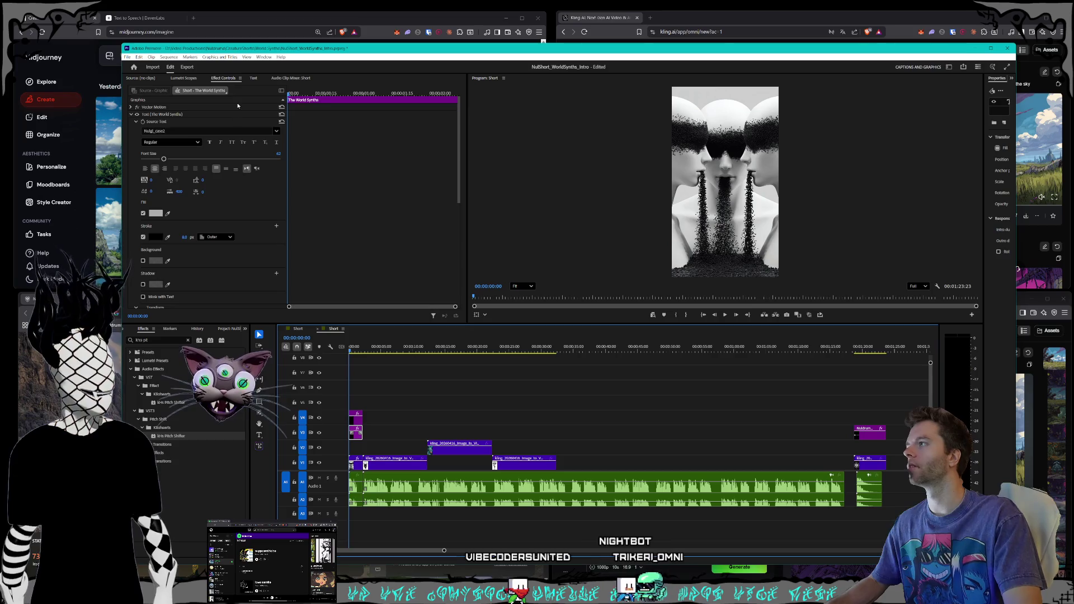
click(191, 57)
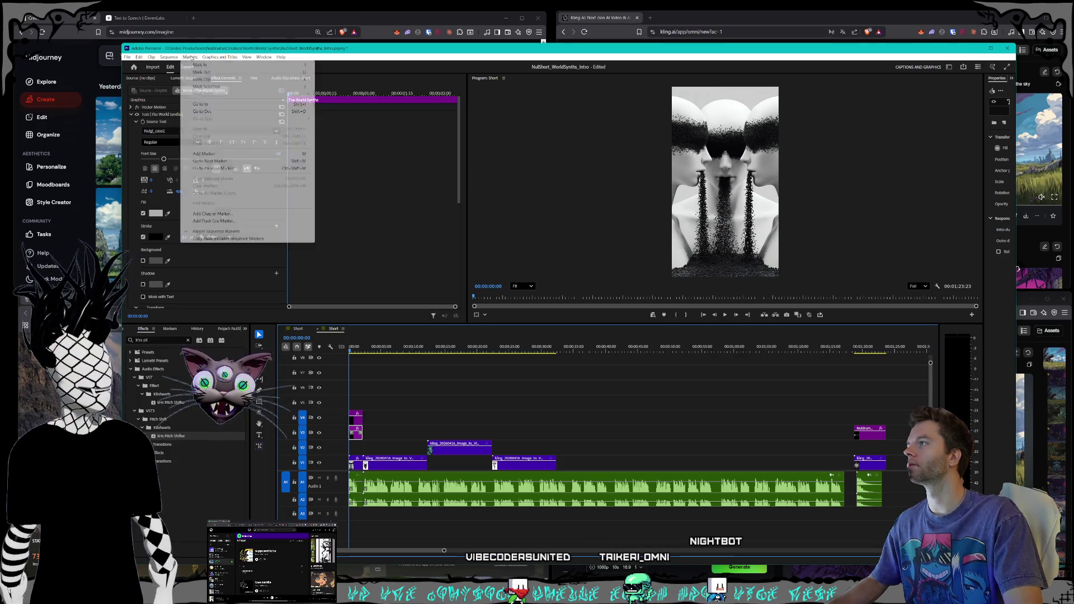
click(190, 57)
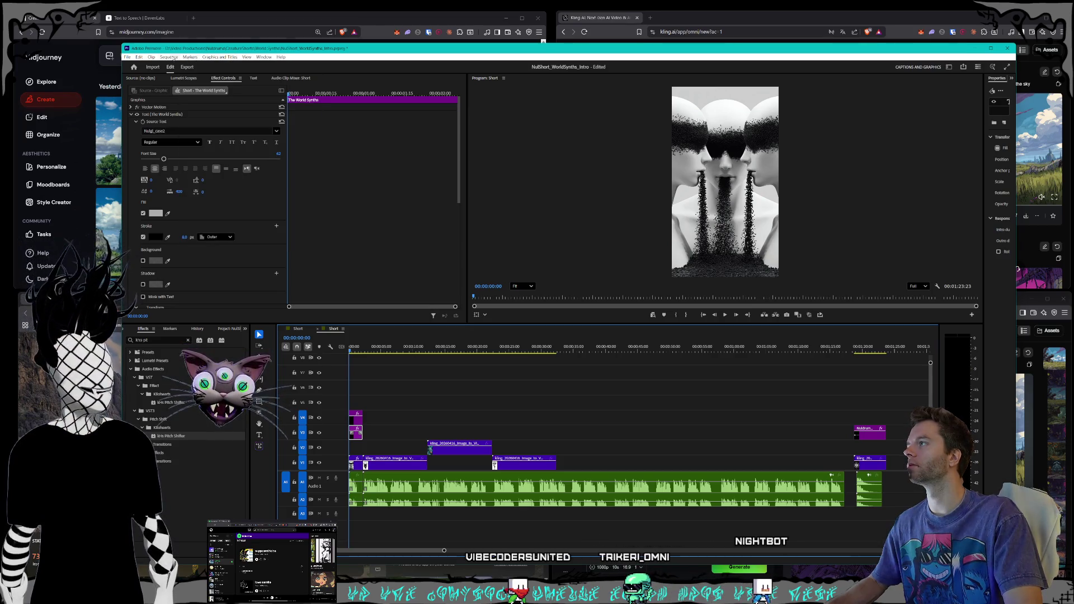
- Transcribe the sequence's narration in the Text panel
click(253, 79)
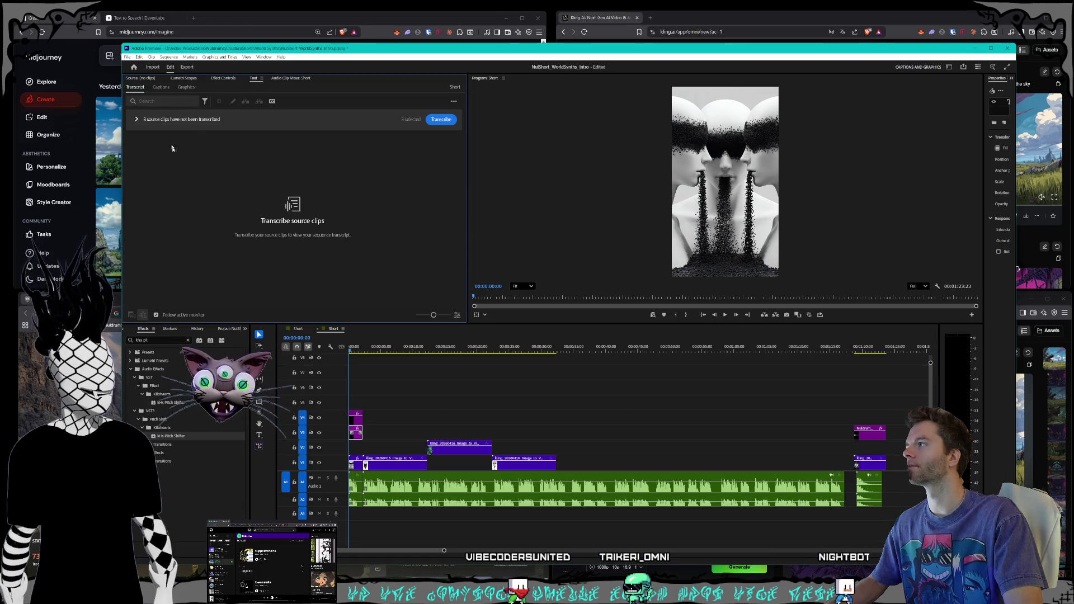
click(441, 122)
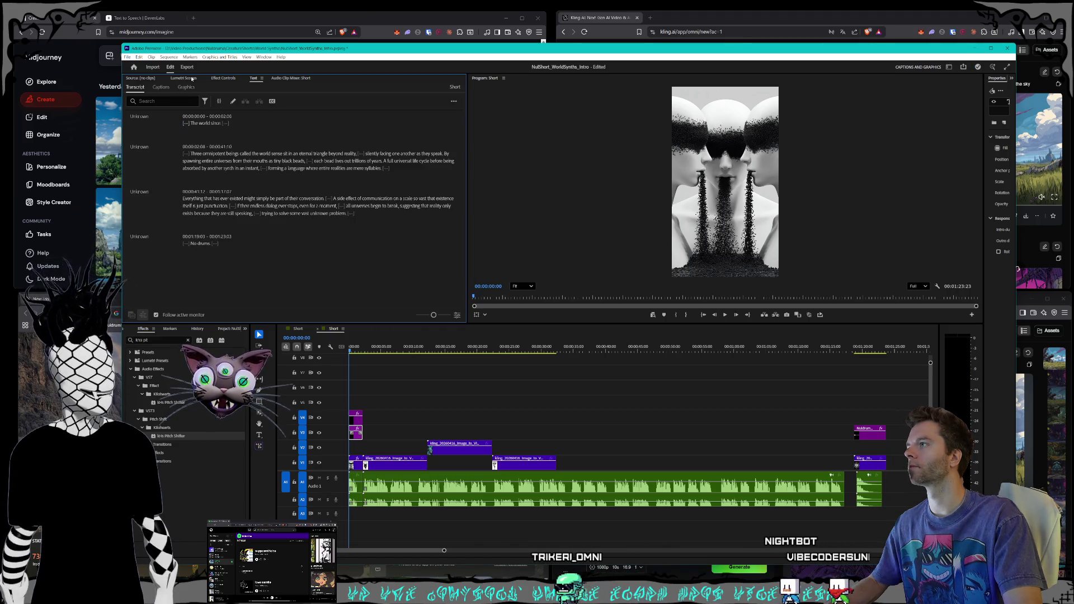
click(931, 402)
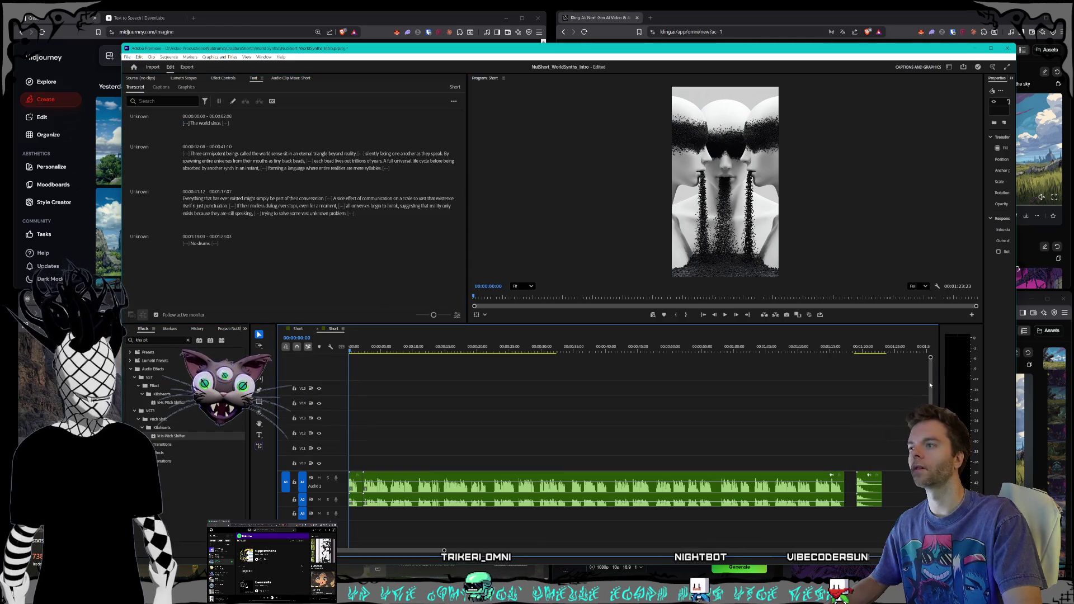
- Create captions from the transcript with the default preset and jump to the first caption
click(161, 87)
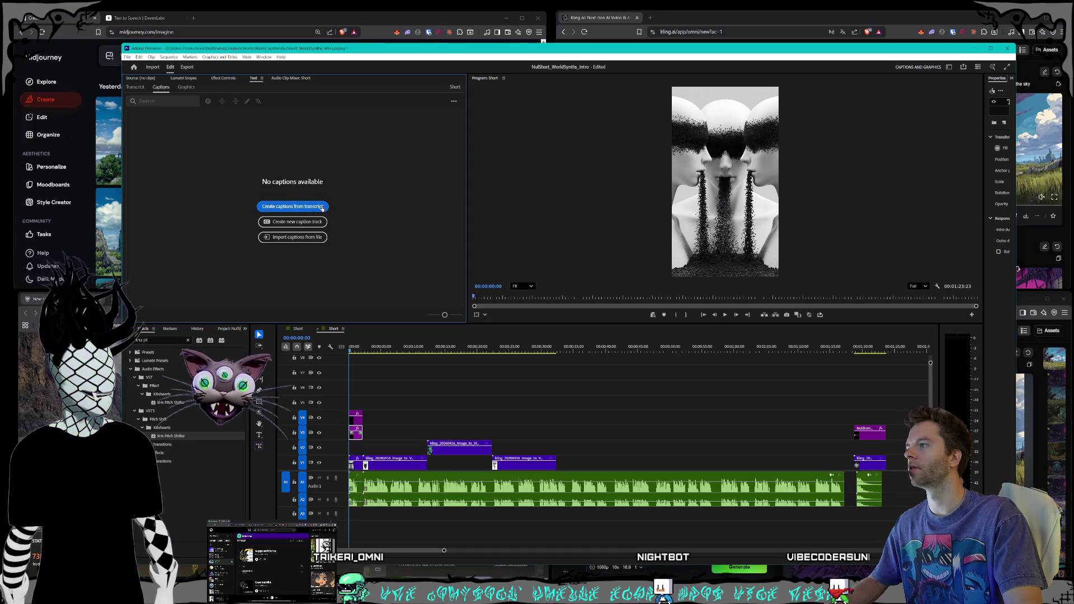
click(322, 207)
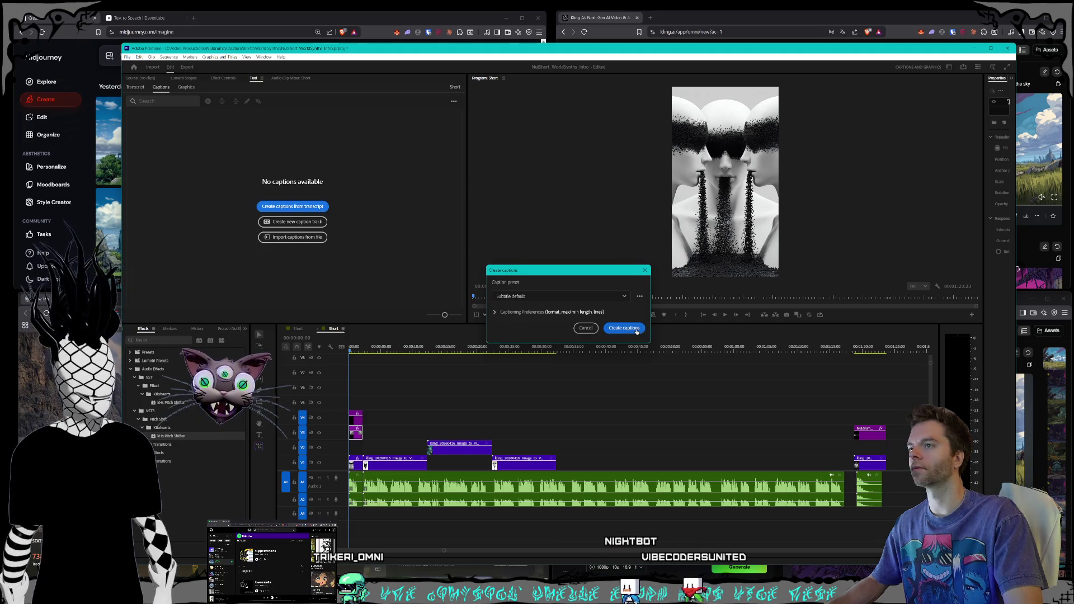
click(624, 328)
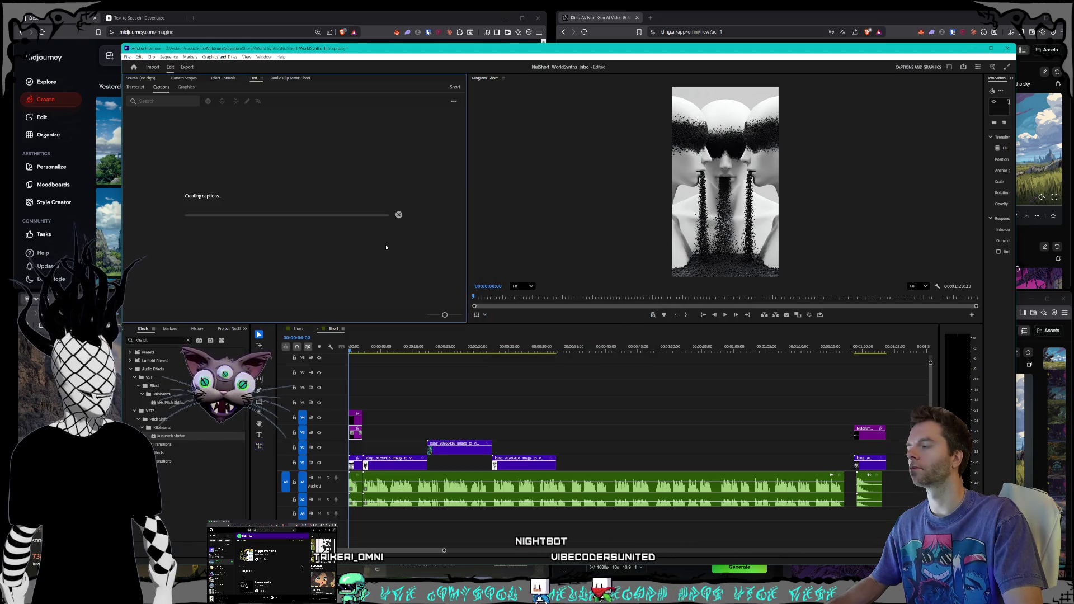
click(360, 347)
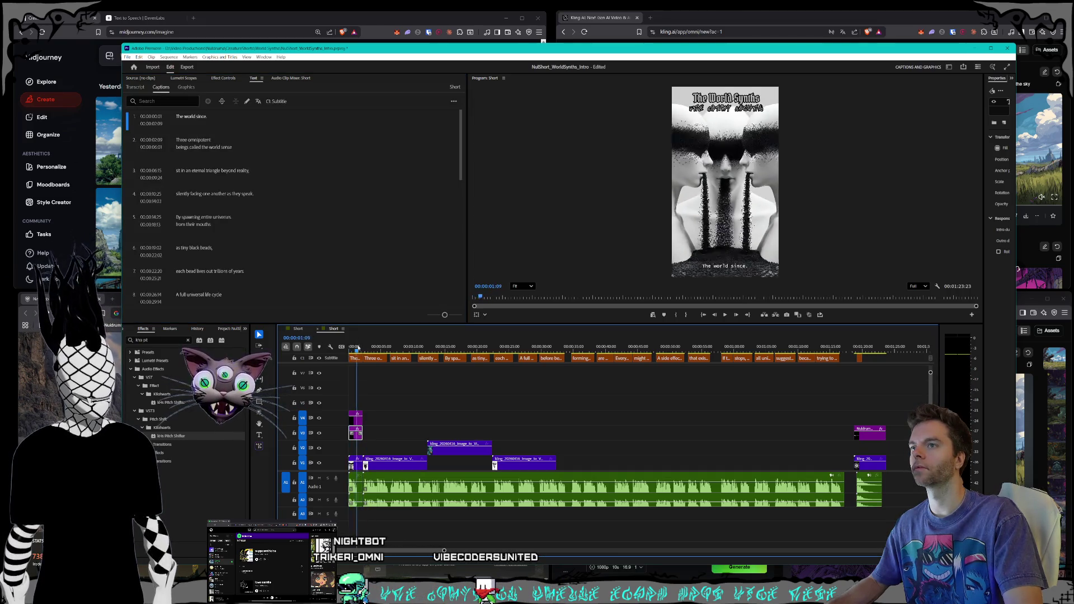
drag(356, 347, 330, 347)
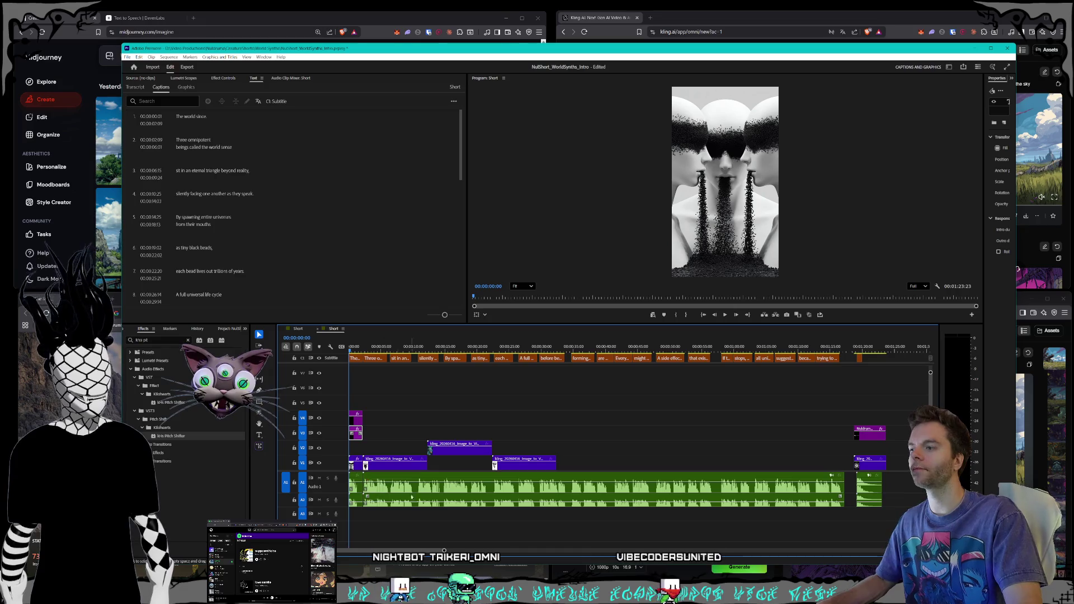
scroll(422, 493, up, 5)
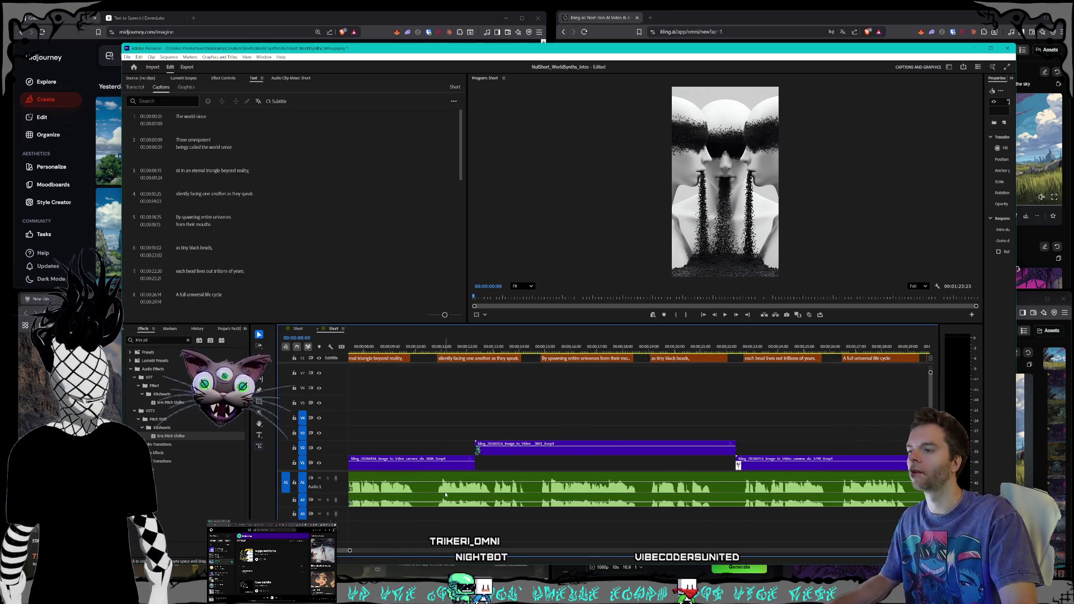
scroll(445, 494, up, 6)
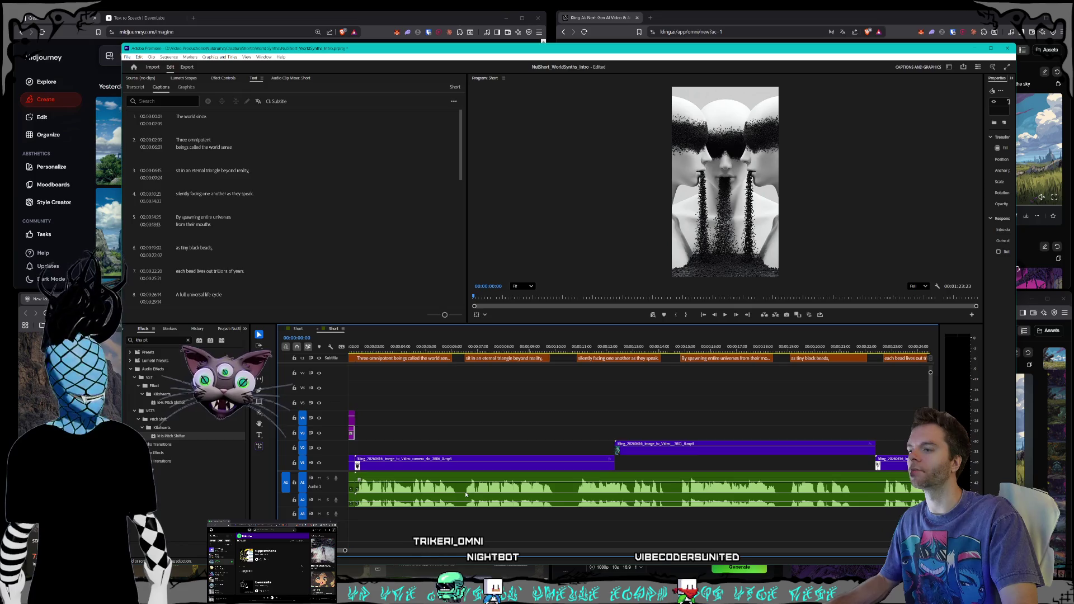
scroll(469, 496, down, 4)
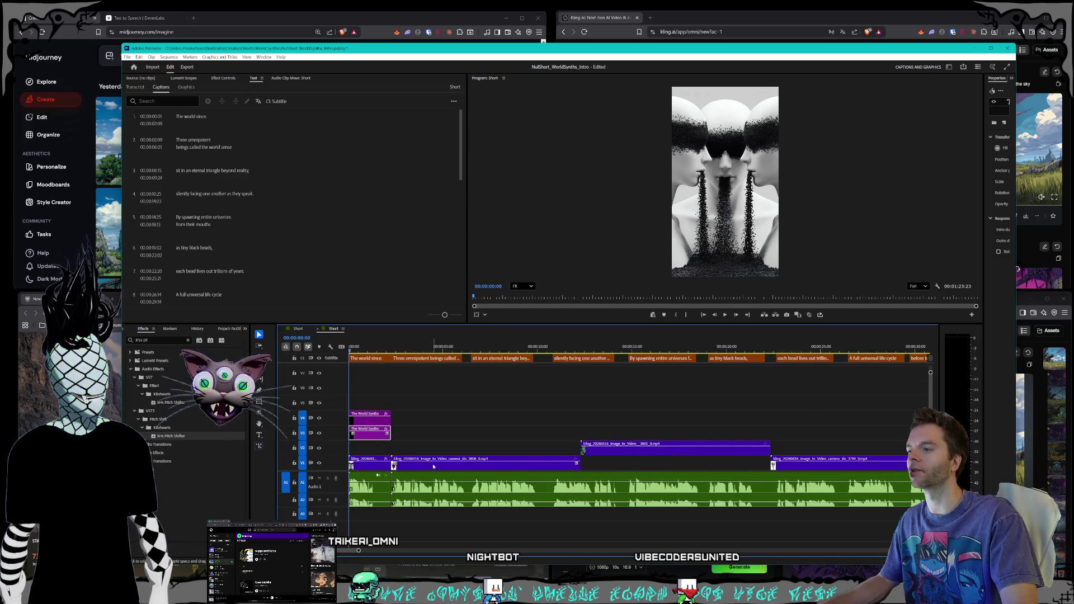
scroll(450, 443, down, 5)
click(725, 315)
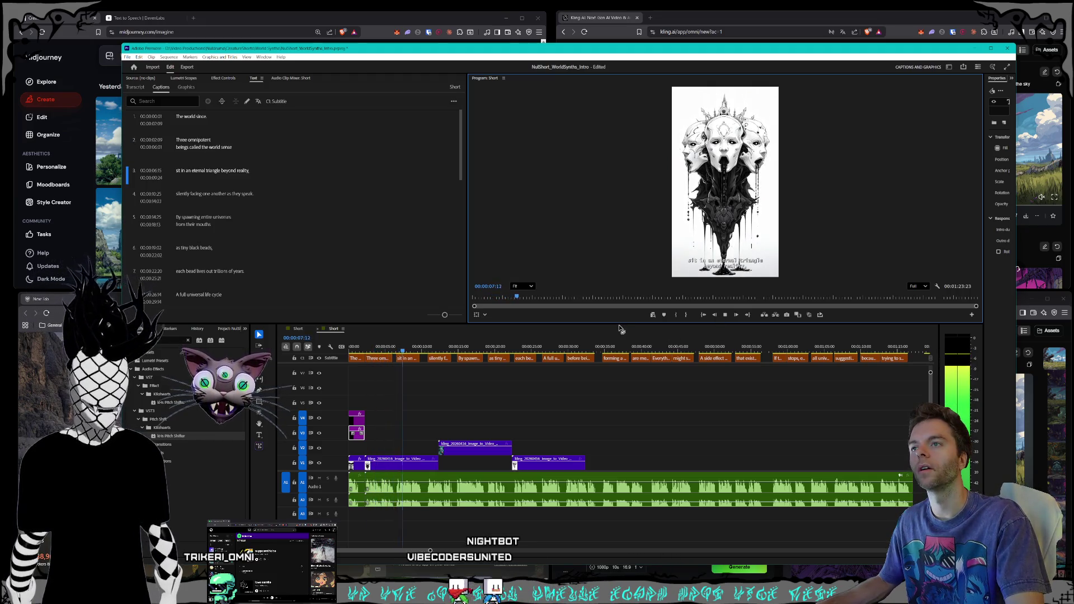
scroll(669, 340, down, 1)
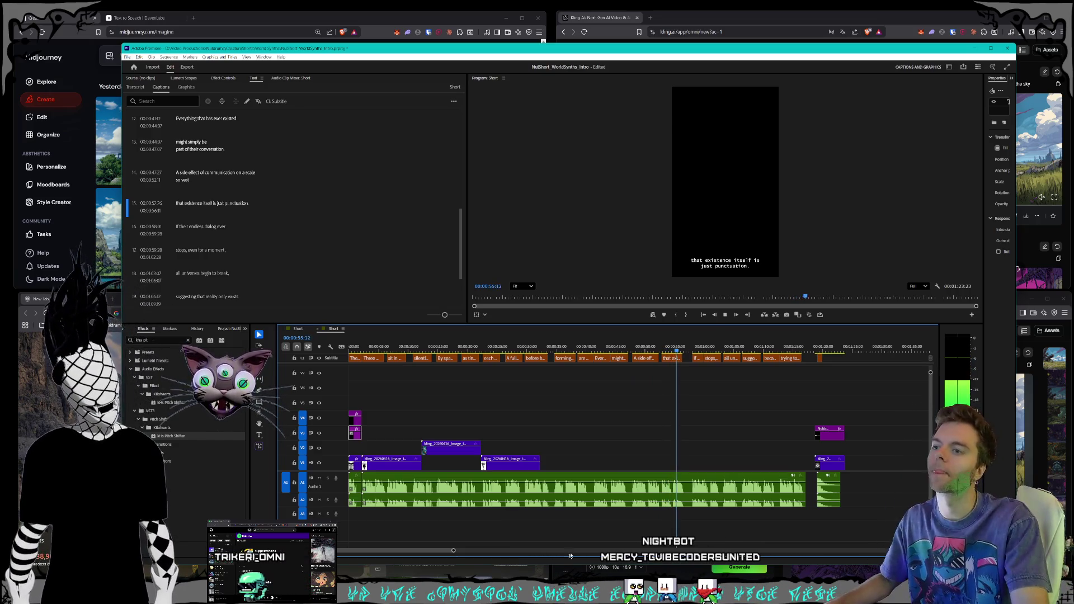
scroll(666, 492, up, 3)
scroll(666, 492, up, 2)
key(space)
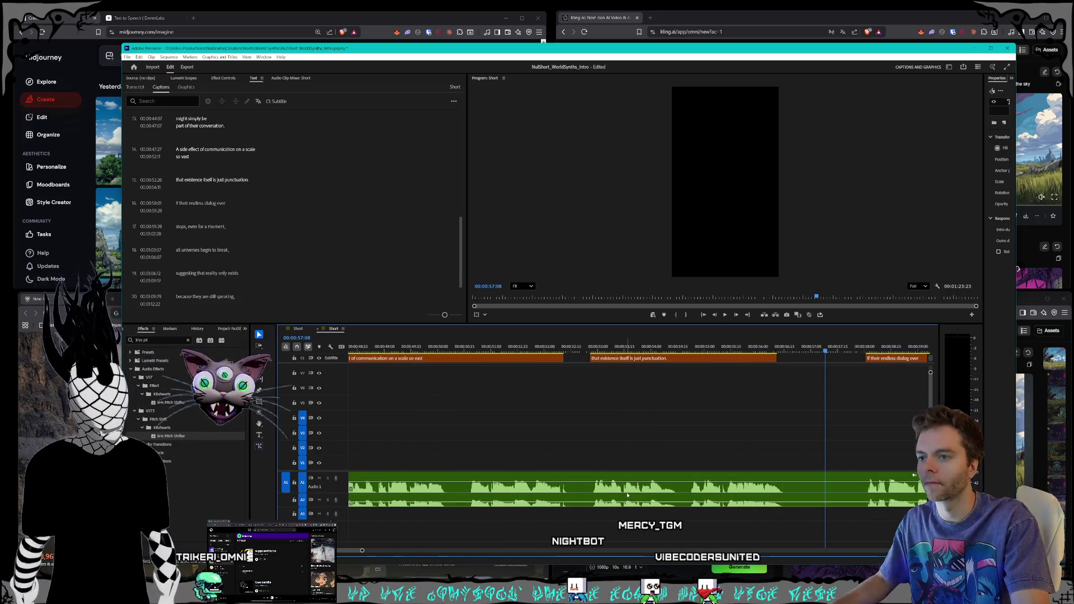
click(582, 458)
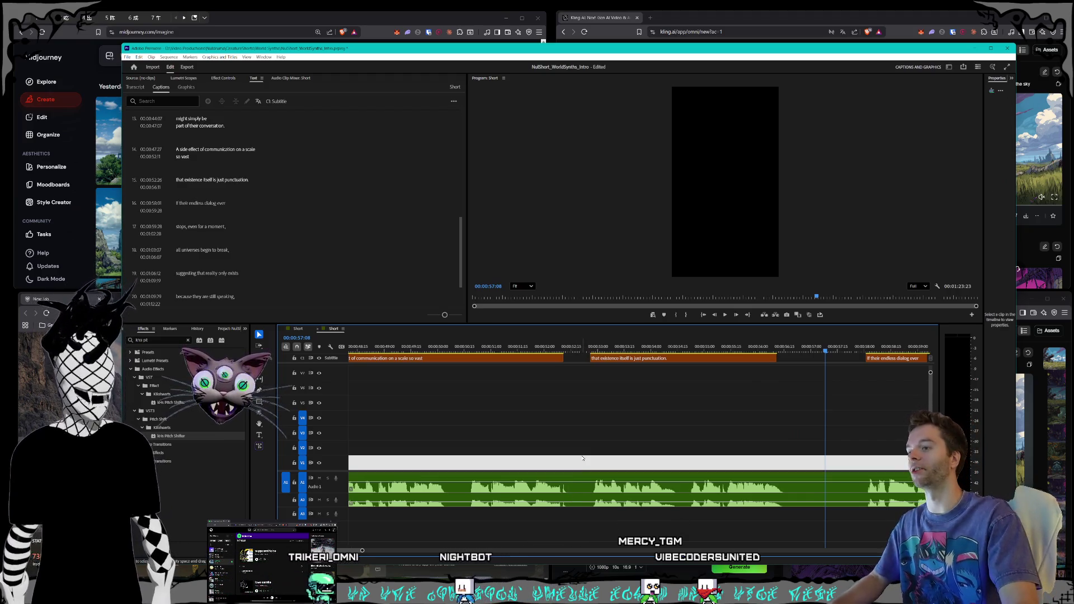
click(546, 445)
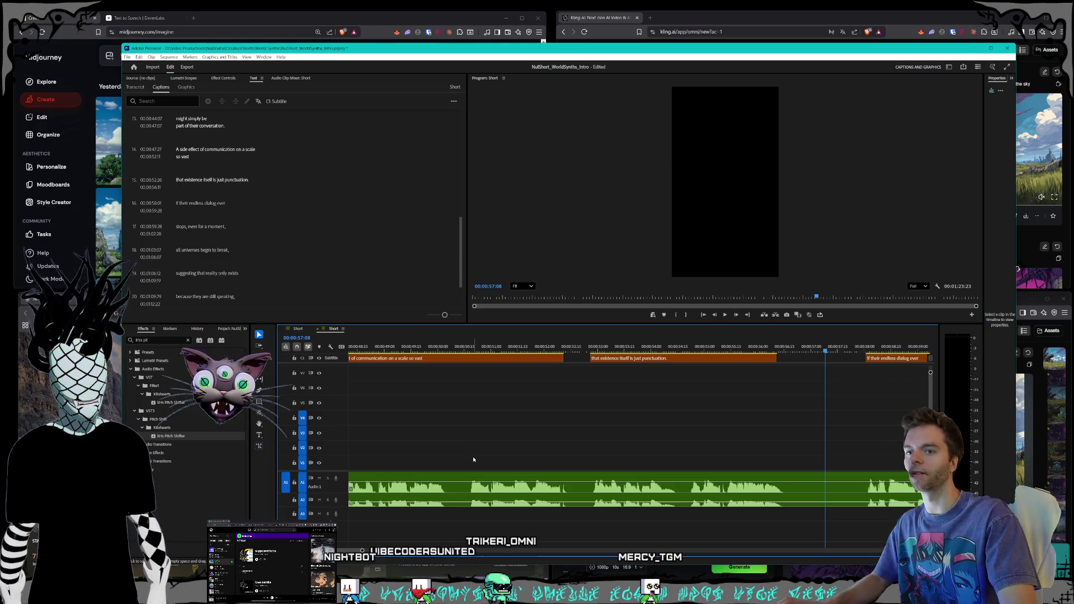
key(c)
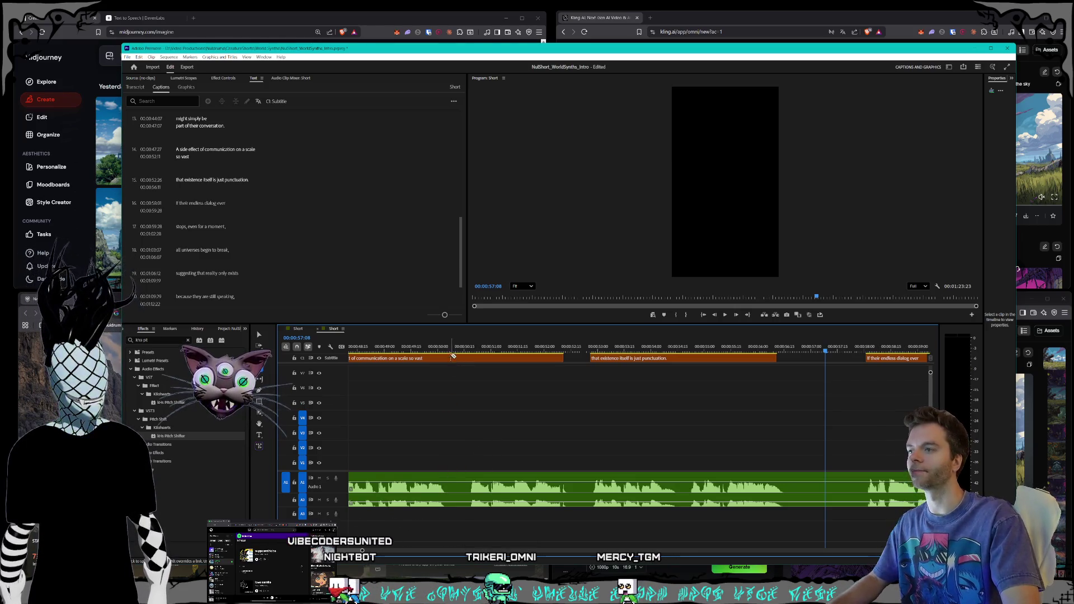
click(446, 348)
key(space)
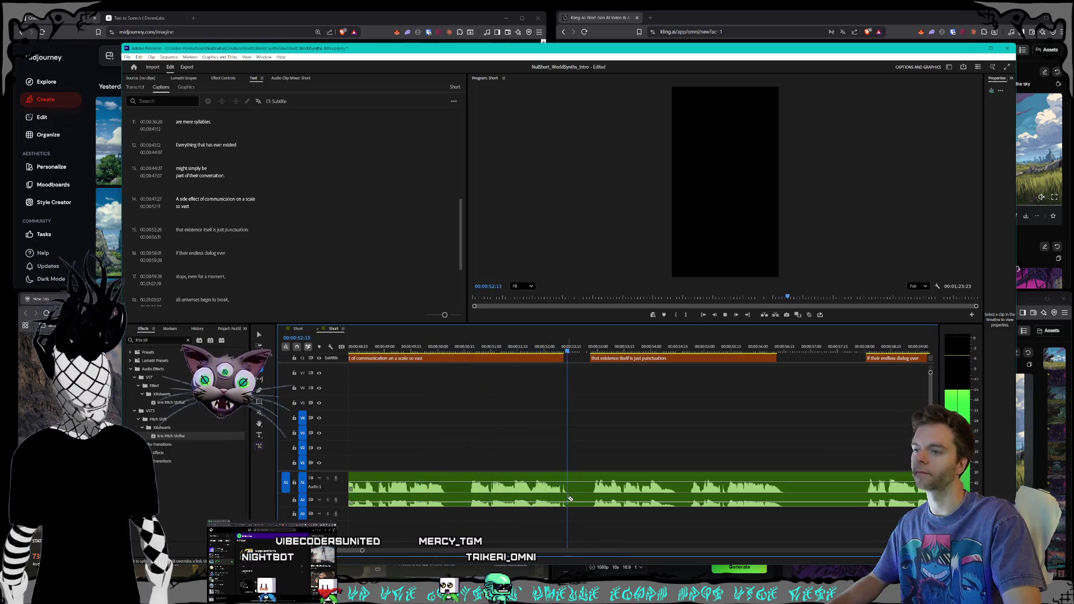
key(space)
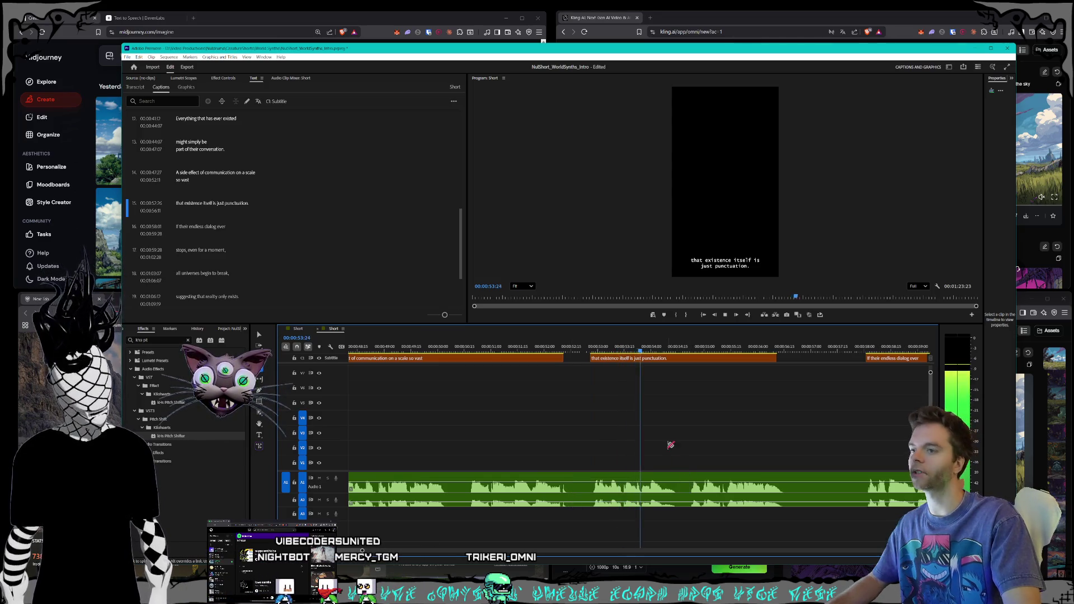
key(minus)
key(minus)
key(minus)
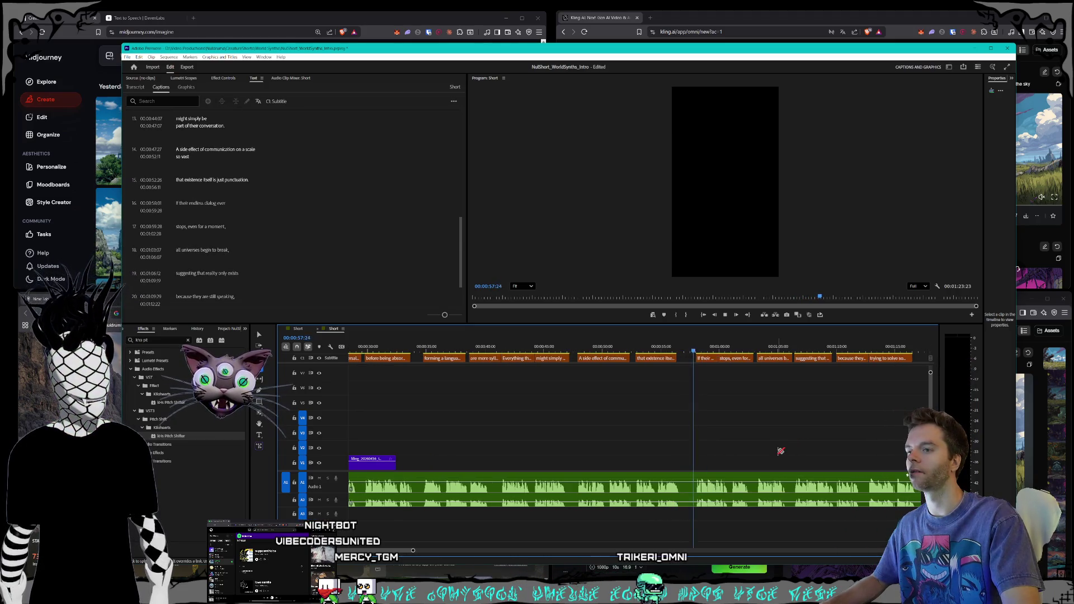
key(minus)
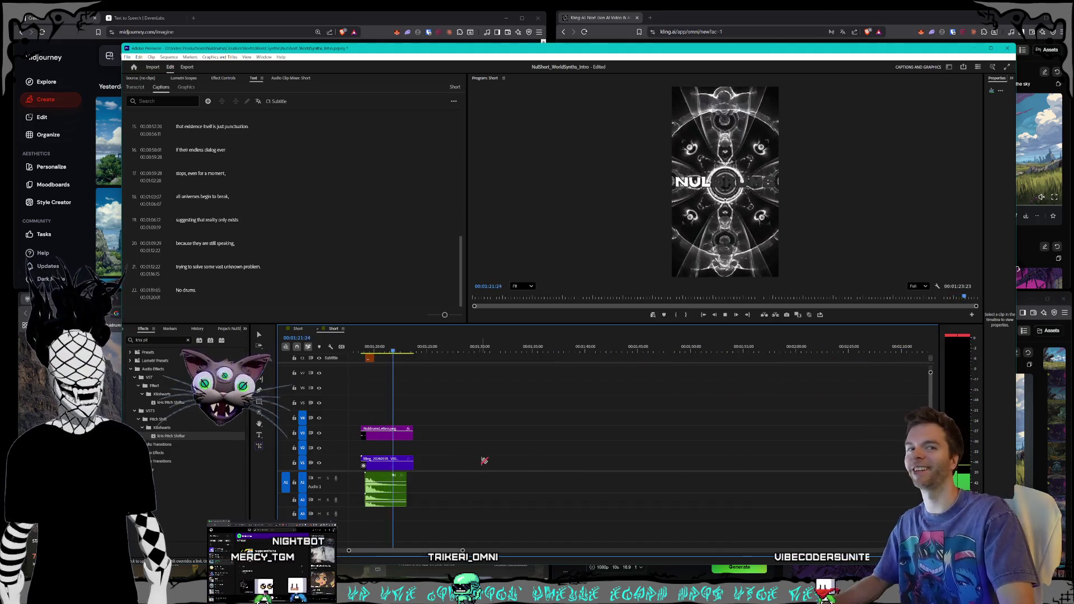
key(space)
- Scrub back to the 0:38 'are mere syllables.' caption and save the project
scroll(445, 435, down, 8)
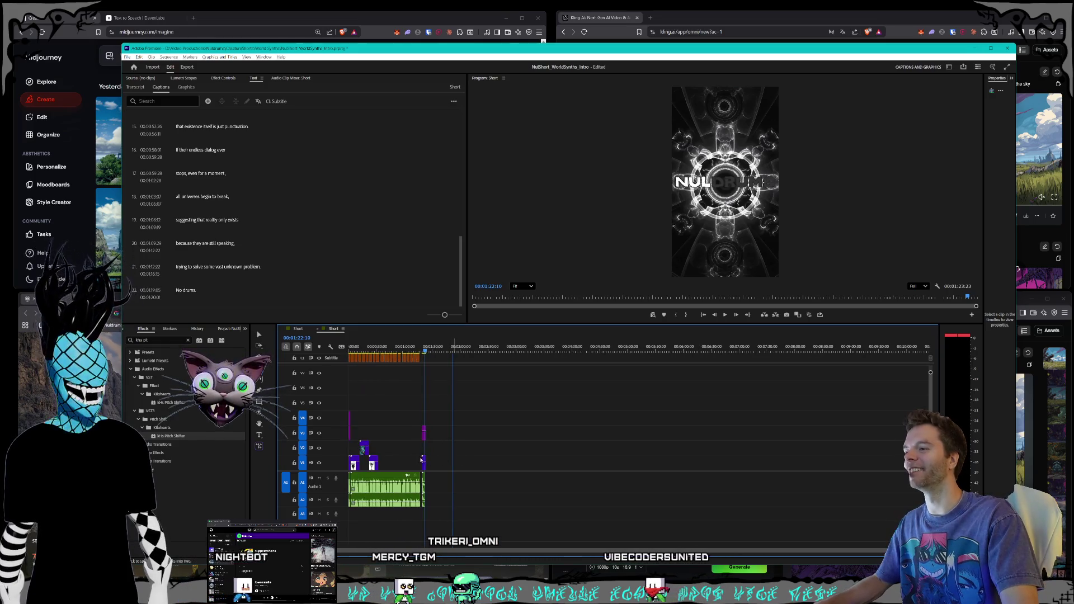
scroll(418, 464, up, 2)
scroll(493, 467, up, 6)
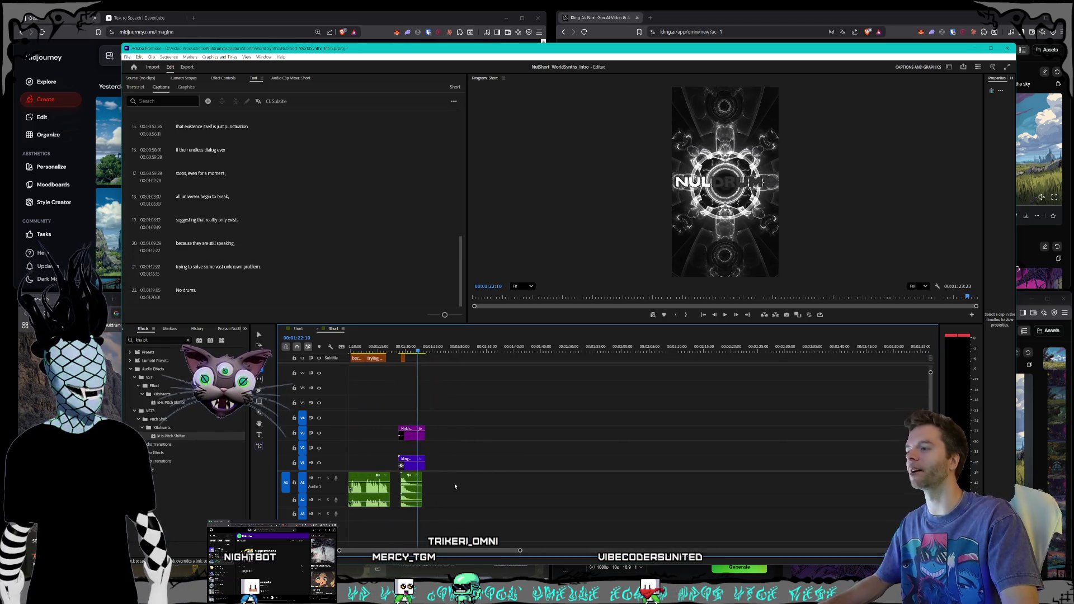
scroll(457, 460, up, 2)
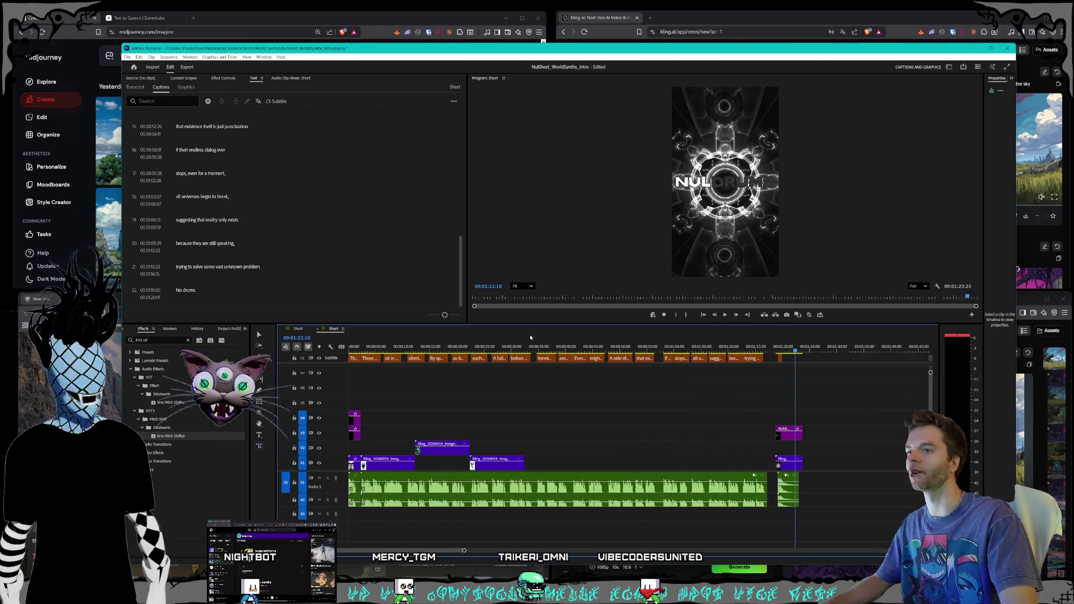
drag(760, 350, 561, 342)
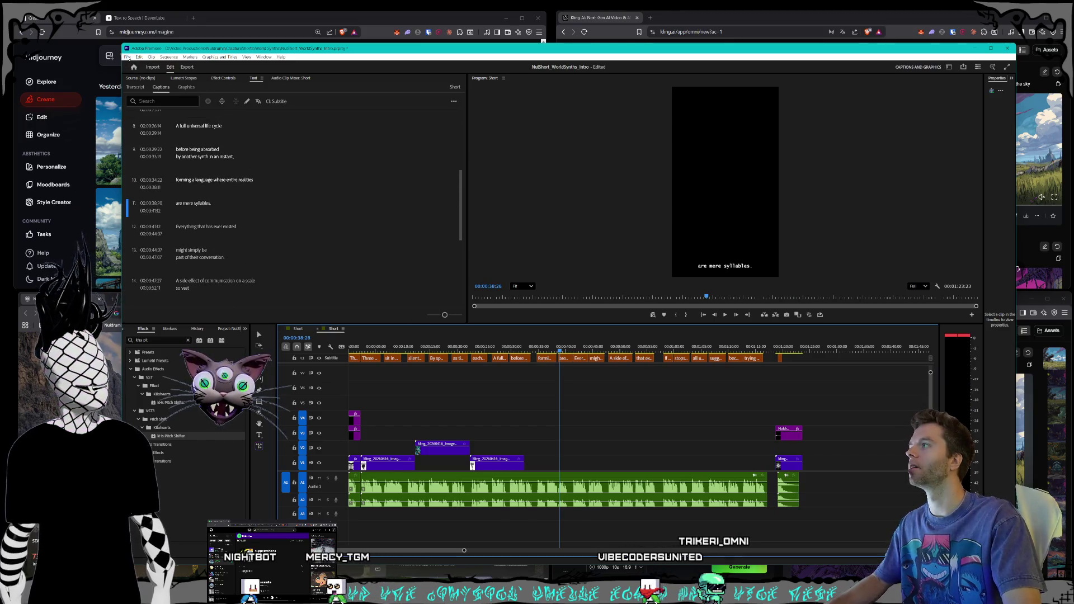
scroll(147, 152, up, 2)
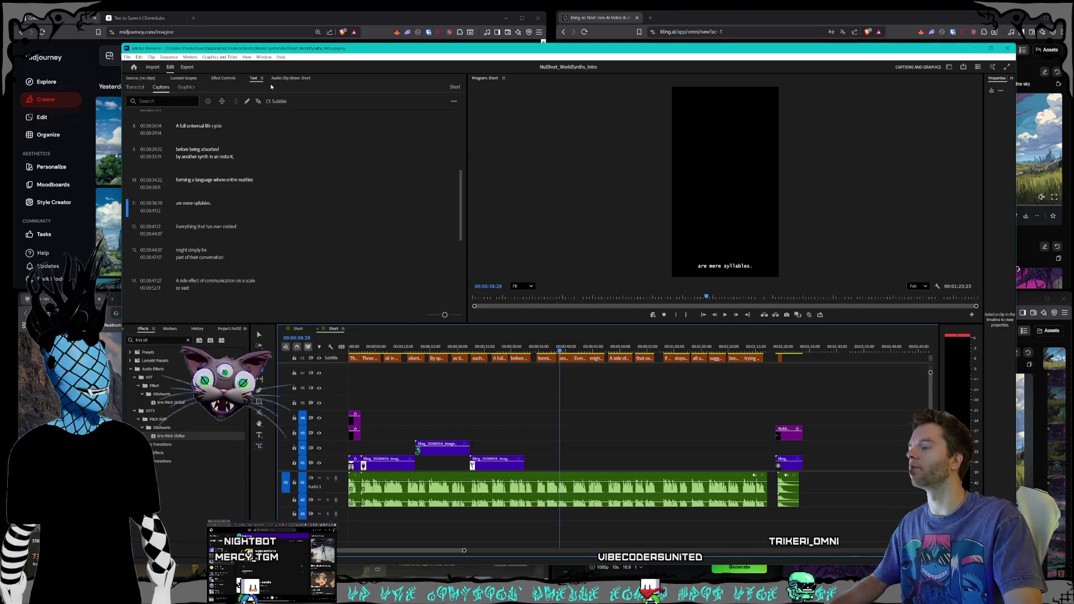
click(127, 56)
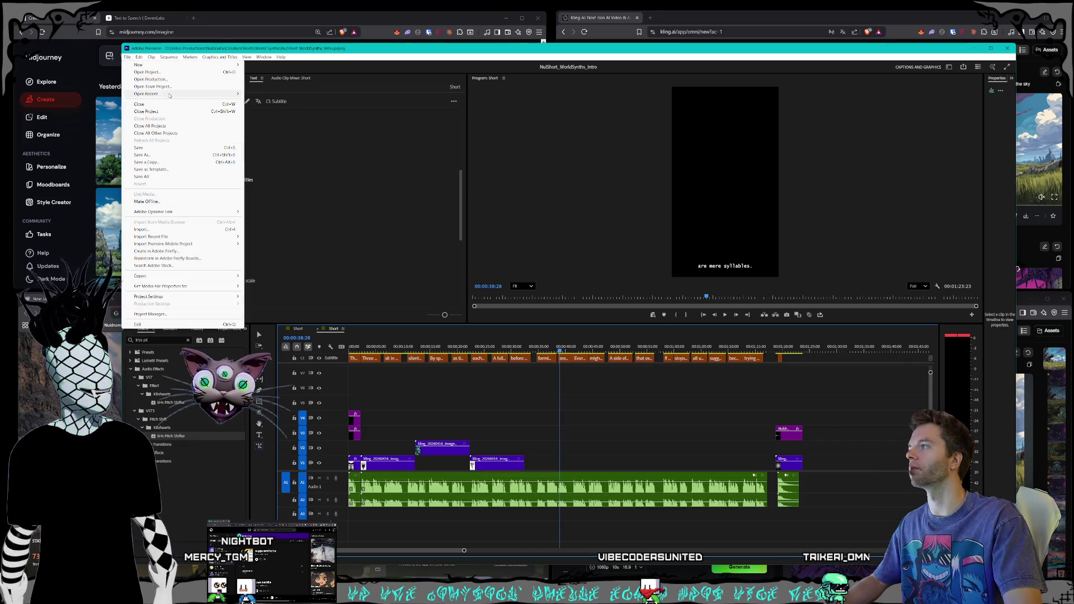
- Open NulShort_ShadeShifters_Intro_1_1.prproj from the CreatureShorts › Shade Shifters folder
click(148, 72)
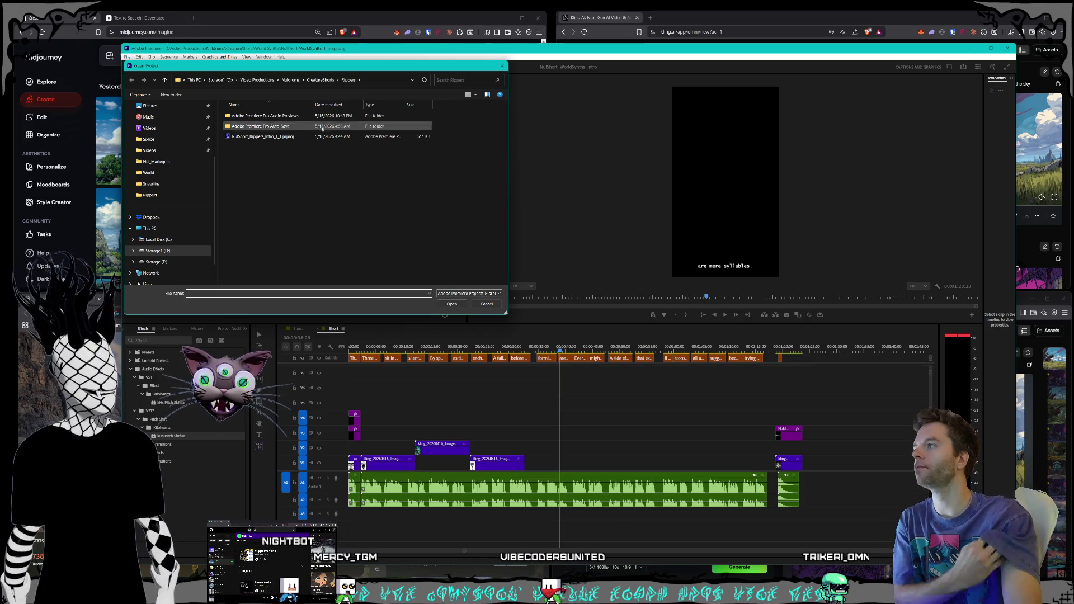
click(314, 80)
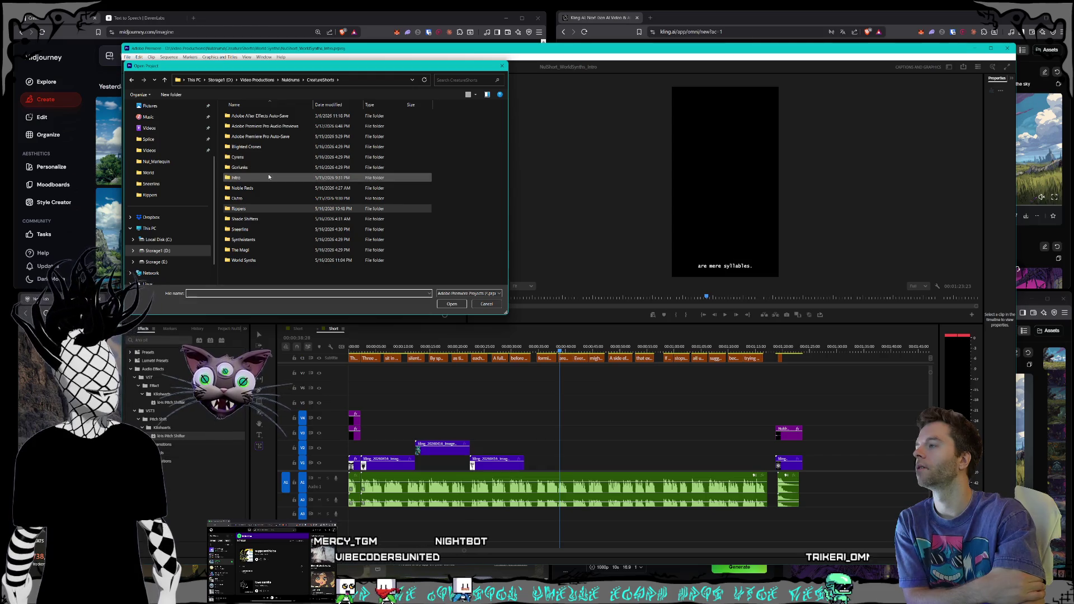
double_click(244, 219)
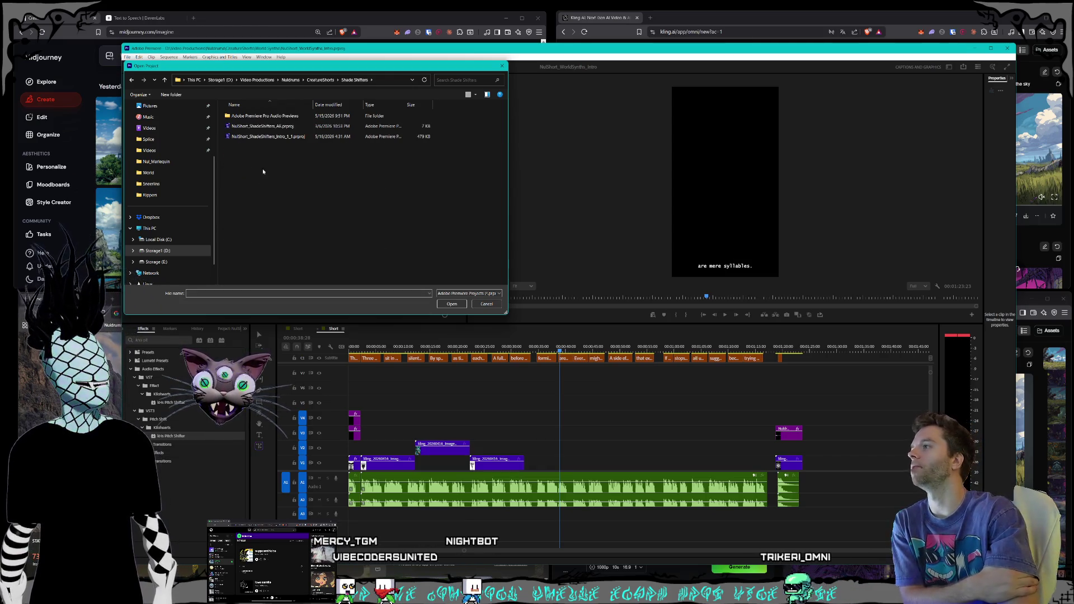
double_click(275, 137)
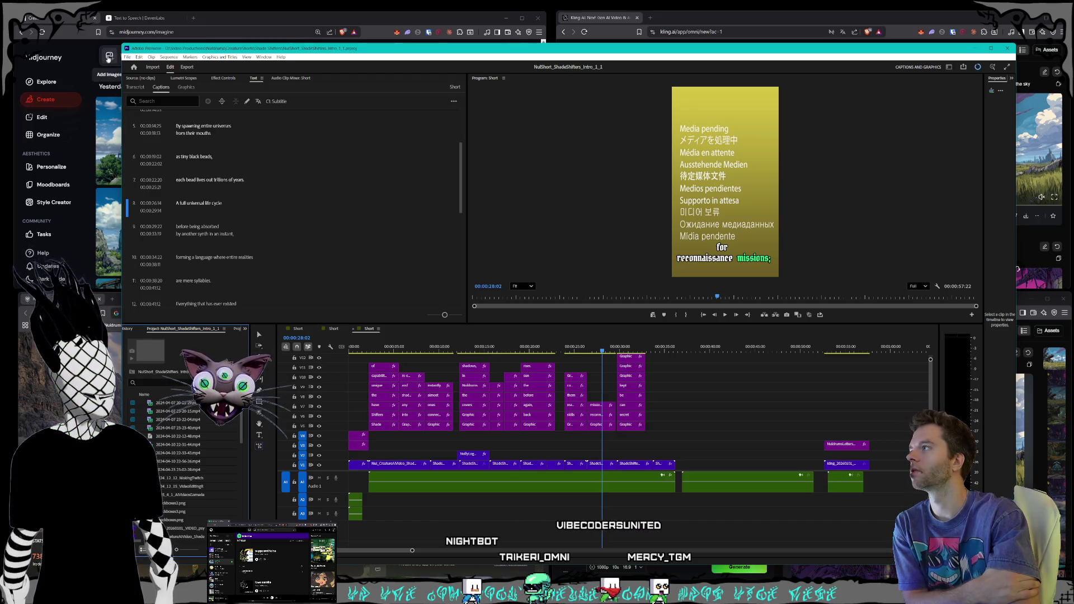
- Open the NulShort_Sneerlins_Intro_1_1 project from the CreatureShorts › Sneerlins folder
click(128, 57)
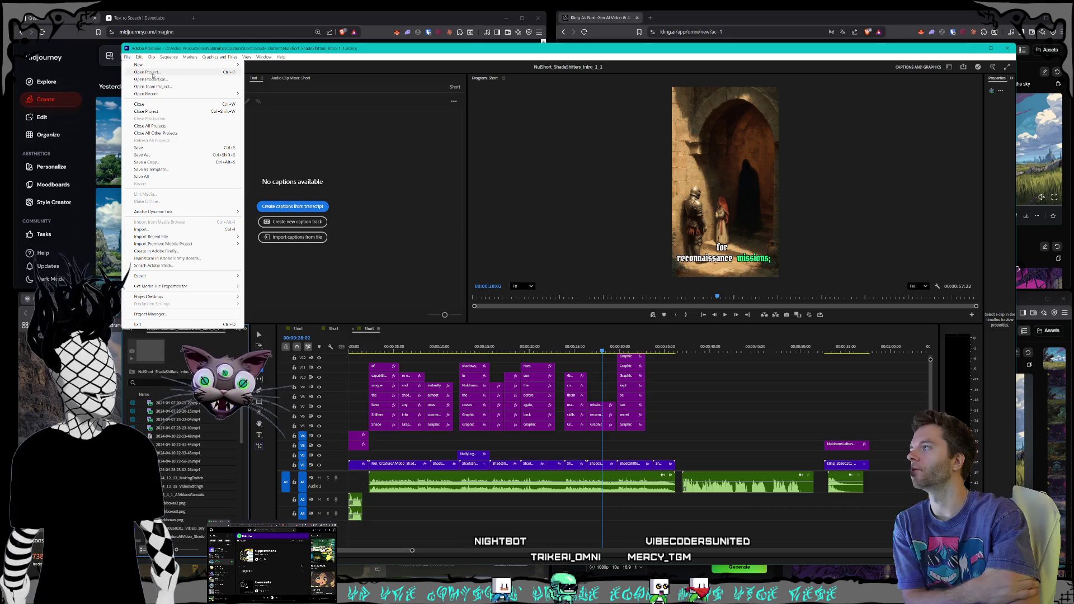
click(147, 72)
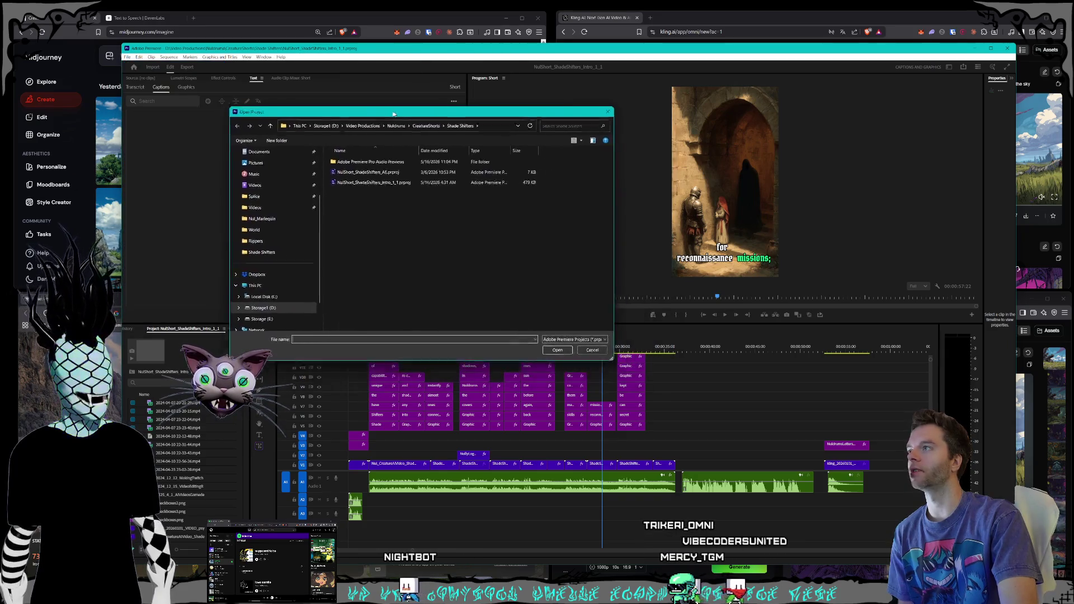
click(414, 131)
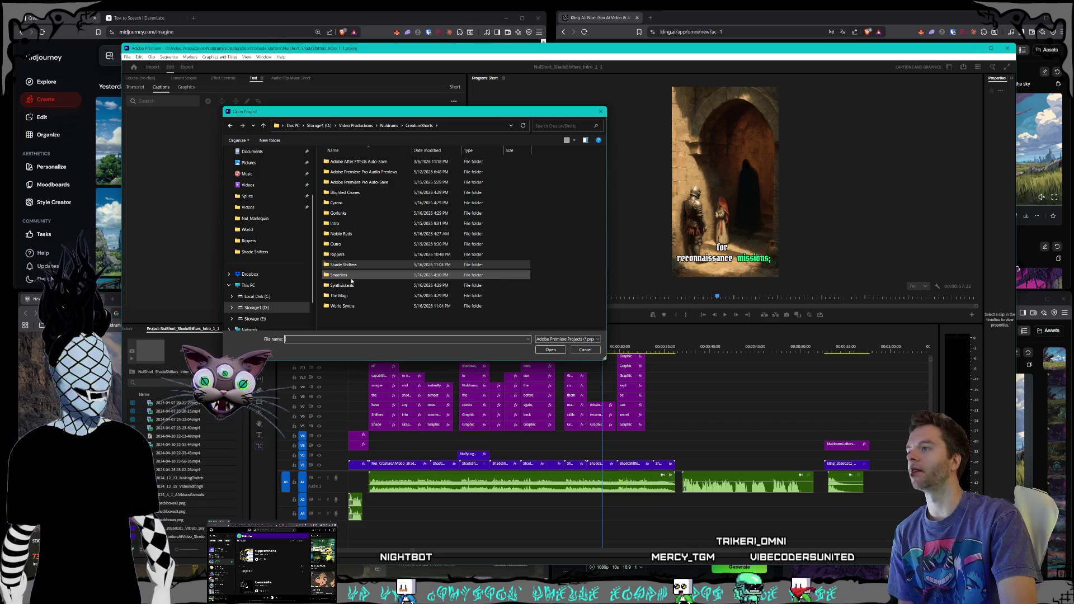
click(351, 277)
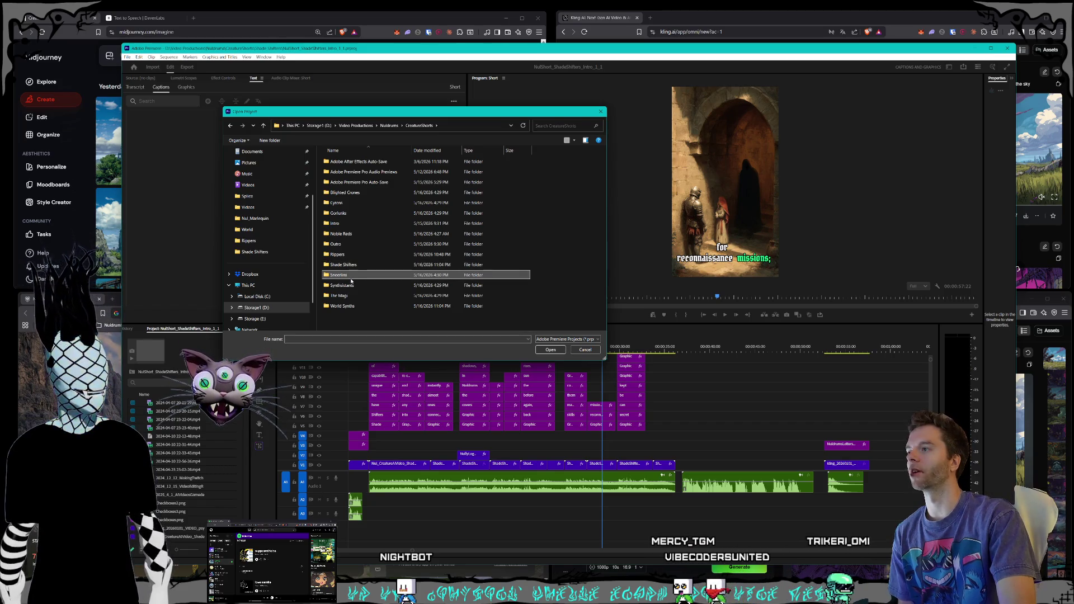
double_click(351, 277)
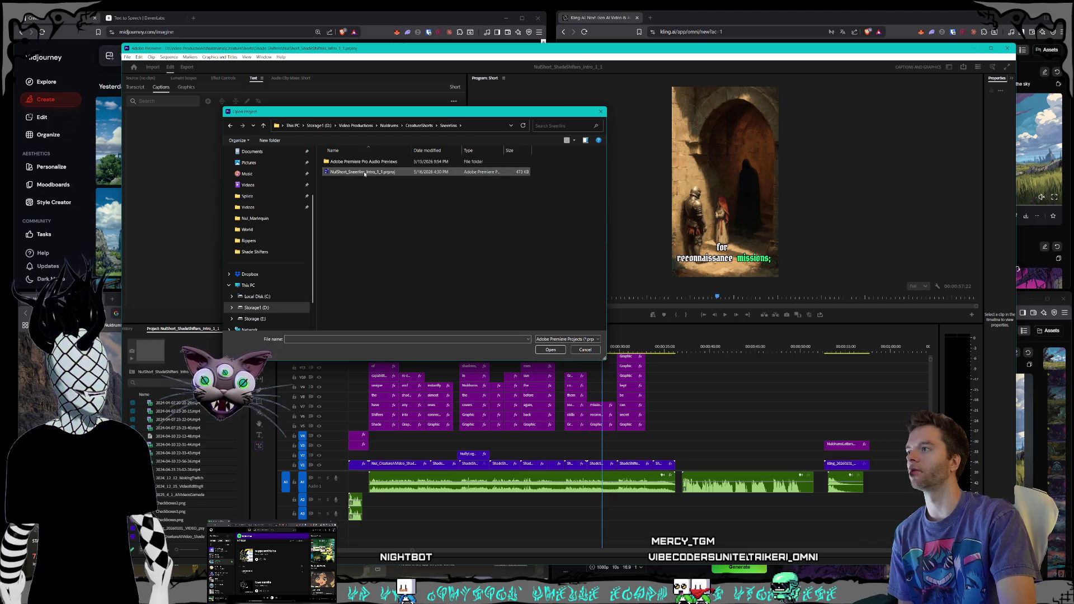
double_click(364, 173)
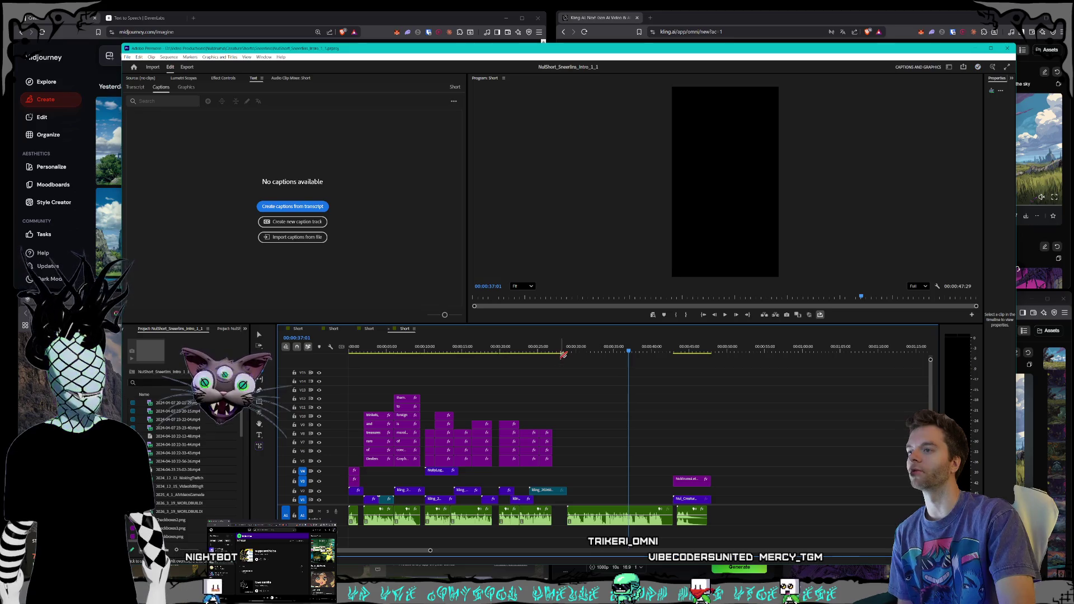
- Preview the Sneerlins timeline, open NulShort_Synthsistant_Intro_1_1, and switch to the Scripts note
mouse_move(569, 352)
mouse_down()
mouse_move(553, 352)
mouse_move(566, 350)
mouse_up()
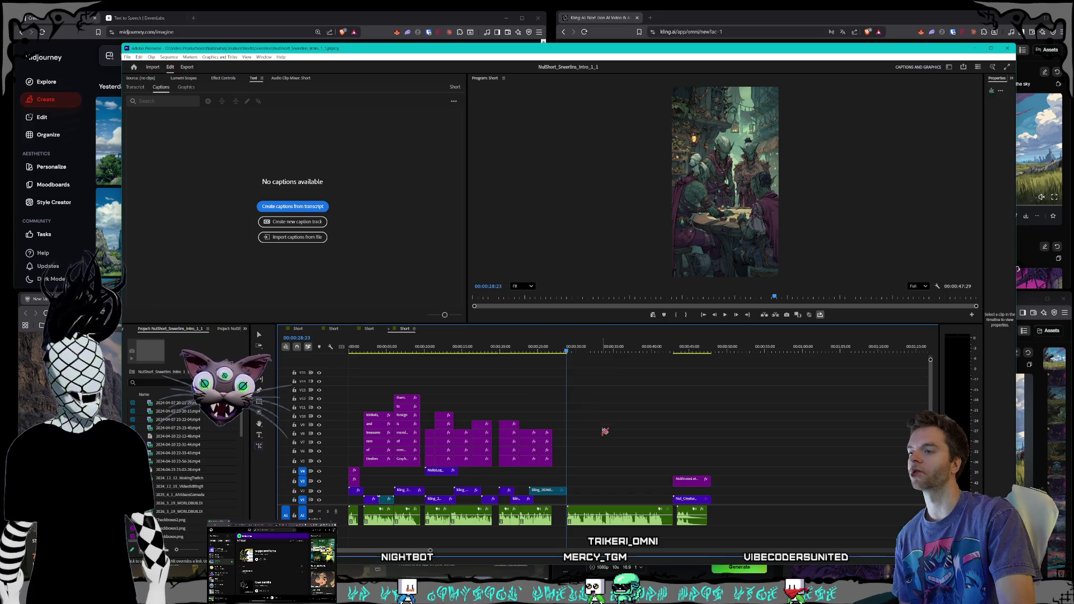
mouse_move(635, 355)
mouse_down()
mouse_move(679, 355)
mouse_move(557, 348)
mouse_up()
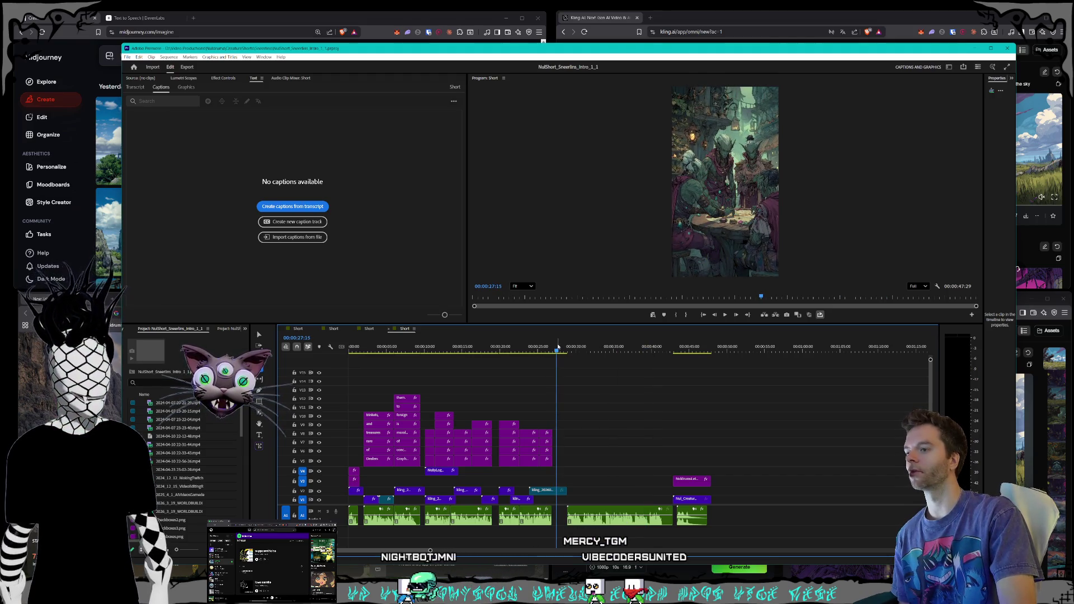
click(128, 58)
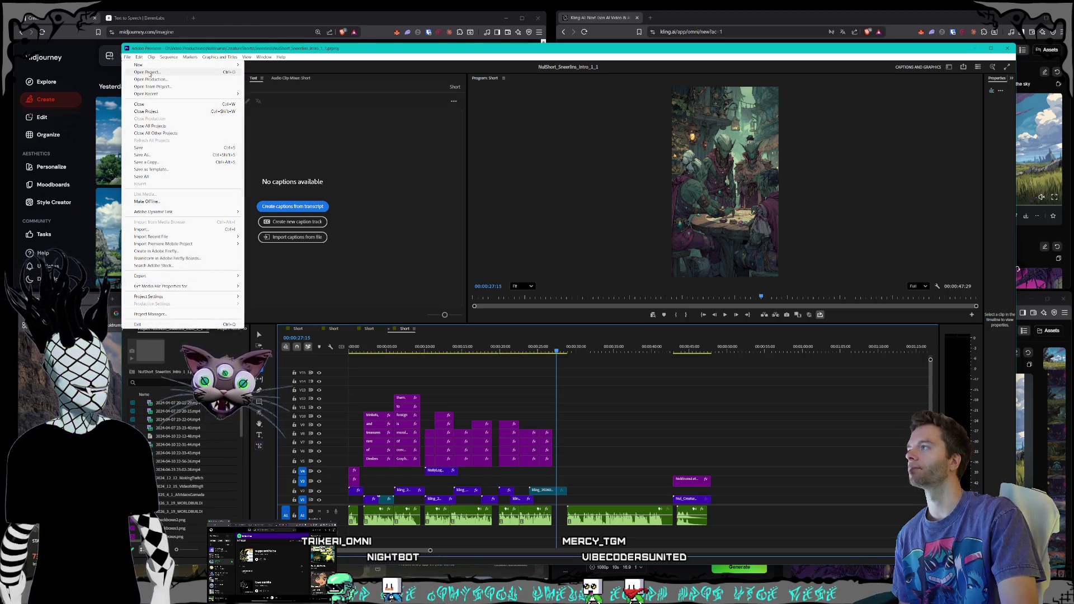
click(148, 72)
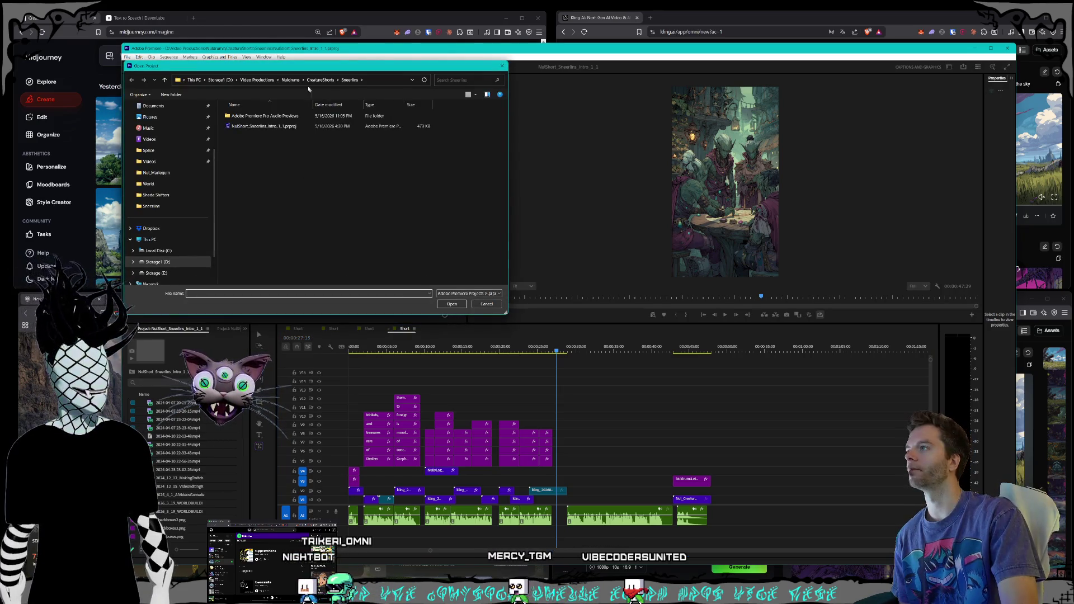
click(321, 80)
double_click(259, 241)
double_click(291, 126)
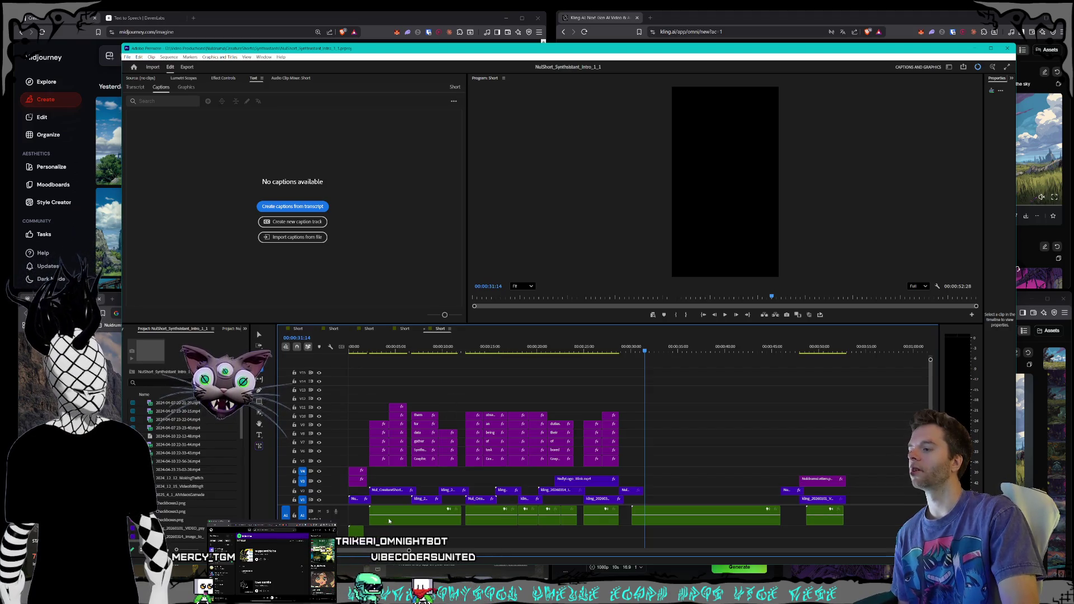
key(alt+Tab)
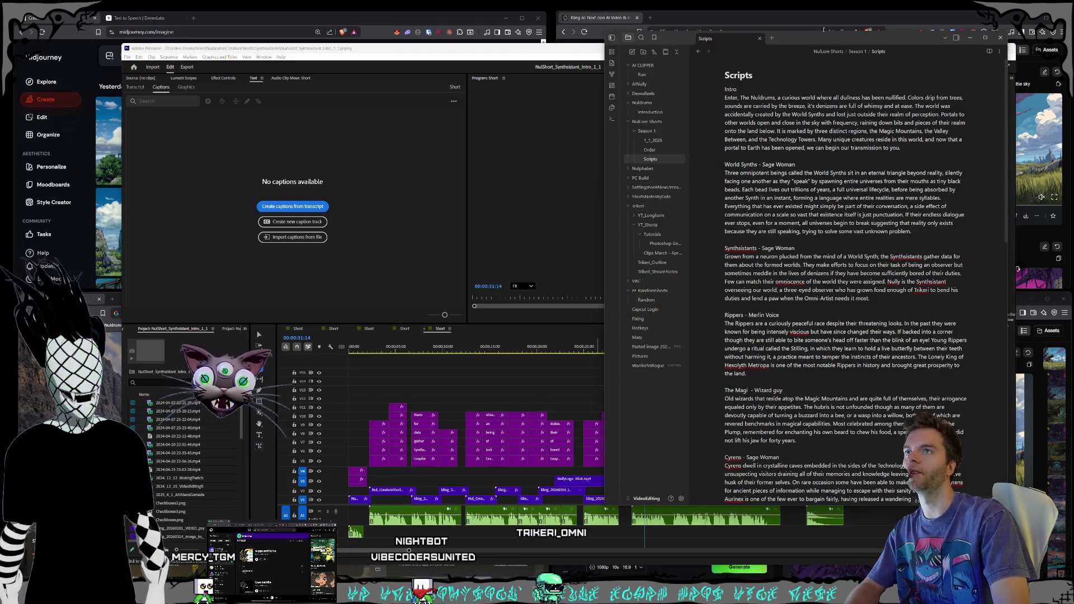
- Nudge the Scripts note window right and select its Intro heading and paragraph
drag(823, 37, 814, 42)
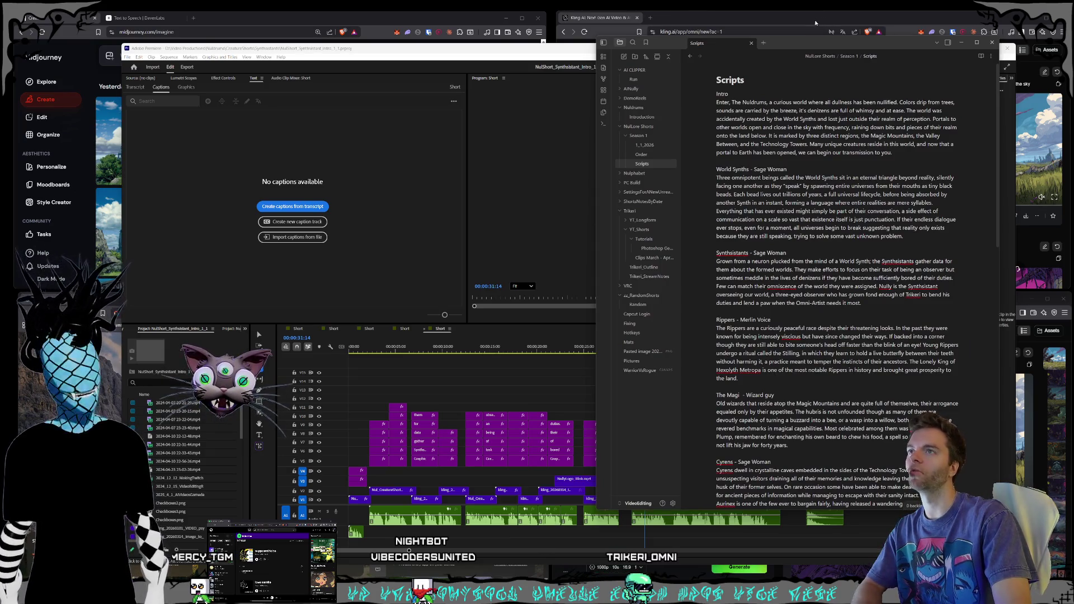
mouse_move(803, 49)
mouse_down()
mouse_move(833, 41)
mouse_move(819, 21)
mouse_move(859, 40)
mouse_move(842, 41)
mouse_up()
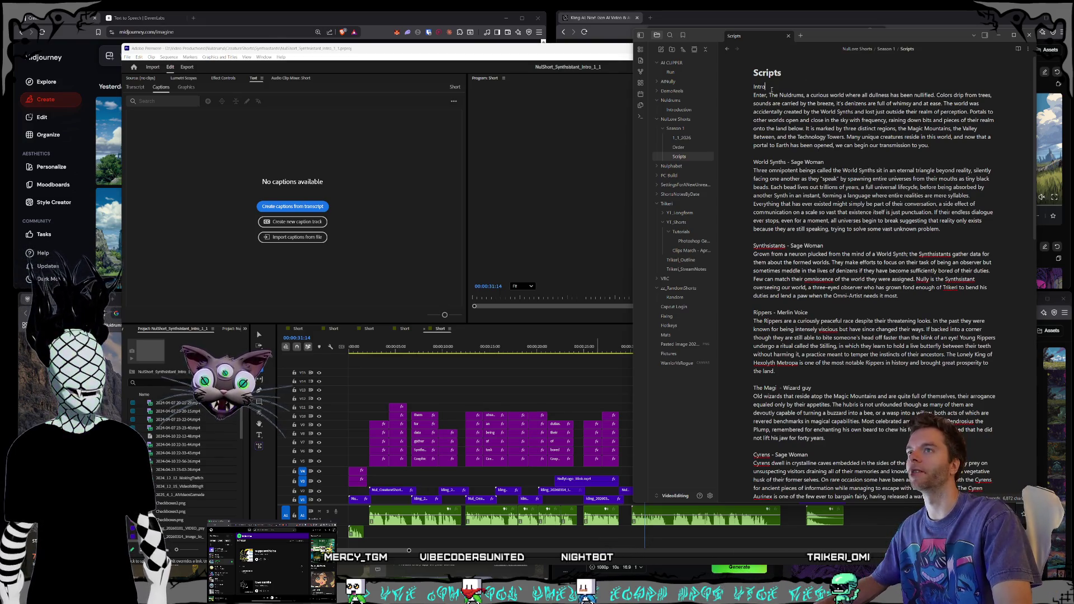
drag(929, 145, 745, 89)
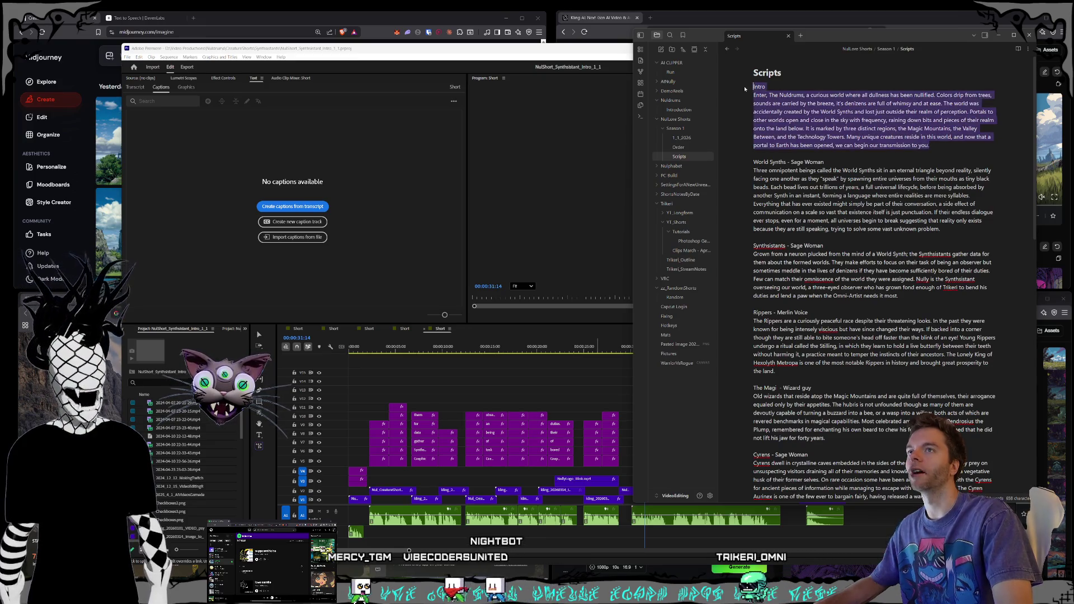
- Prefix the Intro heading with 'Episode' and the next heading with 'Episode 3 -'
click(903, 136)
click(752, 87)
text(Epius)
key(BackSpace)
key(BackSpace)
text(sode 2 - World Synths)
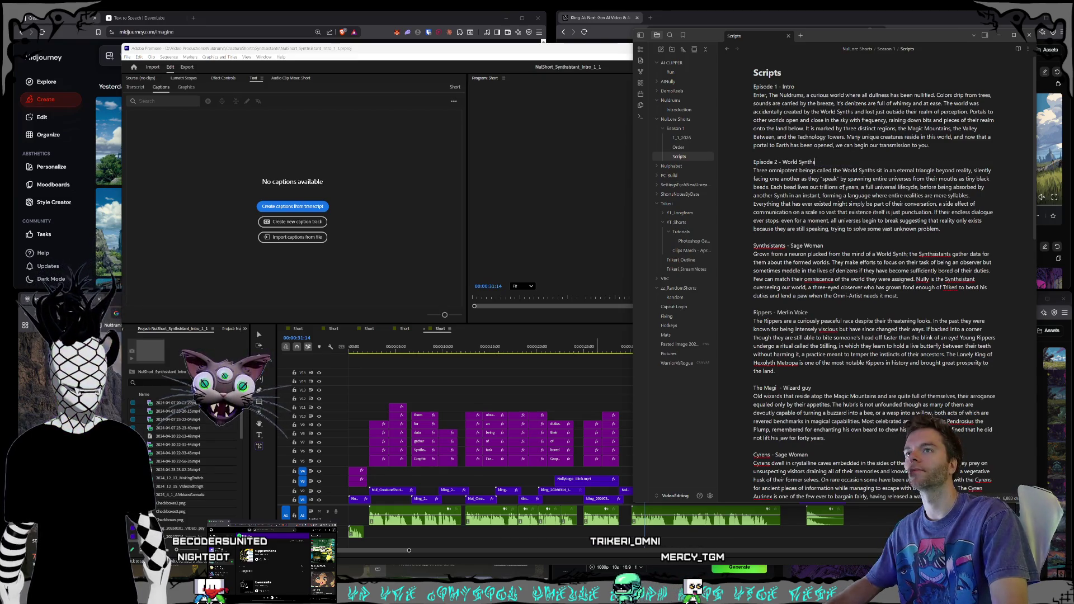
scroll(941, 241, down, 1)
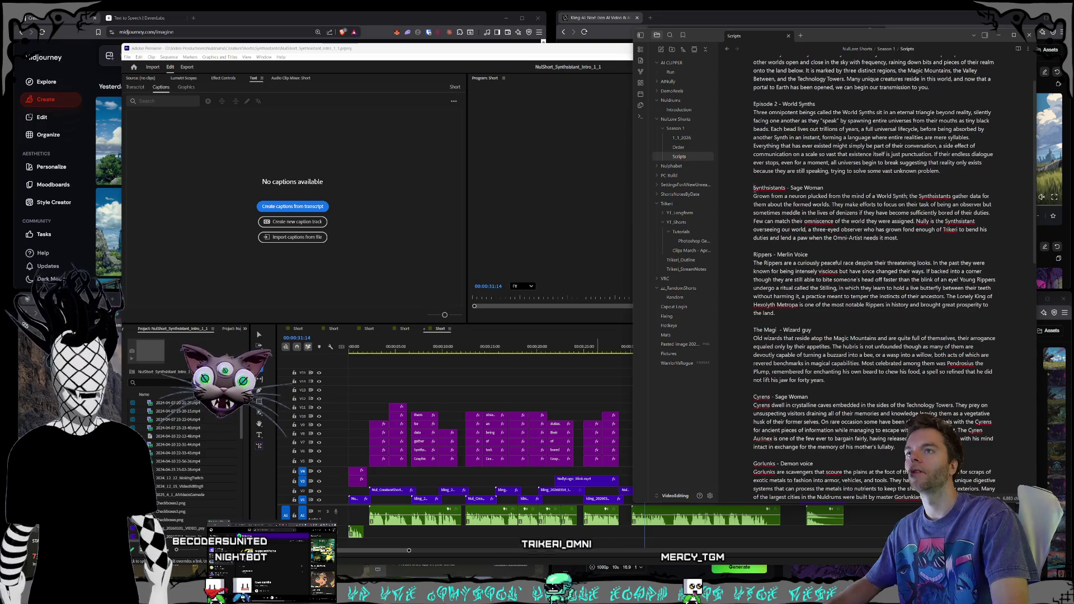
text(Episode 3 )
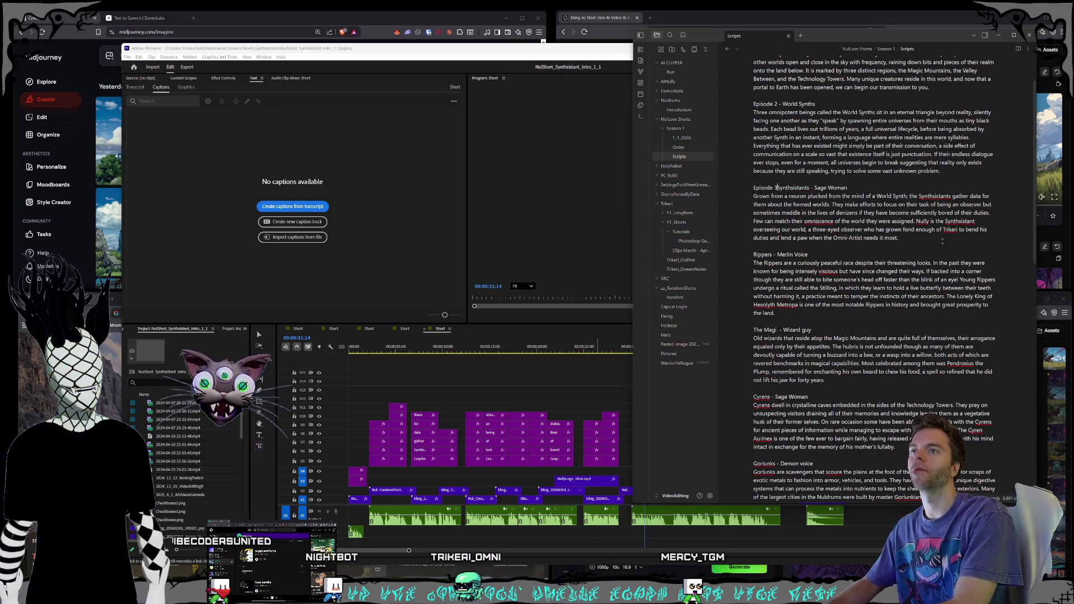
text(-)
- Drop the Sage Woman note from Synthsistants and retitle Rippers as 'Episode 4 -' without Merlin Voice
drag(856, 188, 812, 196)
key(BackSpace)
scroll(861, 179, up, 3)
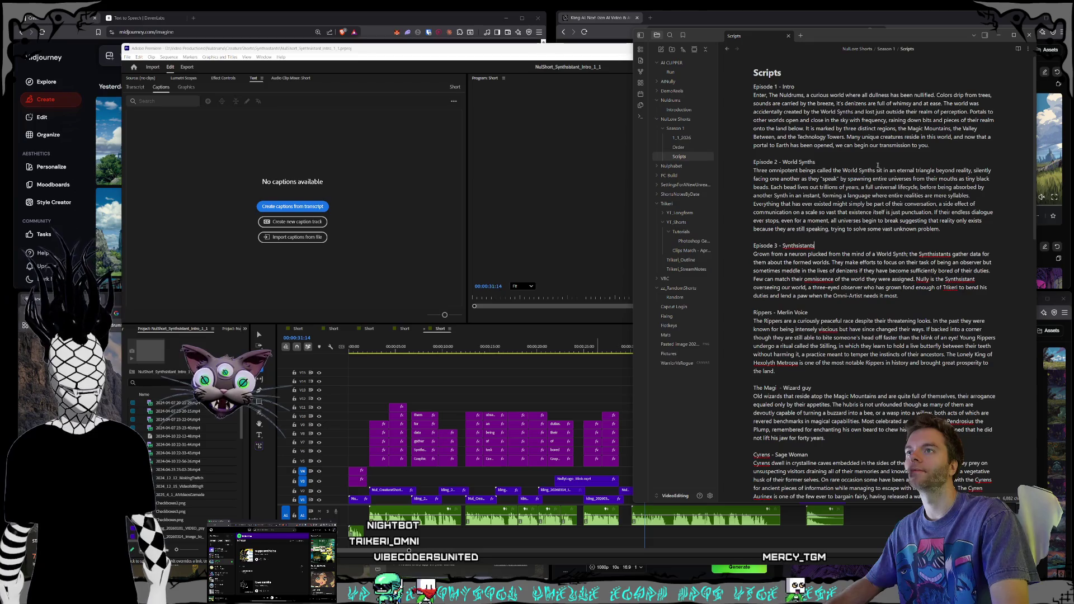
scroll(869, 164, down, 2)
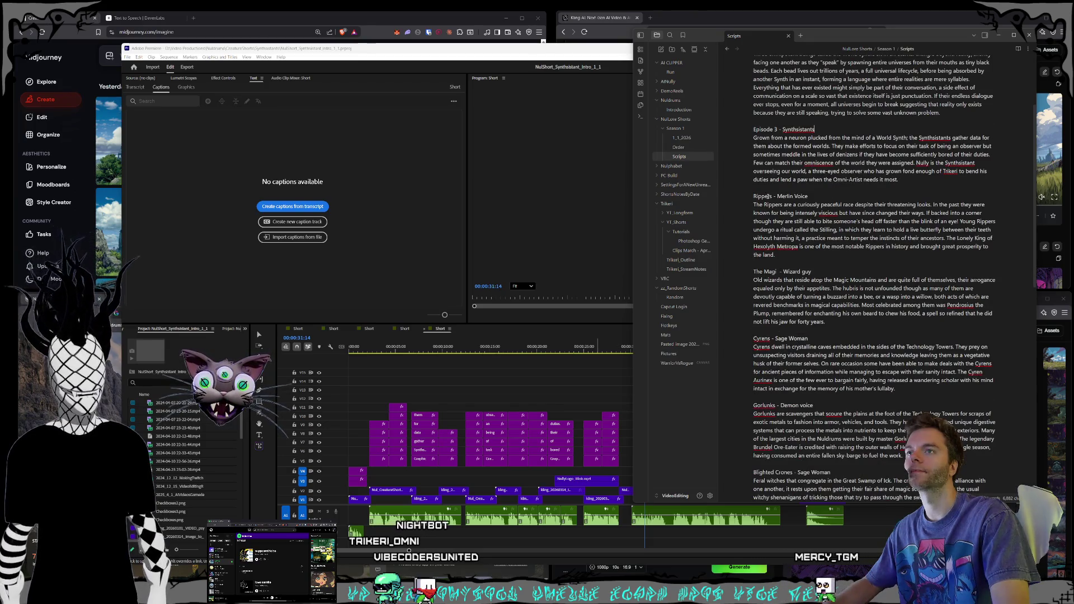
key(BackSpace)
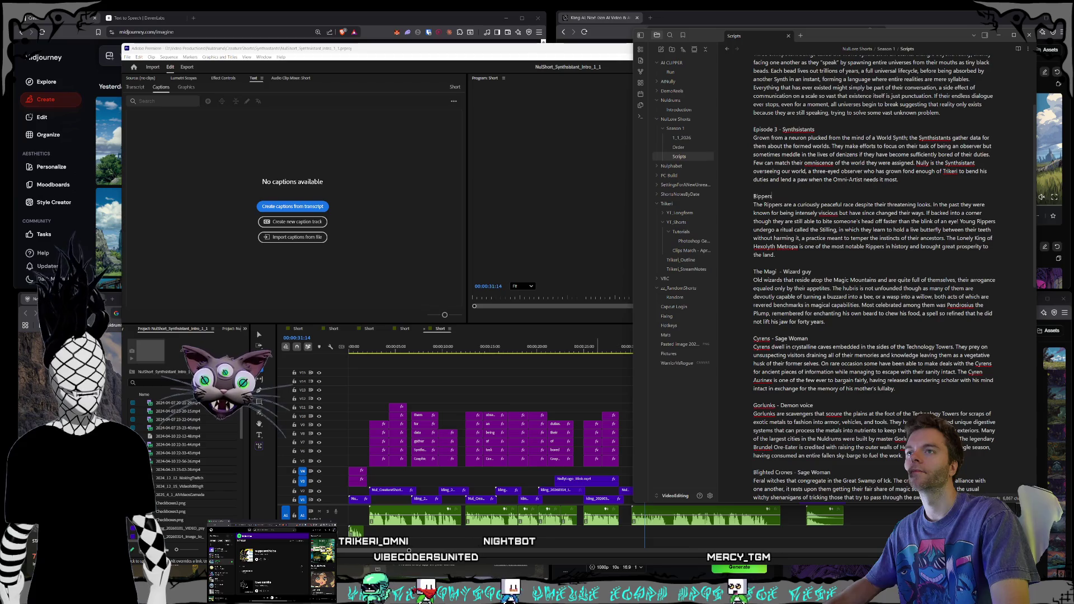
key(Home)
text(Episode 4 -)
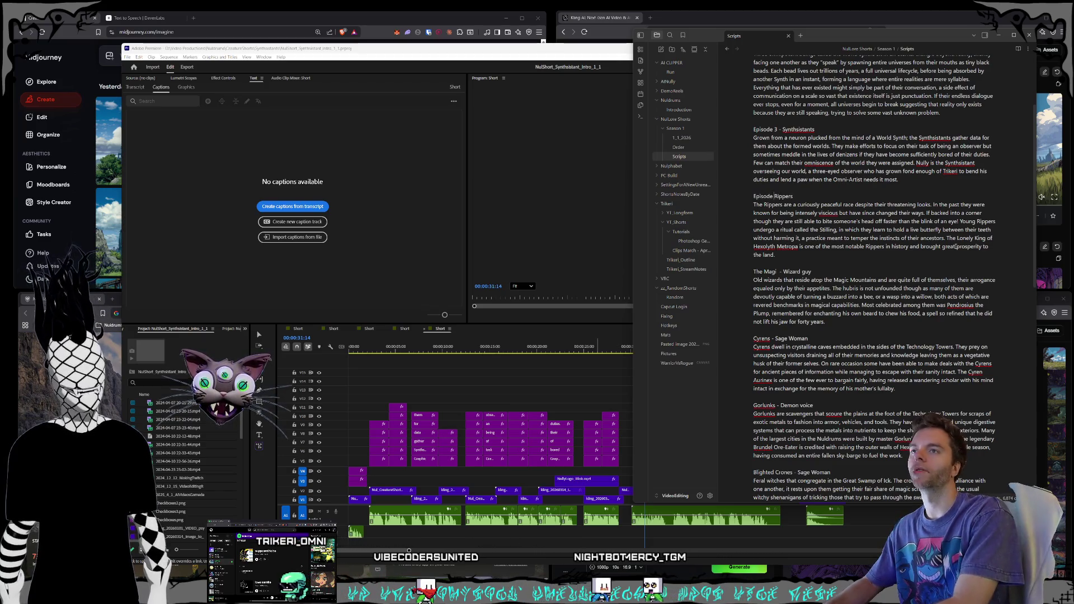
- Remove the Wizard guy note from The Magi heading and prefix it with 'Episode'
drag(811, 272, 777, 271)
key(BackSpace)
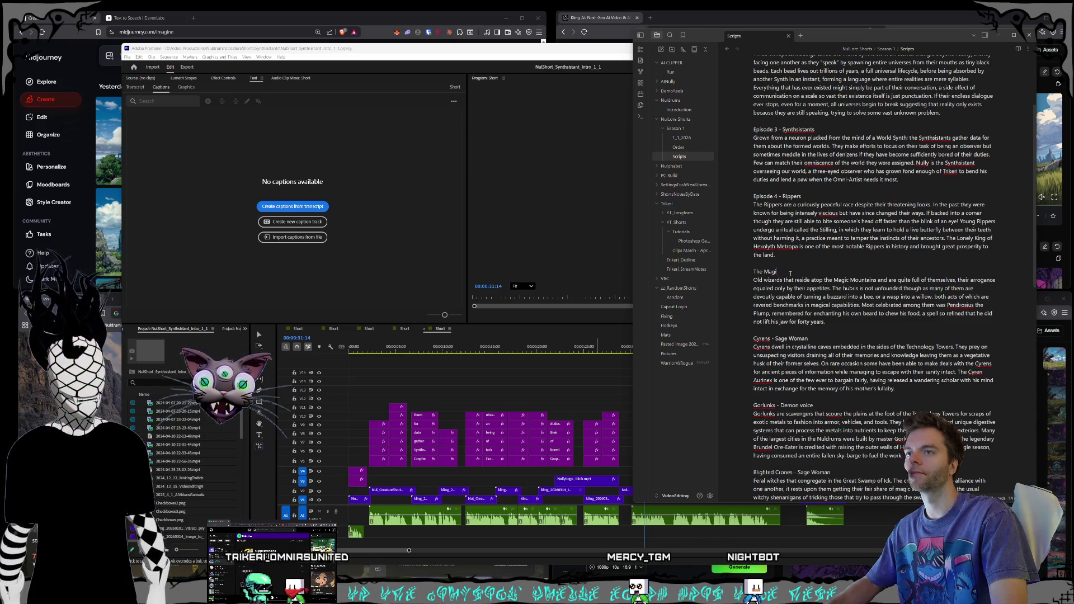
key(Home)
text(Ep)
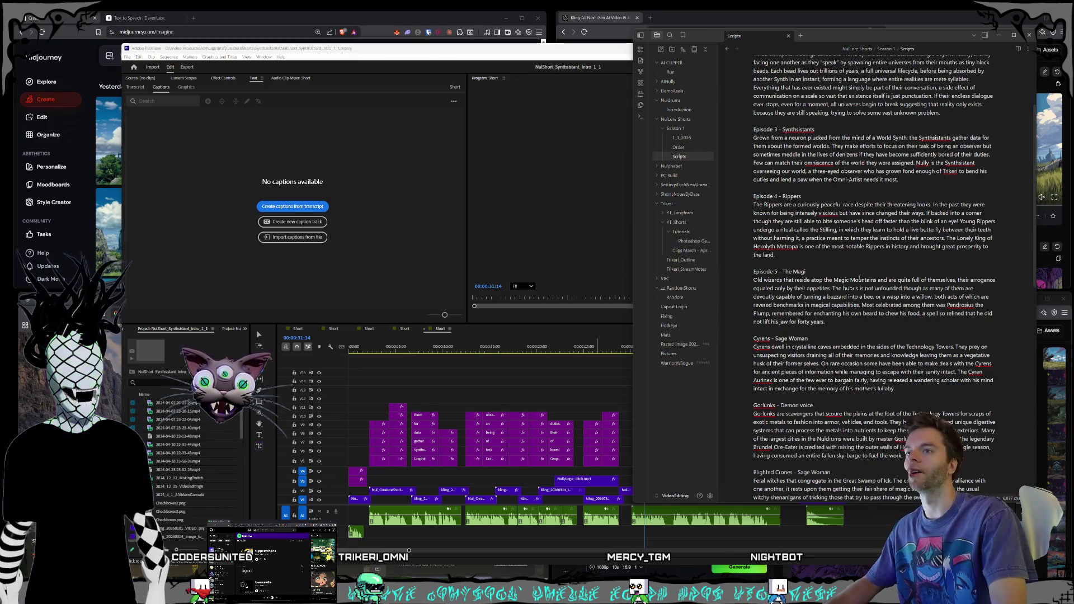
scroll(860, 278, down, 2)
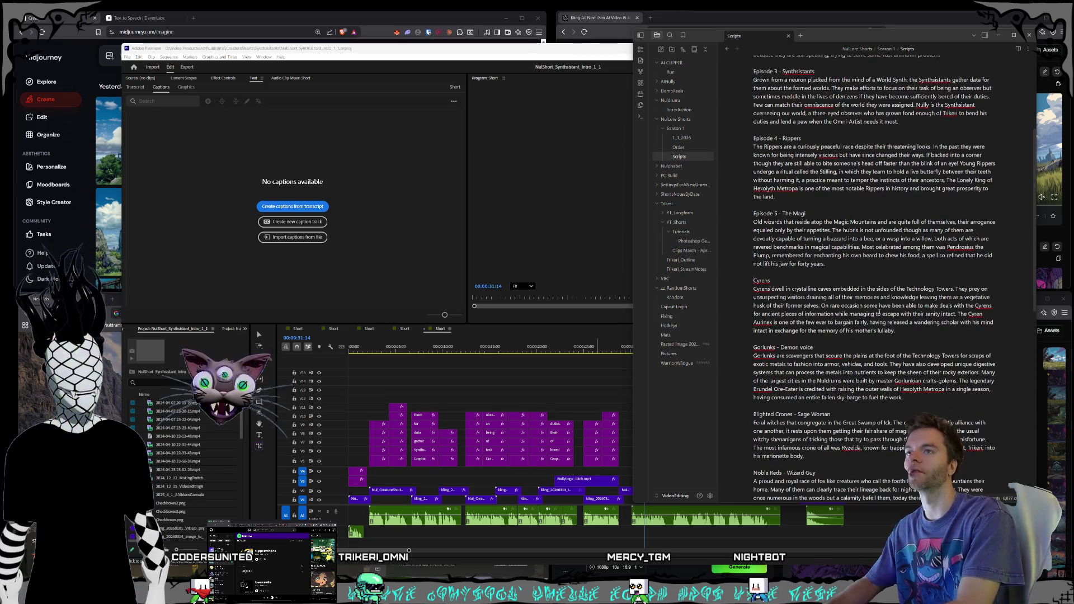
text(Episode 6 -)
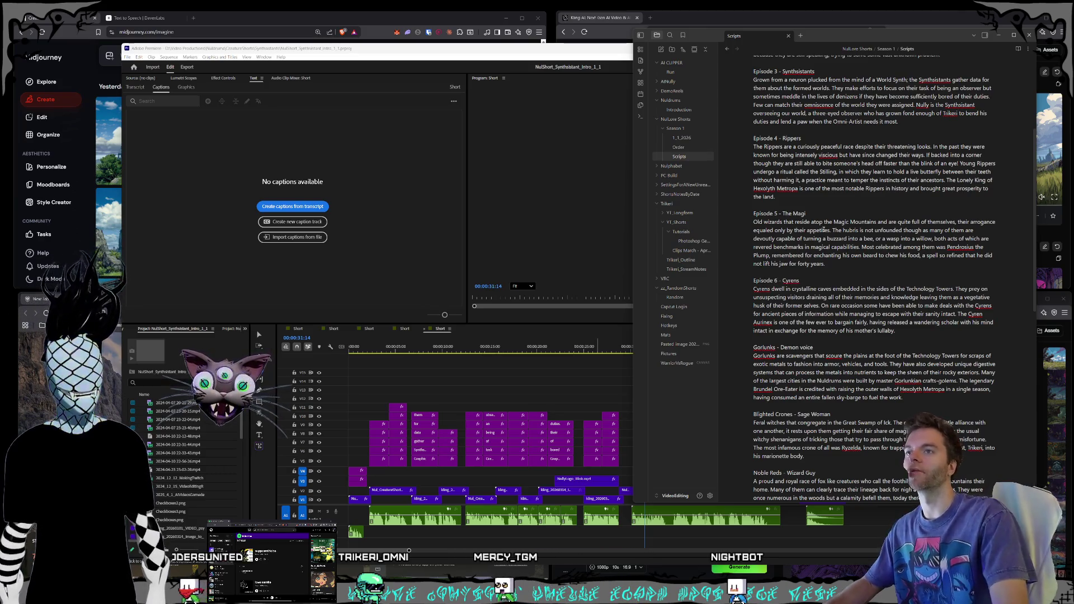
scroll(821, 242, down, 2)
- Strip the voice note from the Gorlunks heading and prefix it 'Episode 7 -'
drag(813, 289, 781, 289)
key(BackSpace)
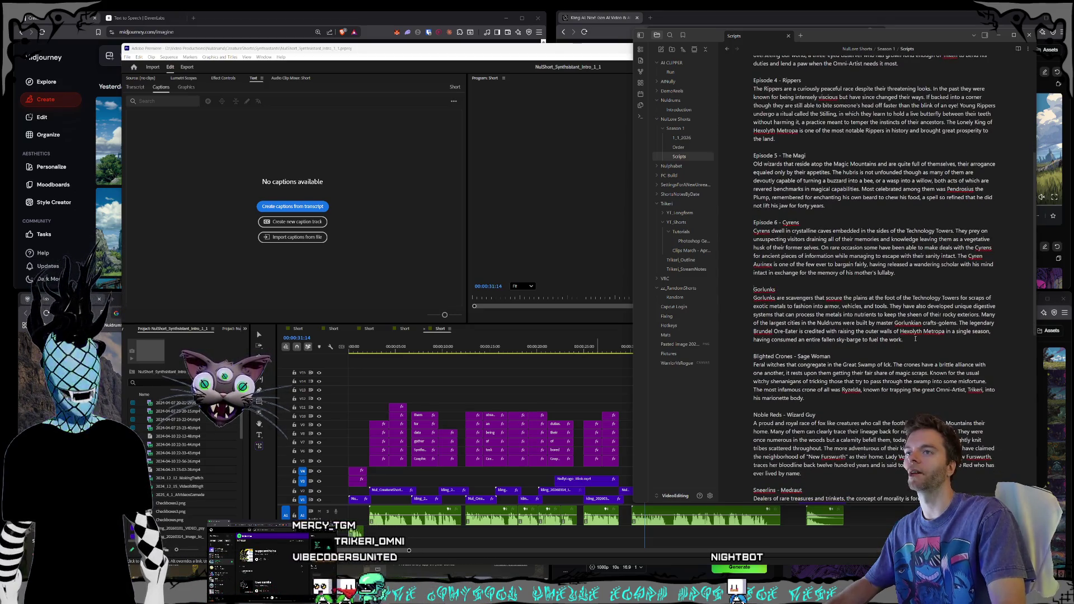
key(Home)
text(Episode )
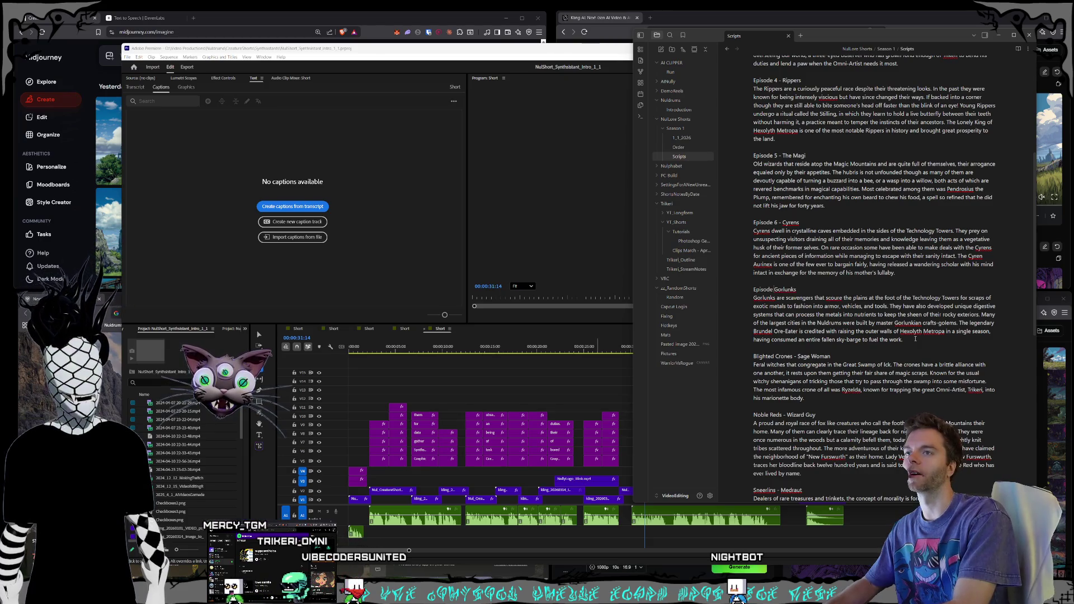
text(7 -)
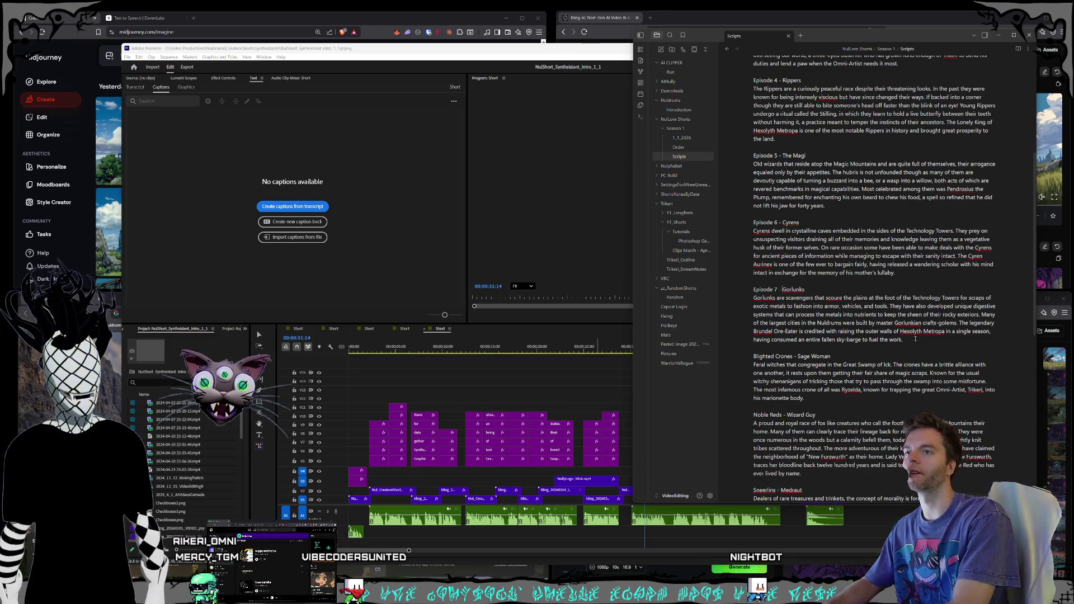
- Remove the Sage Woman note from Blighted Crones and prefix it with the Episode 8 label
scroll(902, 314, down, 2)
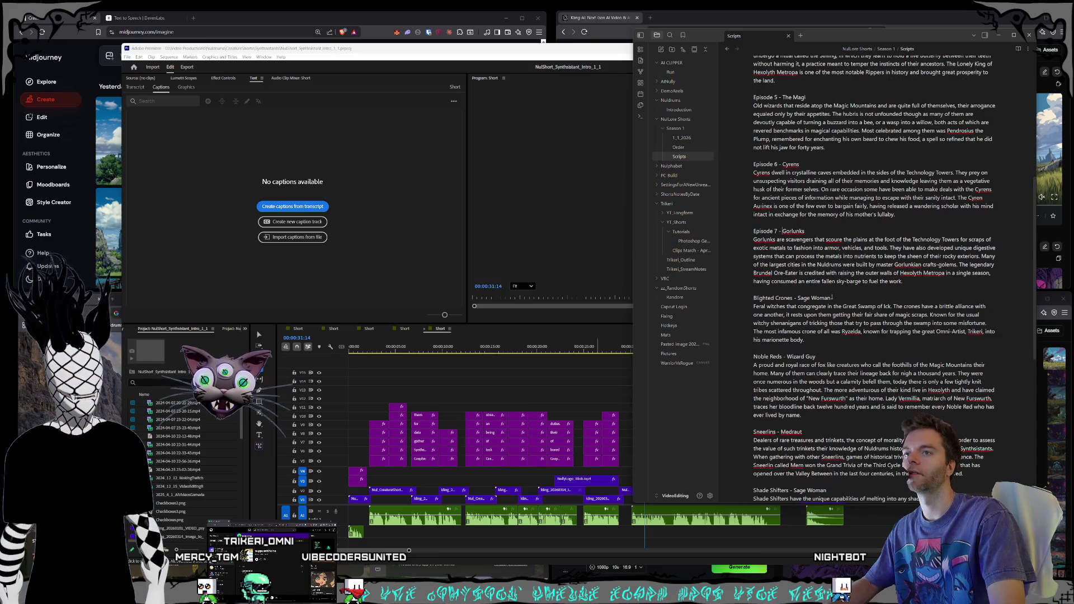
click(793, 298)
key(shift+End)
key(BackSpace)
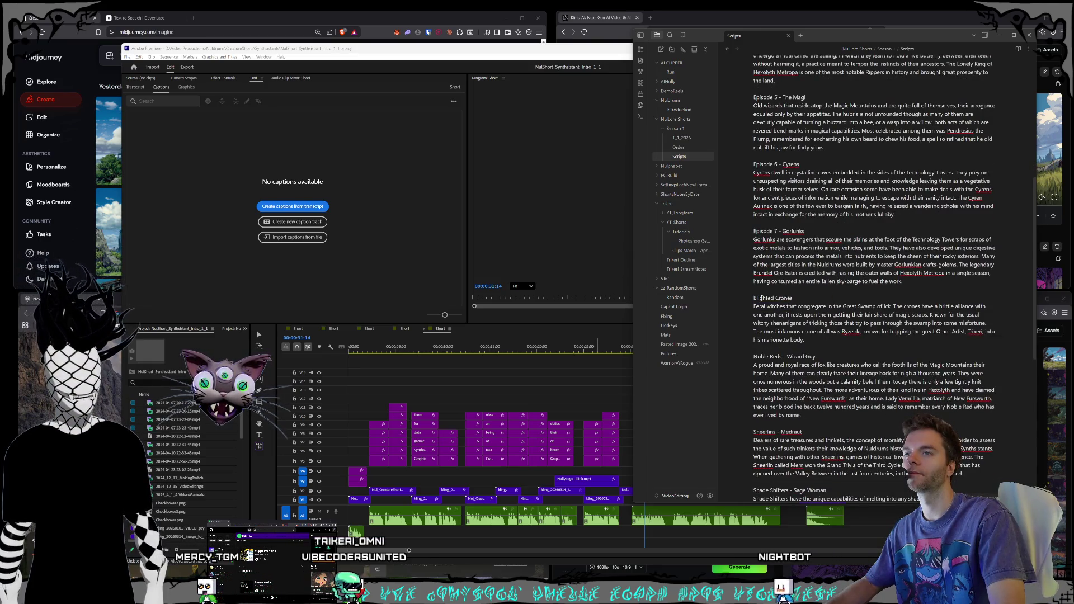
key(Home)
text(Episod)
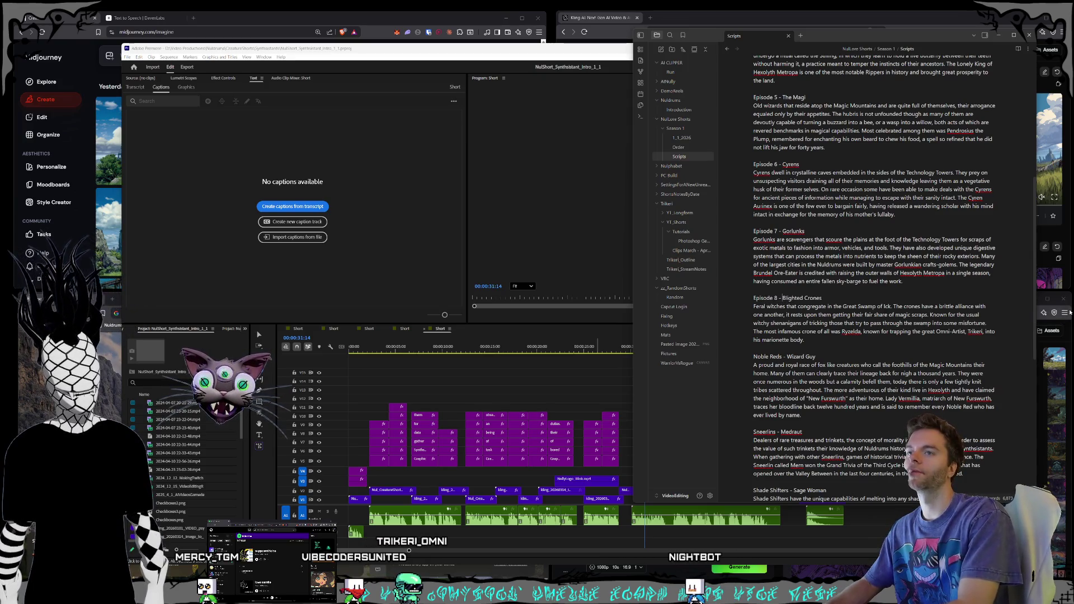
scroll(872, 280, down, 4)
drag(753, 249, 786, 249)
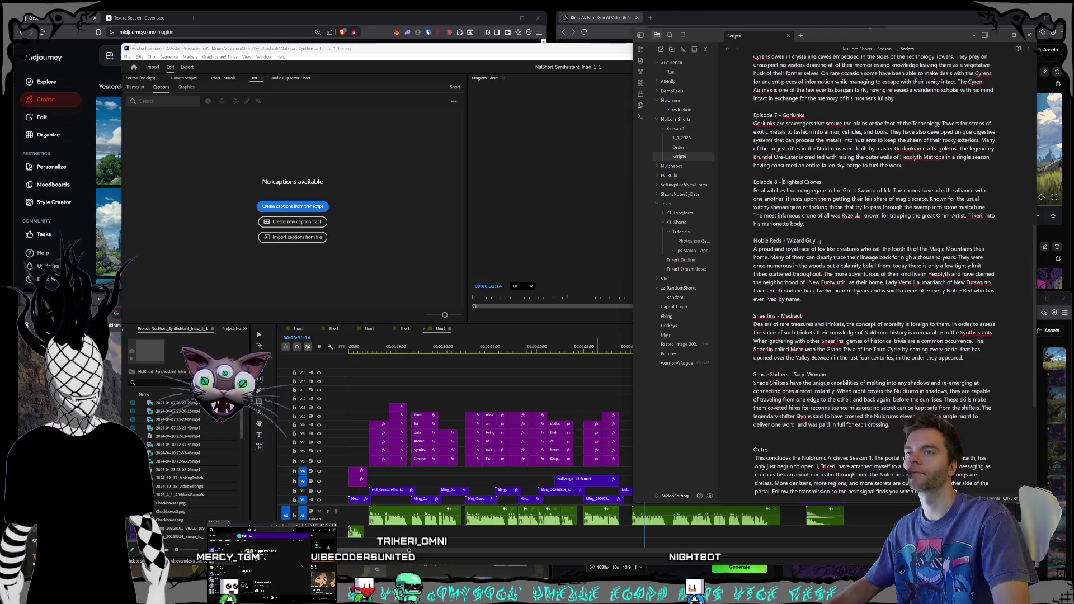
- Drop the Wizard Guy note from Noble Reds and label it 'Episode 9 -'
click(782, 241)
key(shift+End)
key(BackSpace)
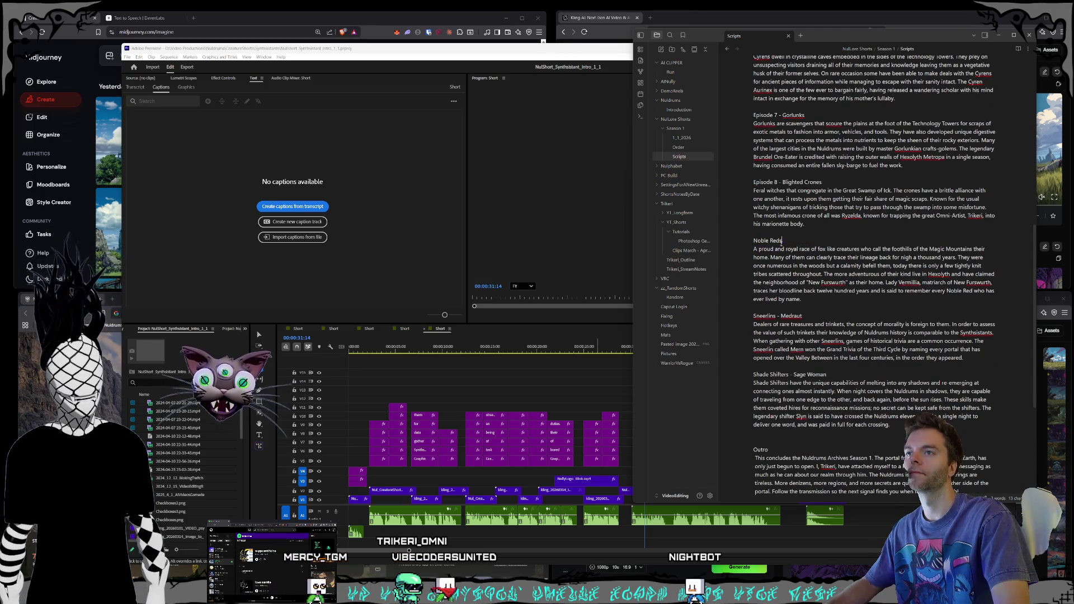
click(753, 242)
text(Episo)
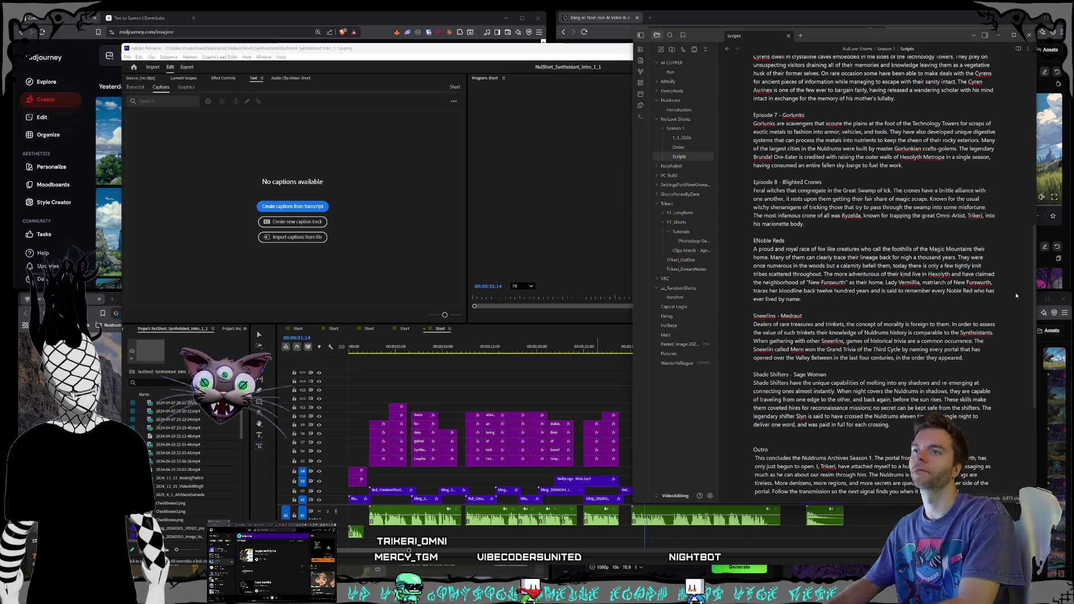
text(de 9)
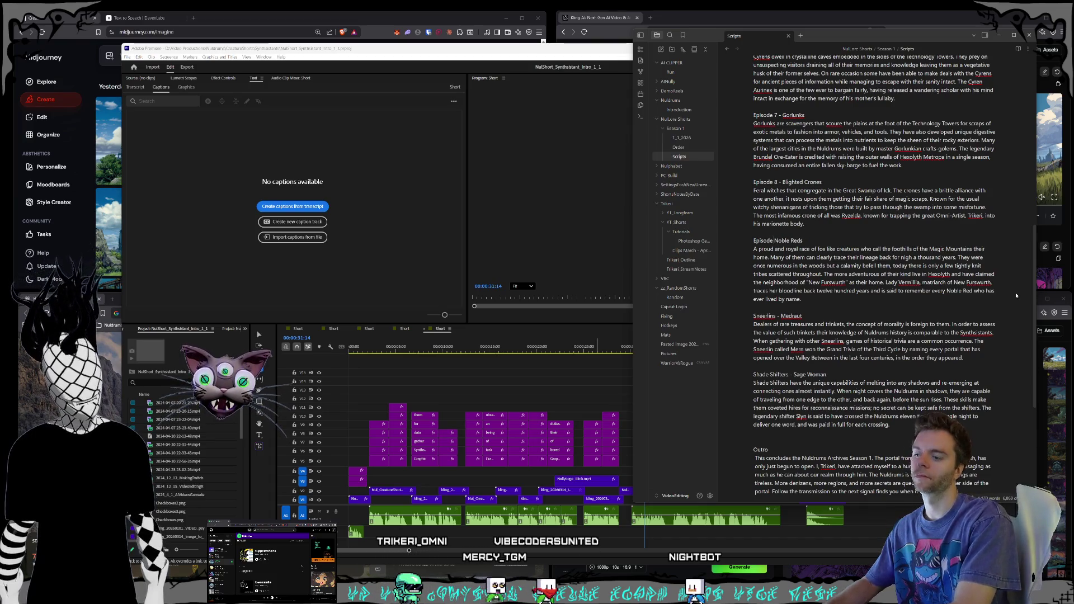
text( -)
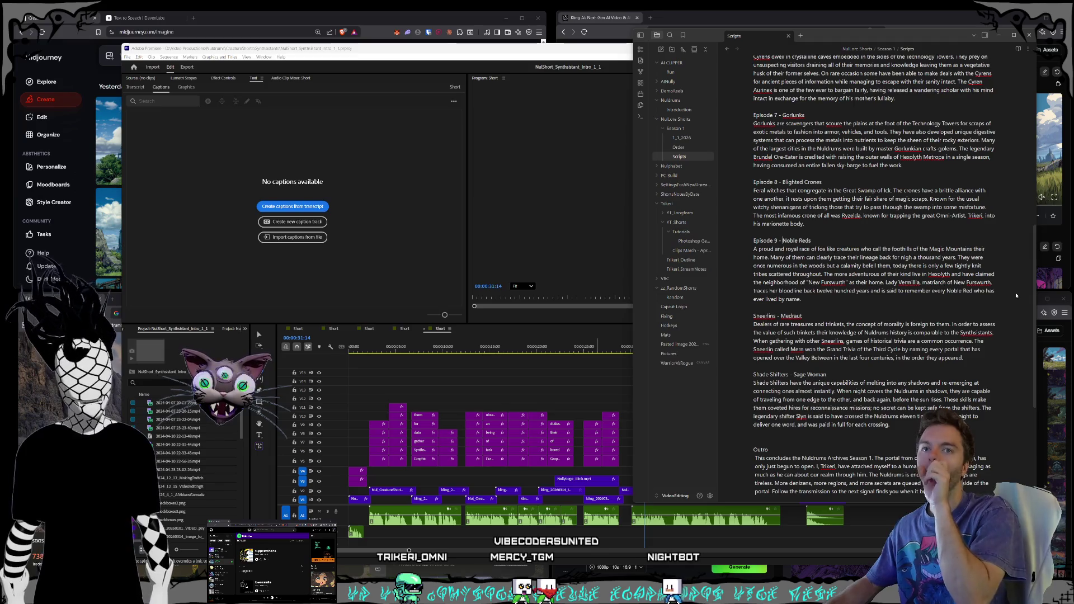
- Remove the Medraut note from the Sneerlins heading and add 'Episode 11 -'
scroll(801, 257, down, 1)
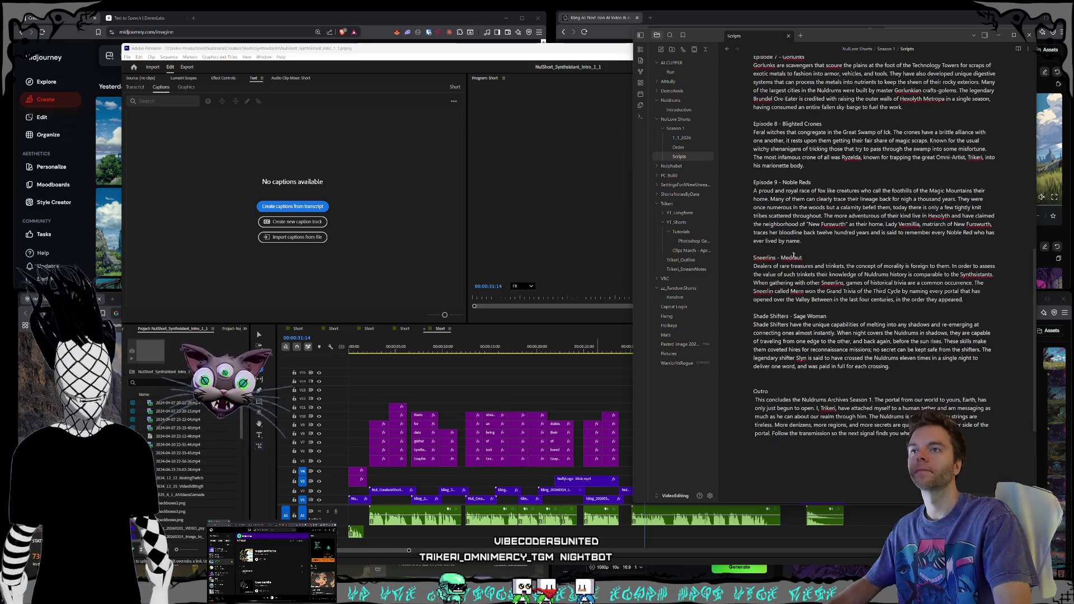
click(802, 258)
key(BackSpace)
key(BackSpace)
key(BackSpace)
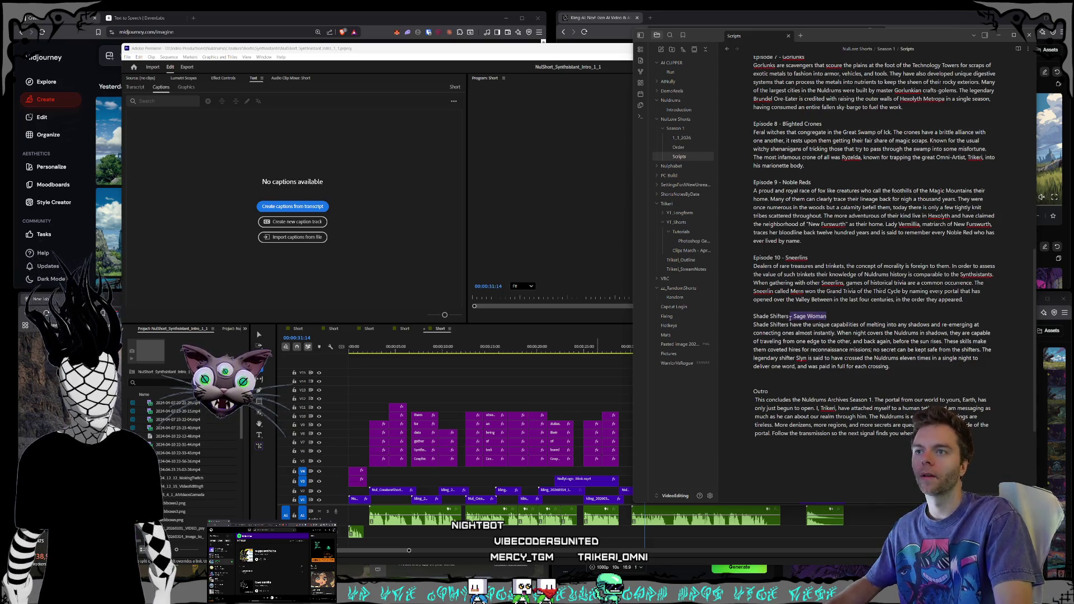
text(Episode 11 -)
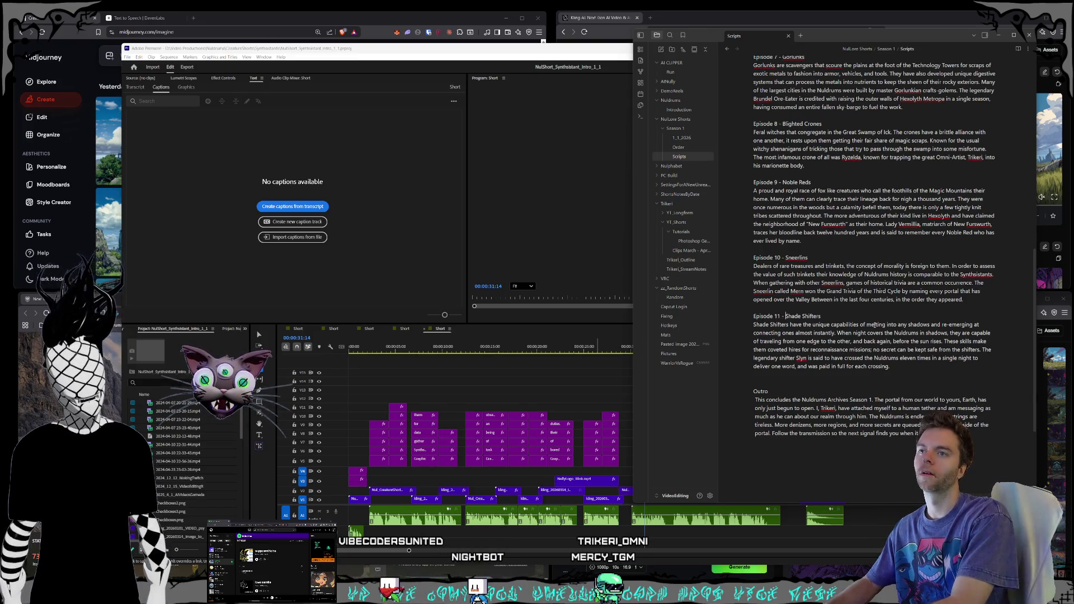
- Label the Outro 'Episode 12 -', then review the numbered headings
click(764, 379)
key(Delete)
text(epi)
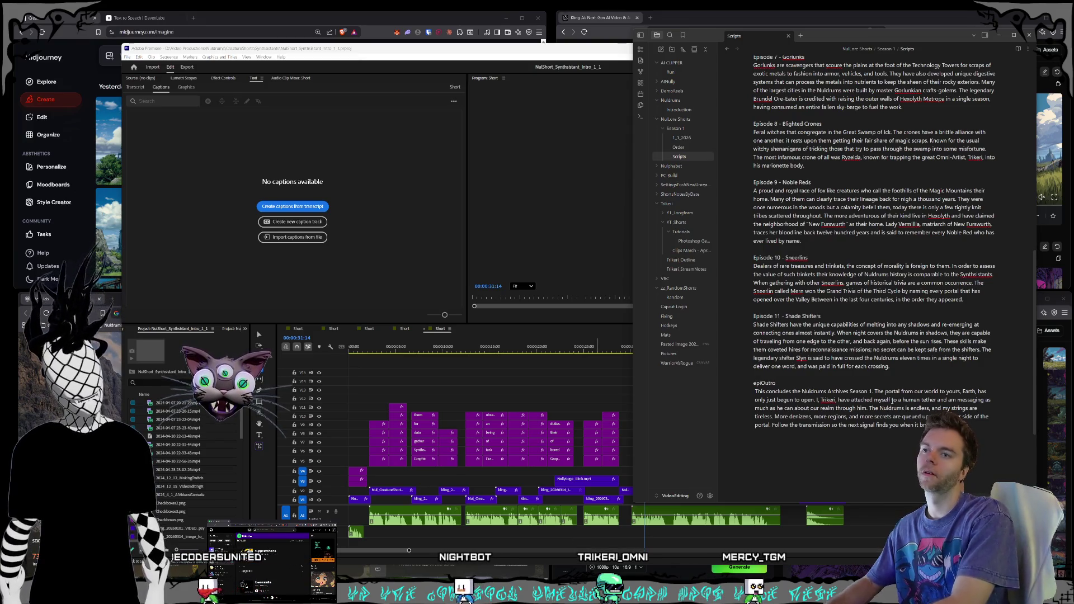
text(Episod)
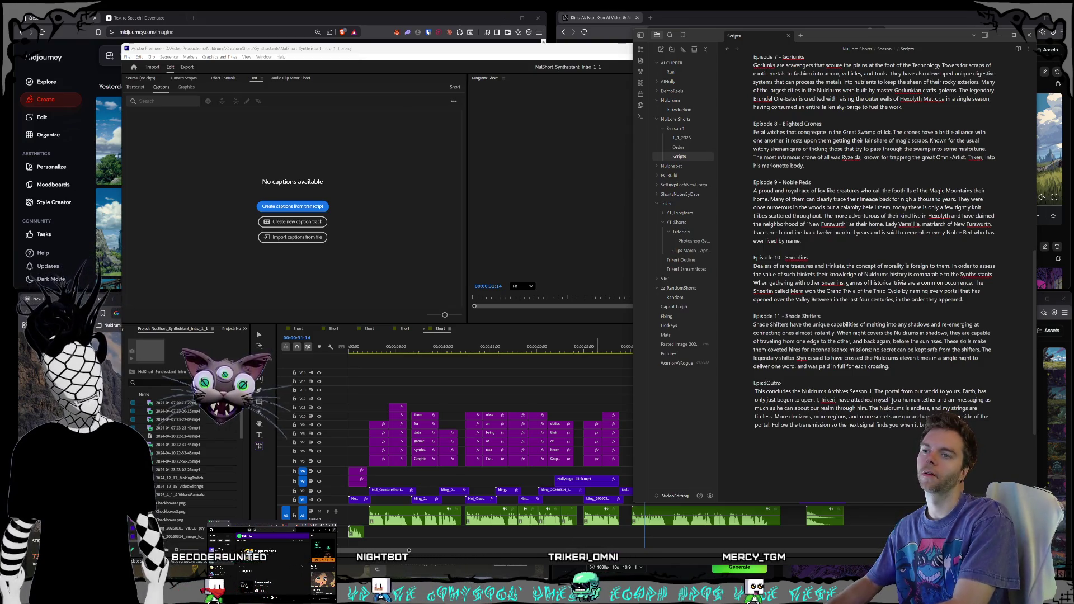
text(e 12 -)
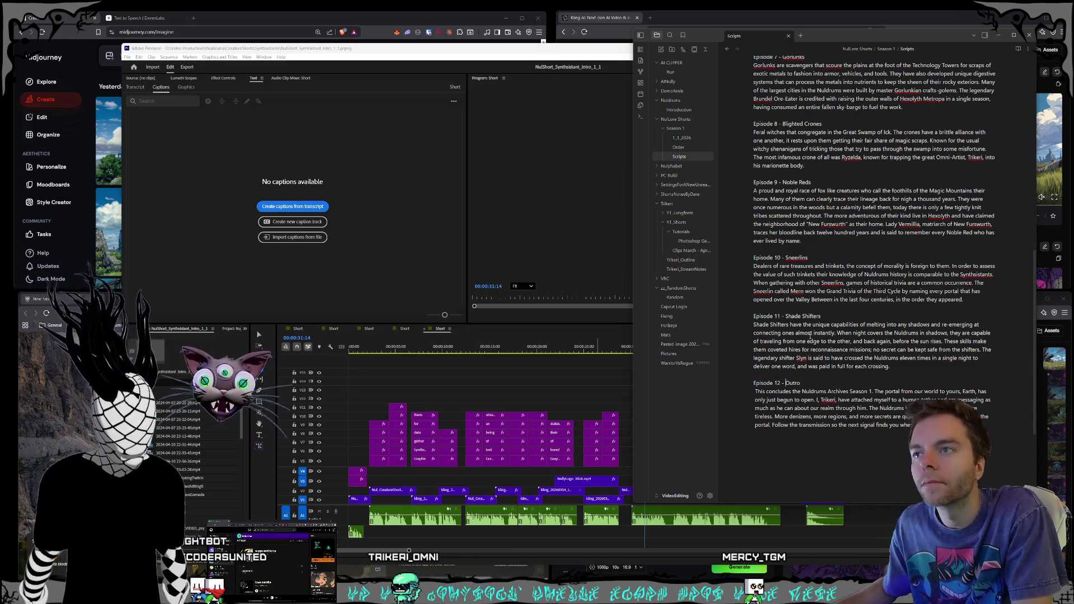
scroll(853, 379, up, 2)
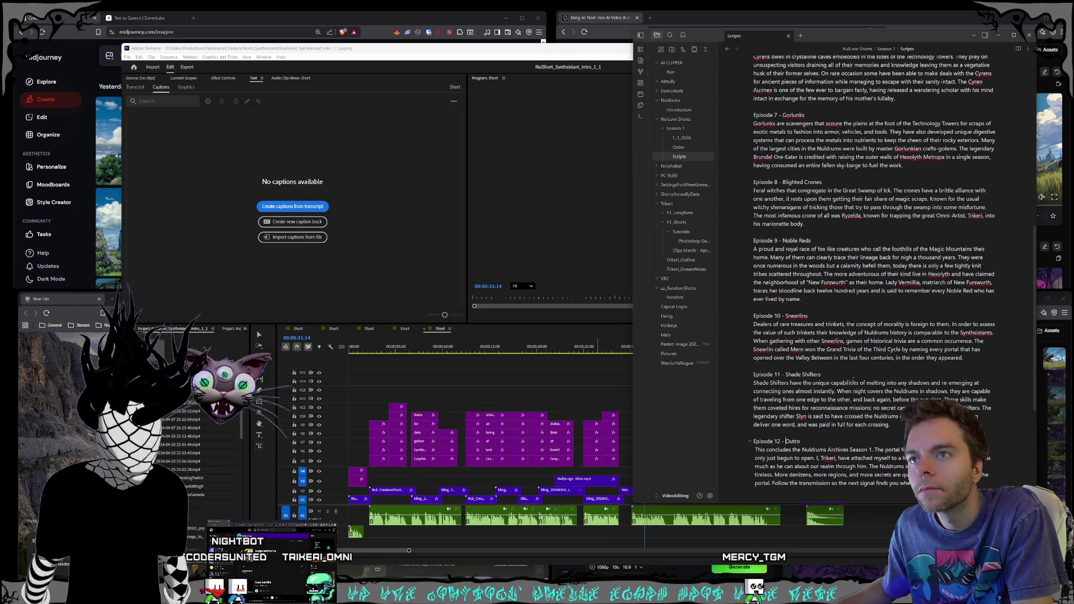
scroll(856, 363, up, 10)
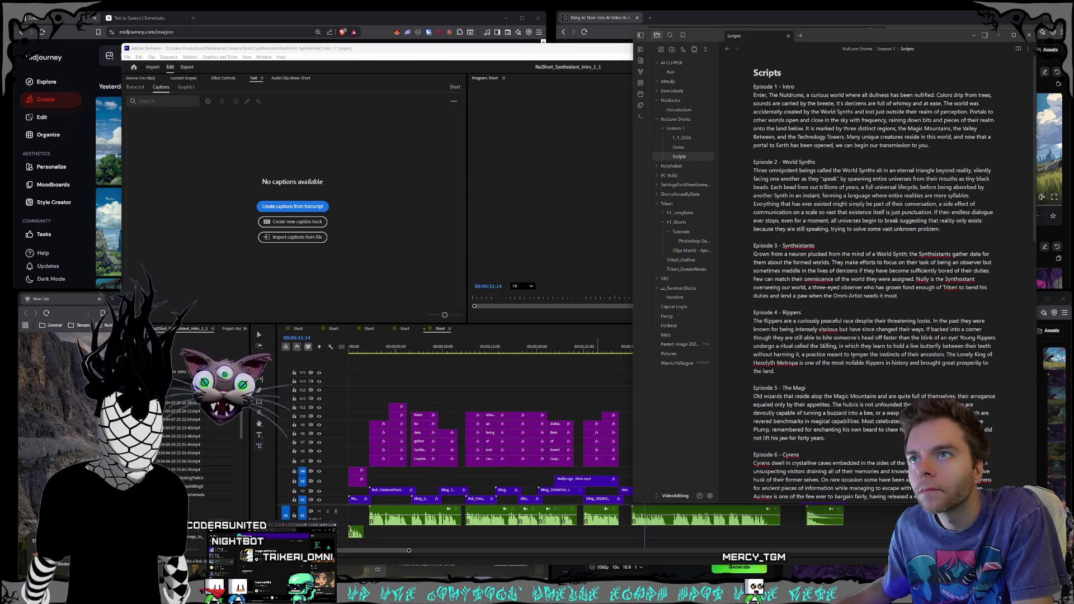
scroll(853, 362, down, 2)
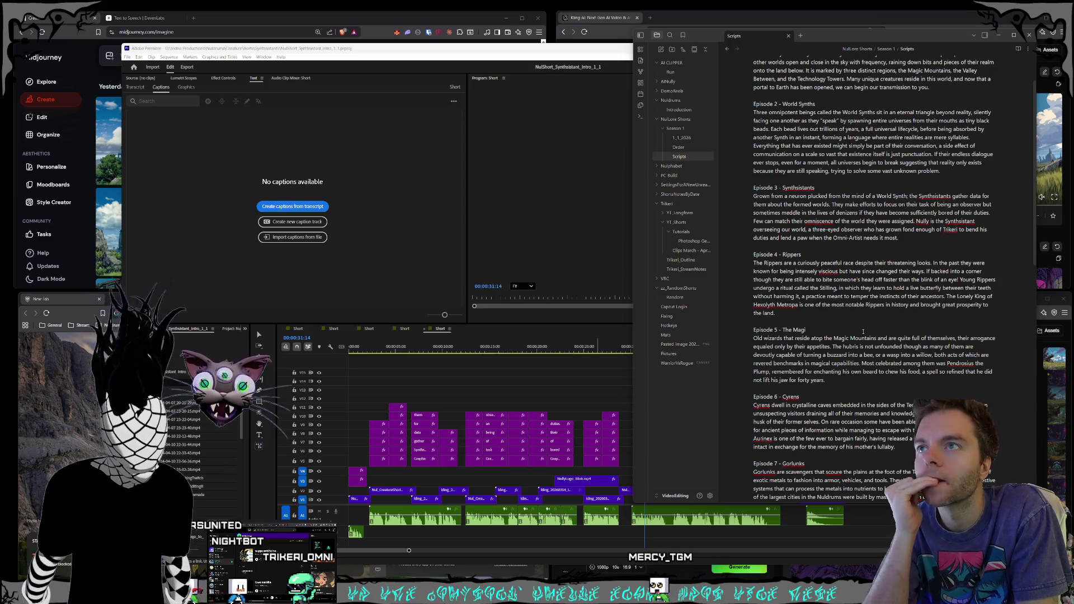
scroll(863, 331, down, 5)
scroll(863, 331, down, 5)
scroll(863, 332, down, 4)
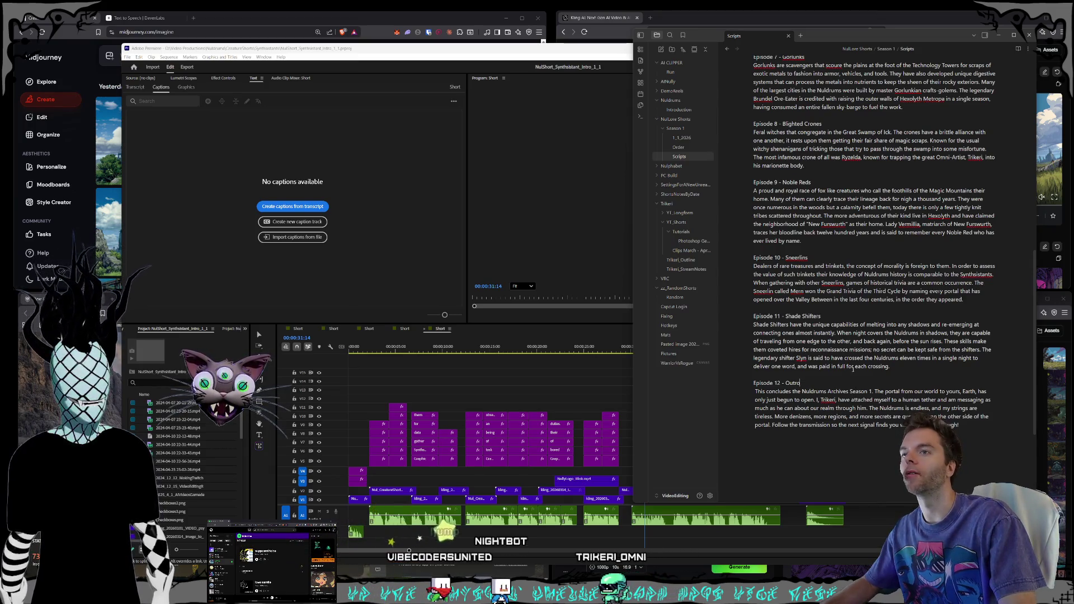
- Enlarge the Obsidian window, then open The Magi intro project from CreatureShorts in Premiere
scroll(852, 358, up, 10)
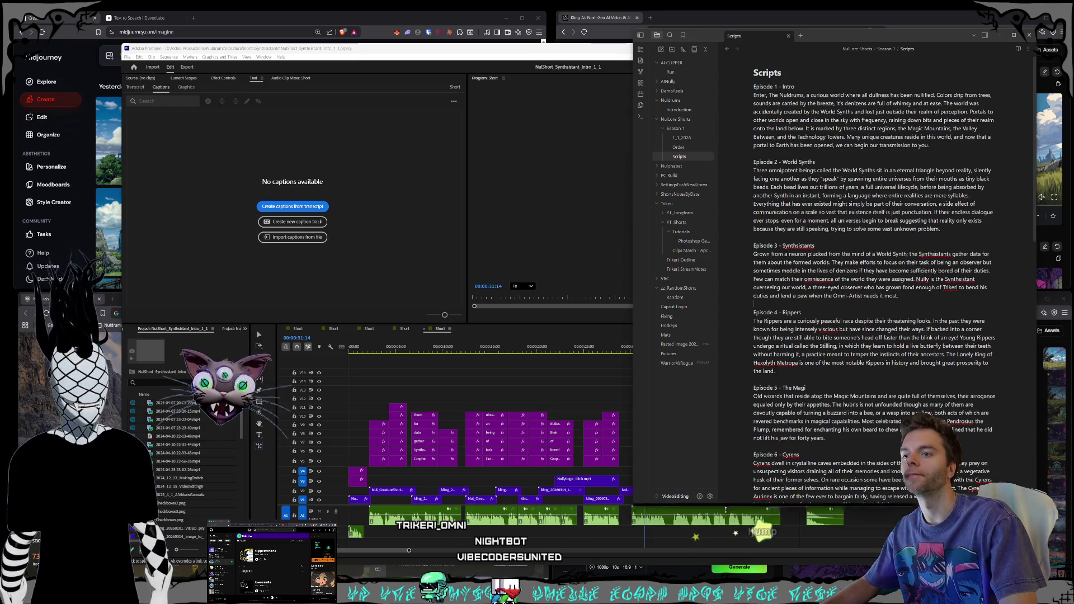
drag(726, 502, 726, 538)
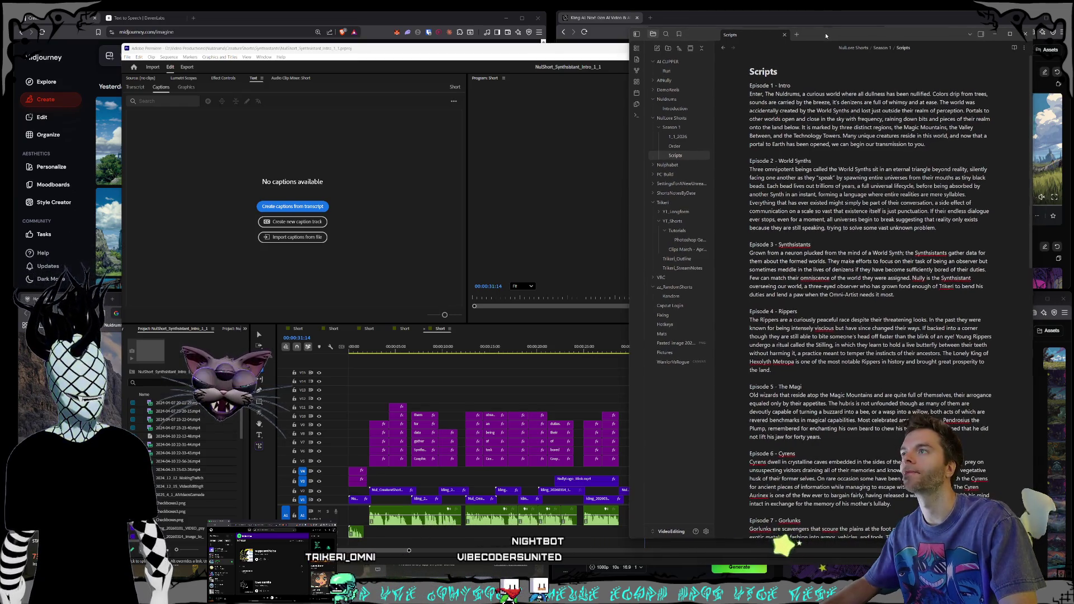
click(456, 235)
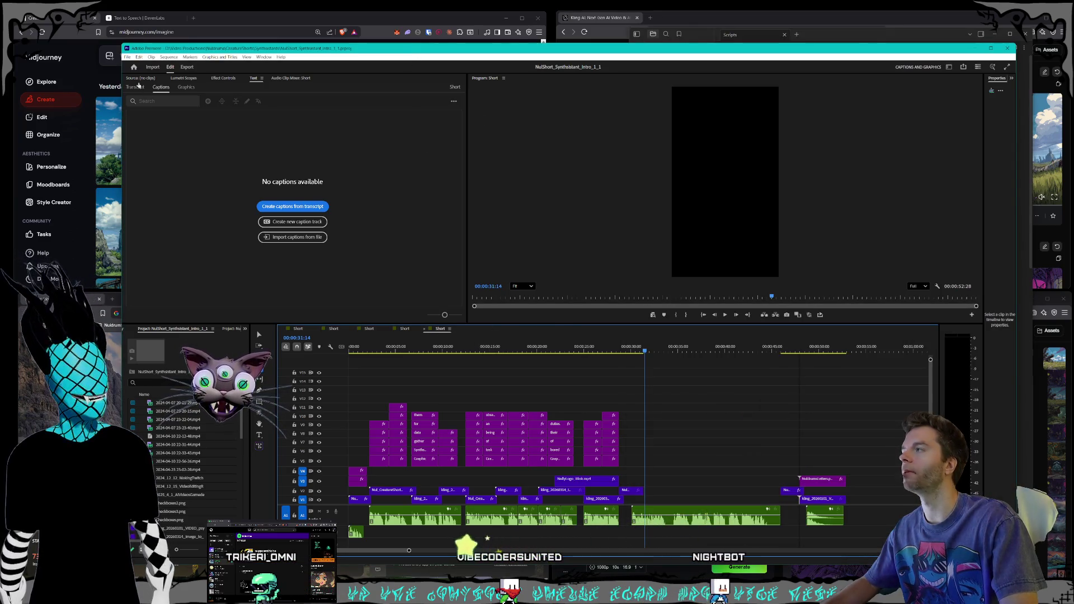
click(128, 57)
click(146, 74)
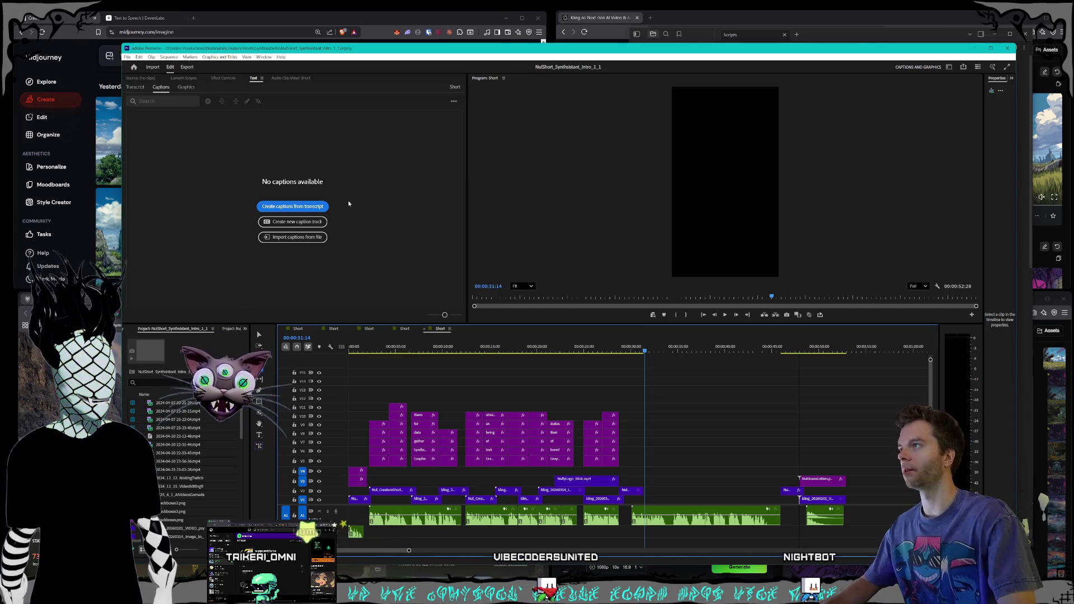
click(320, 80)
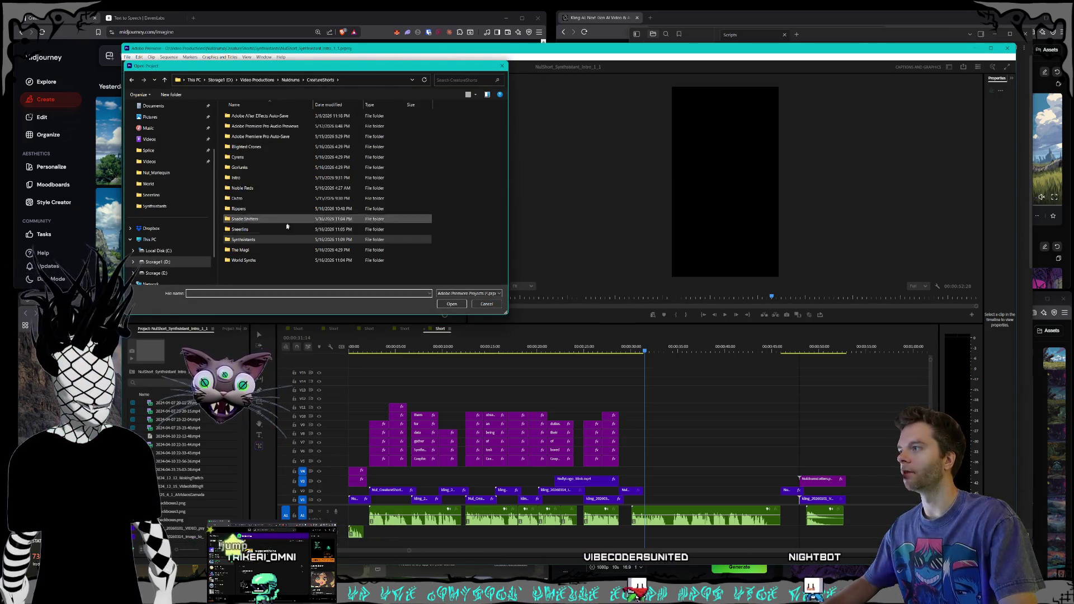
double_click(266, 252)
double_click(280, 128)
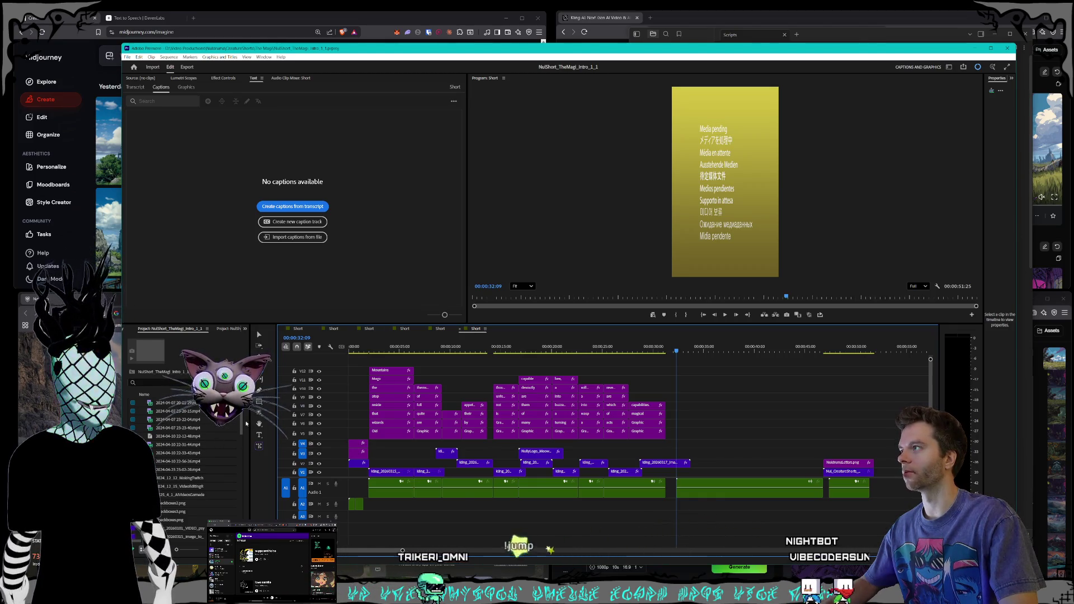
- Open the Noble Reds project from its CreatureShorts folder
scroll(243, 425, down, 2)
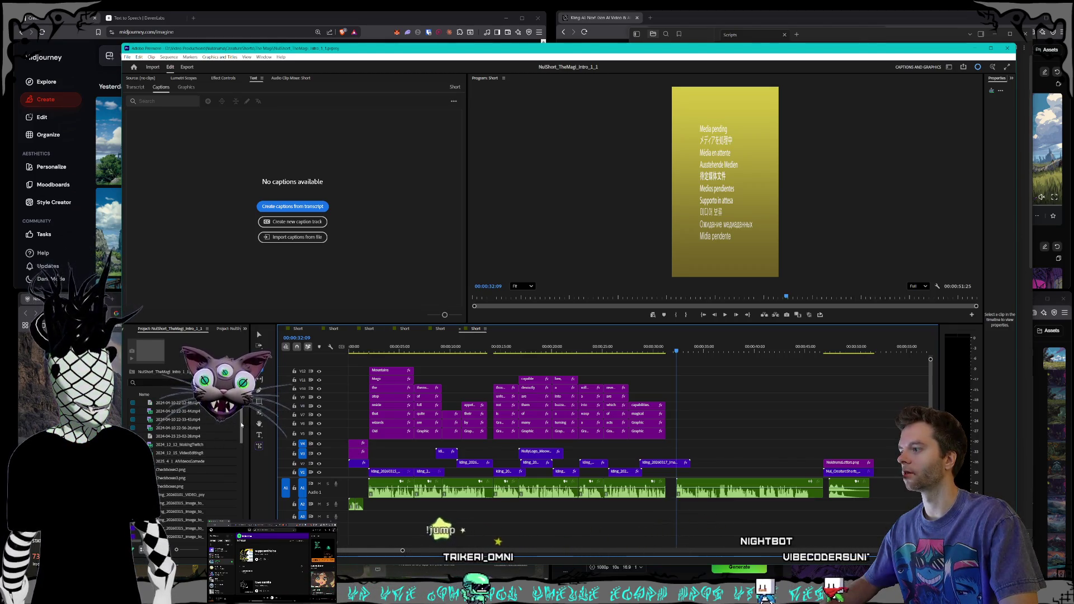
click(127, 57)
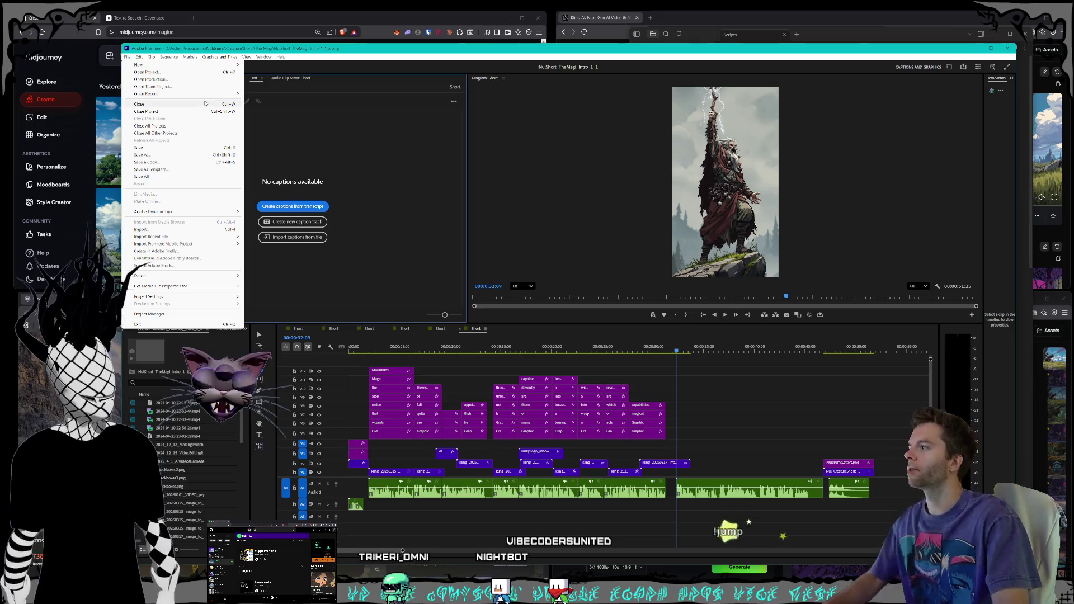
mouse_move(184, 93)
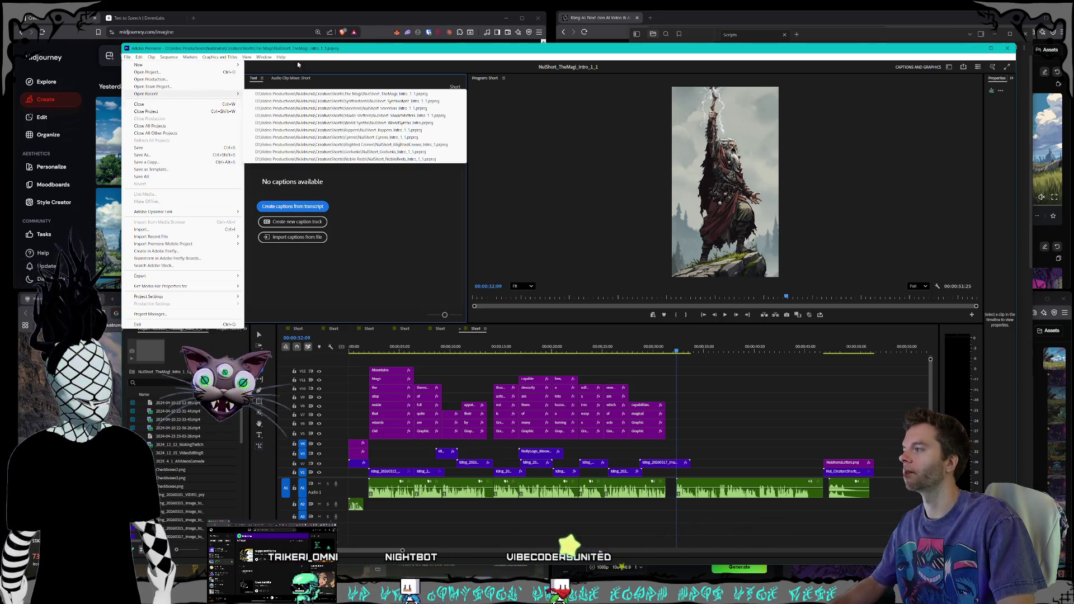
drag(300, 50, 297, 51)
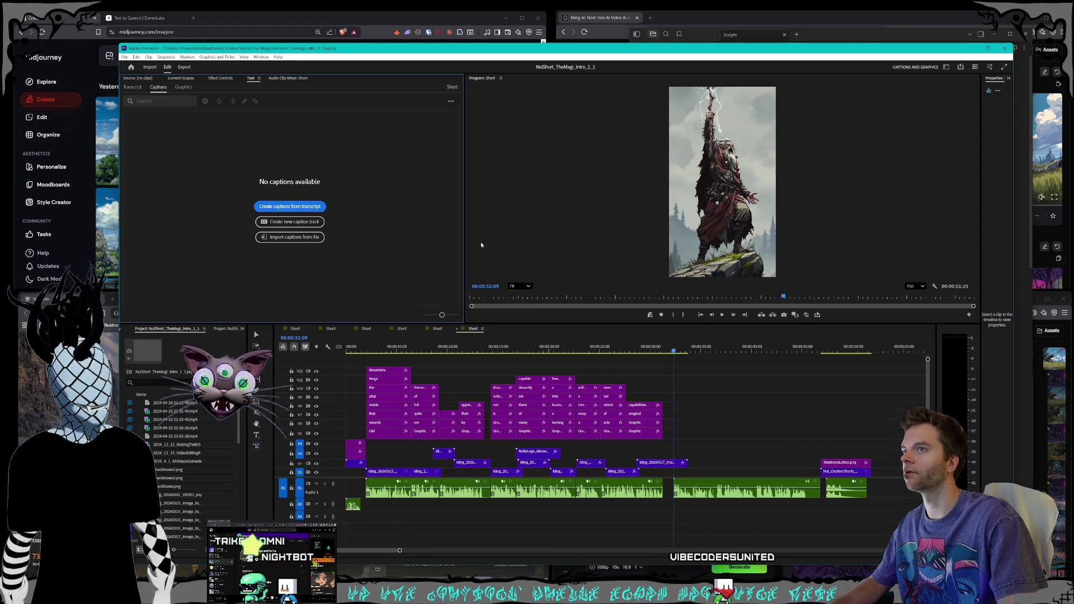
click(125, 57)
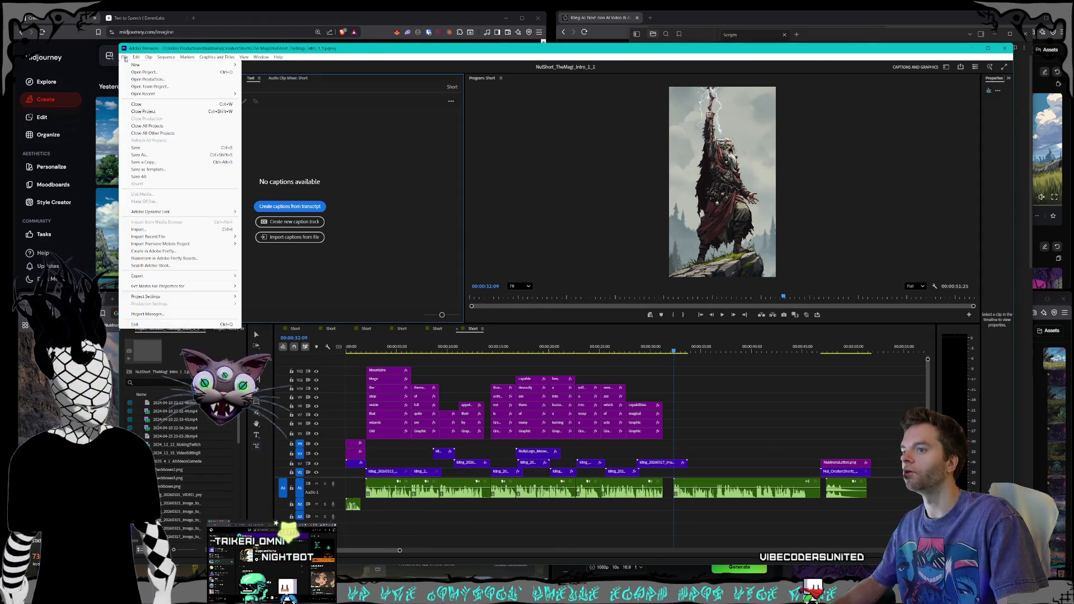
mouse_move(135, 57)
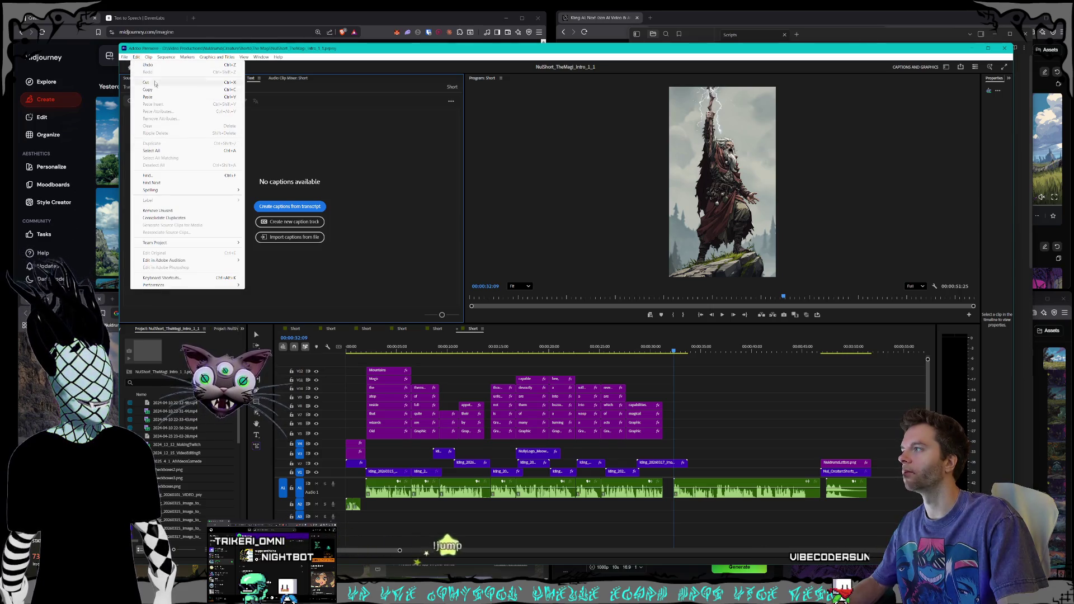
click(124, 57)
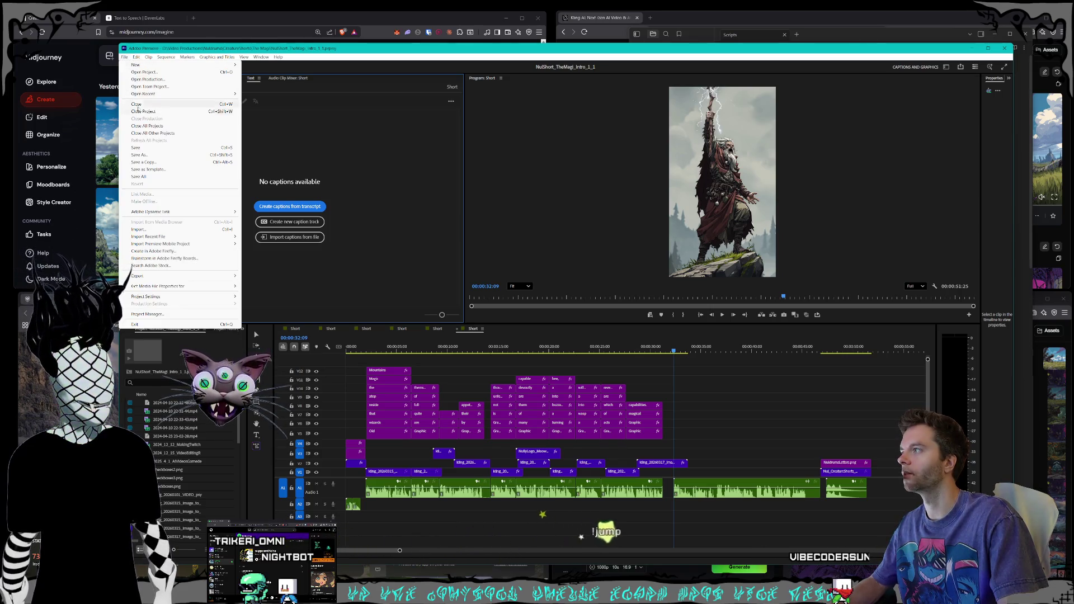
click(144, 72)
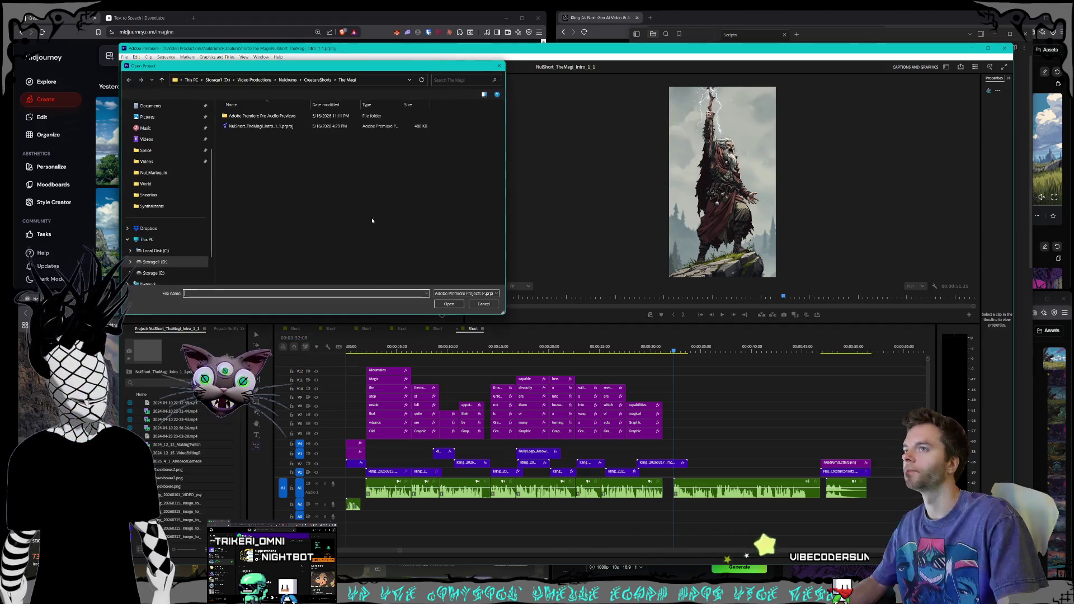
click(317, 81)
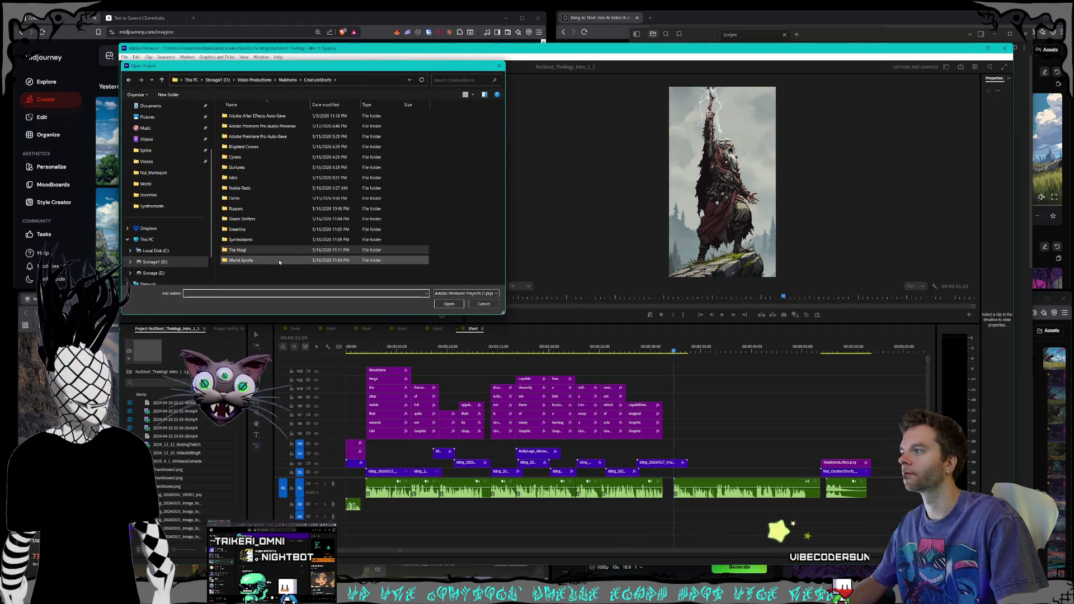
click(249, 229)
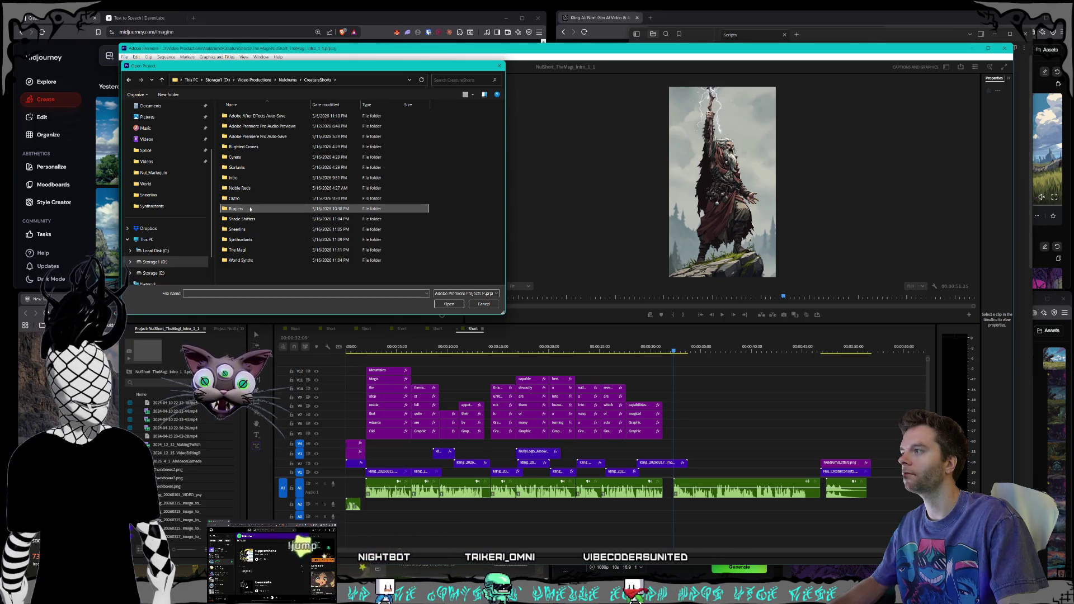
double_click(246, 188)
double_click(263, 126)
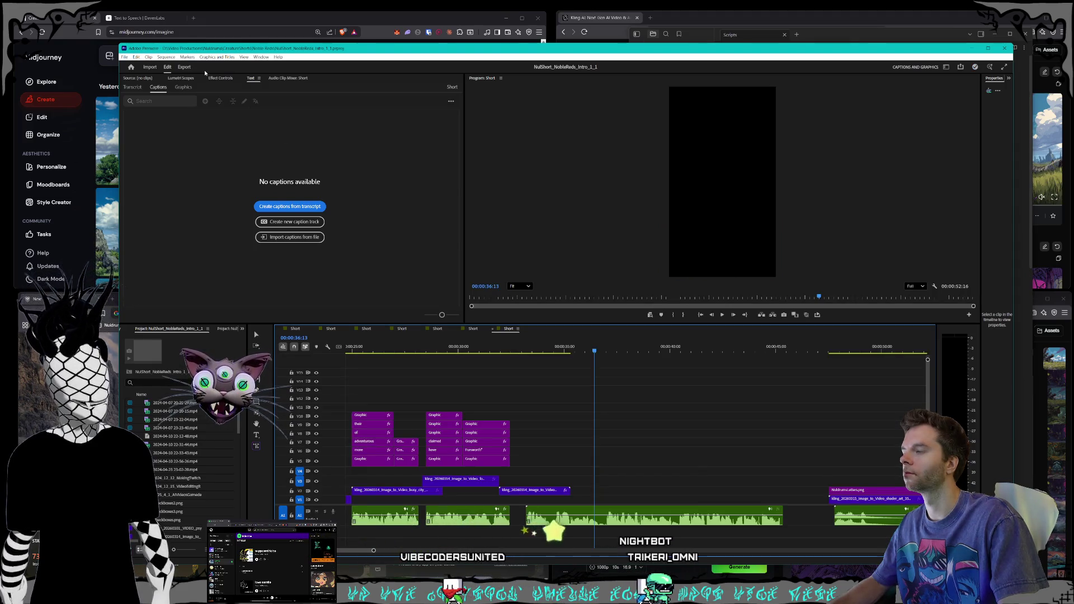
- Open the Intro folder's project via Ctrl+O
click(124, 57)
click(124, 57)
click(124, 57)
click(124, 57)
key(ctrl+o)
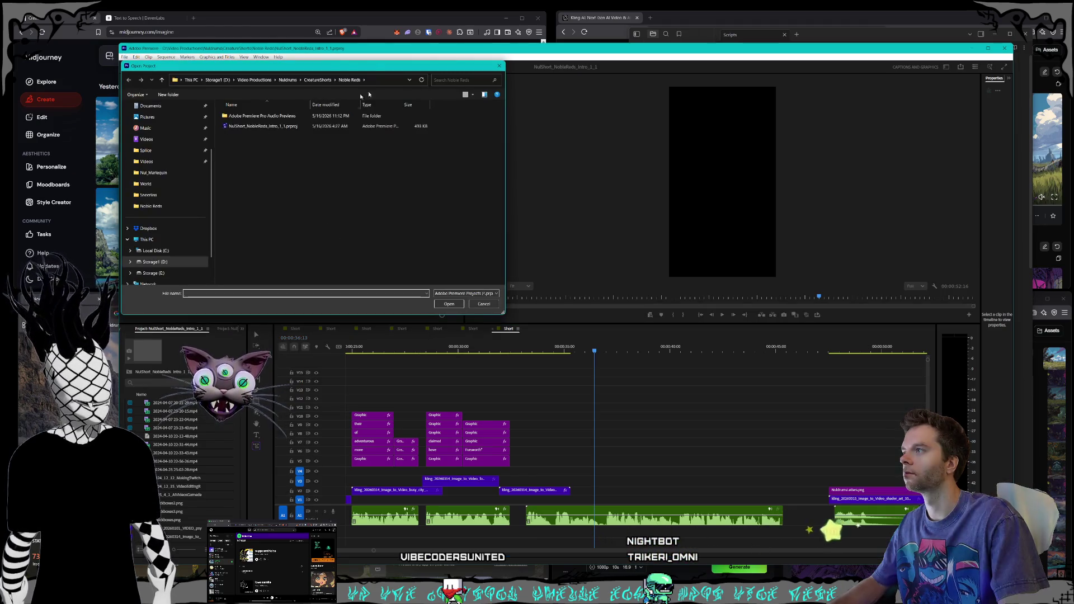
click(323, 79)
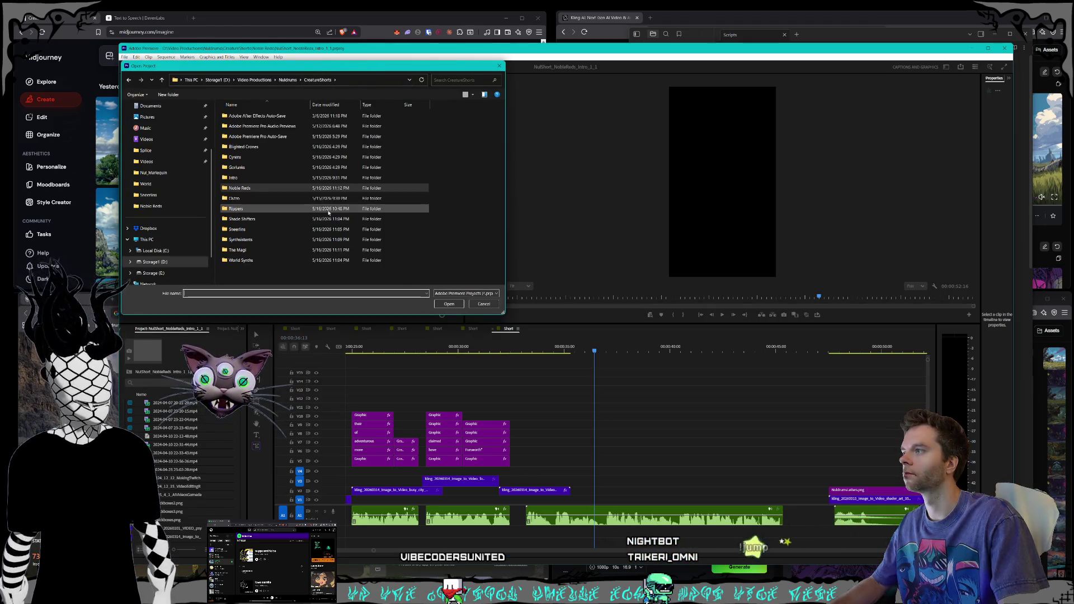
double_click(254, 178)
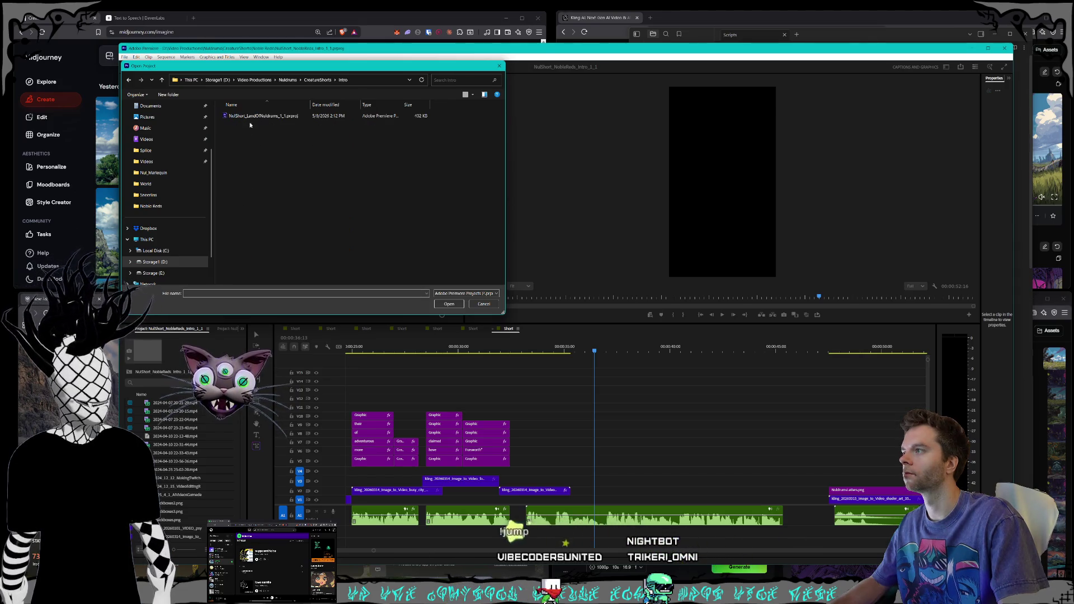
double_click(255, 118)
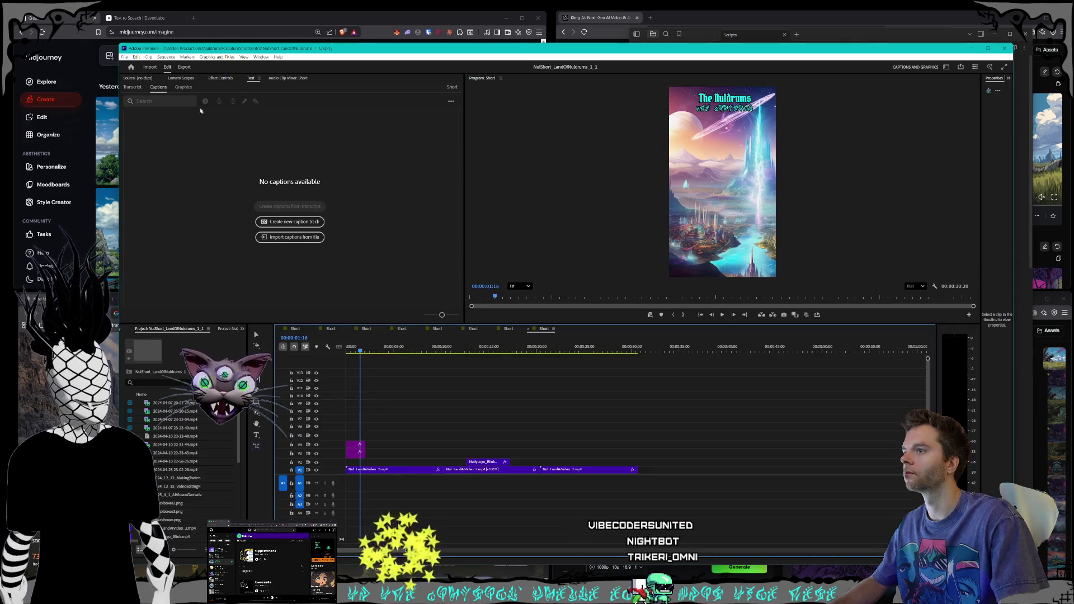
- Open the Outro project from the CreatureShorts folder
click(124, 57)
click(143, 70)
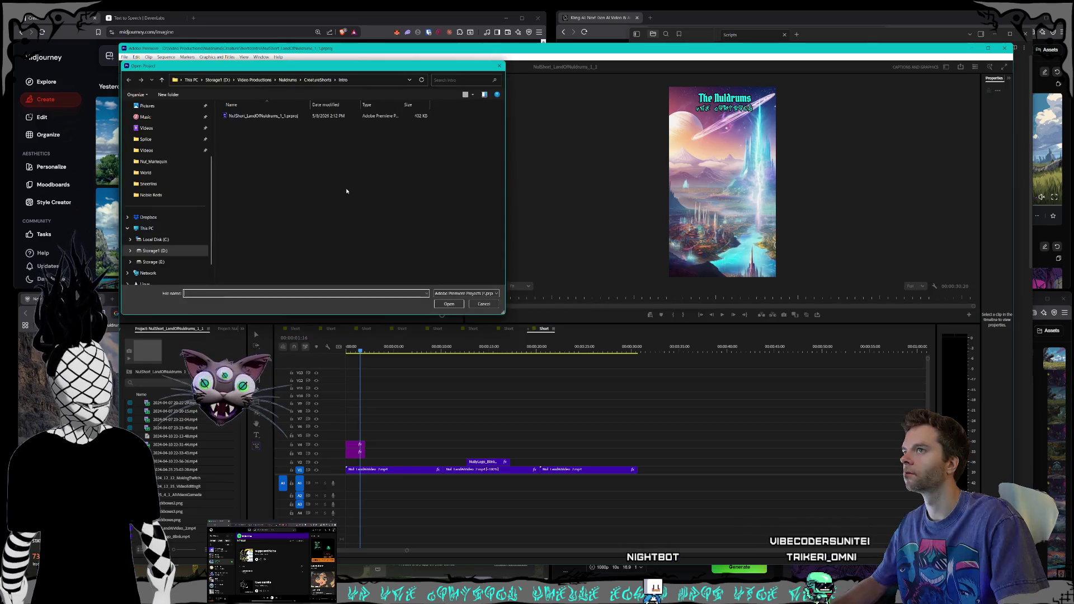
click(318, 79)
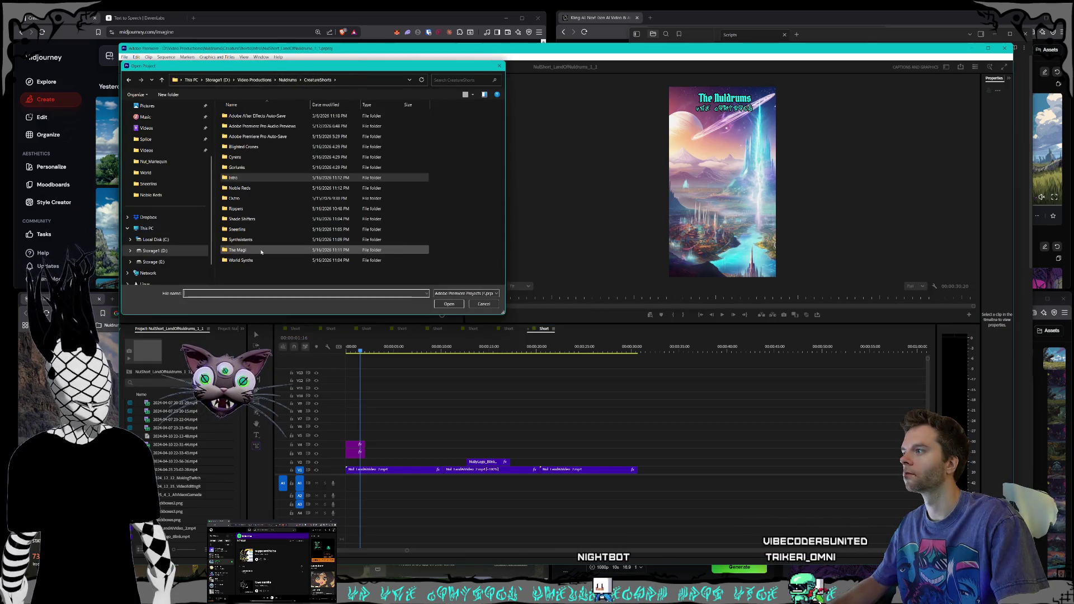
double_click(260, 198)
double_click(260, 116)
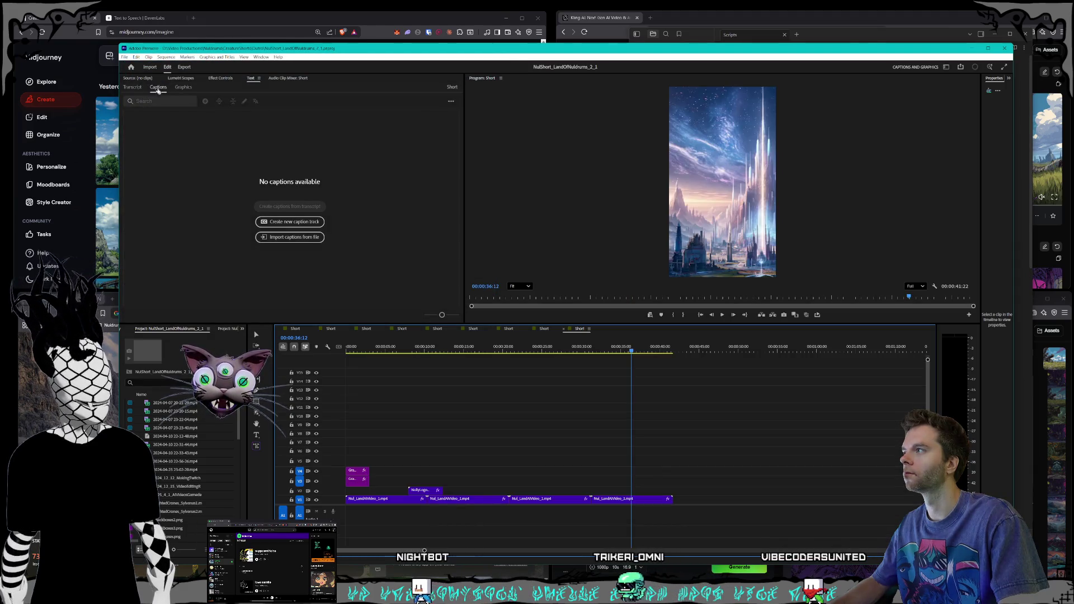
- Open the Gorlunks project from its CreatureShorts folder
click(126, 57)
click(147, 73)
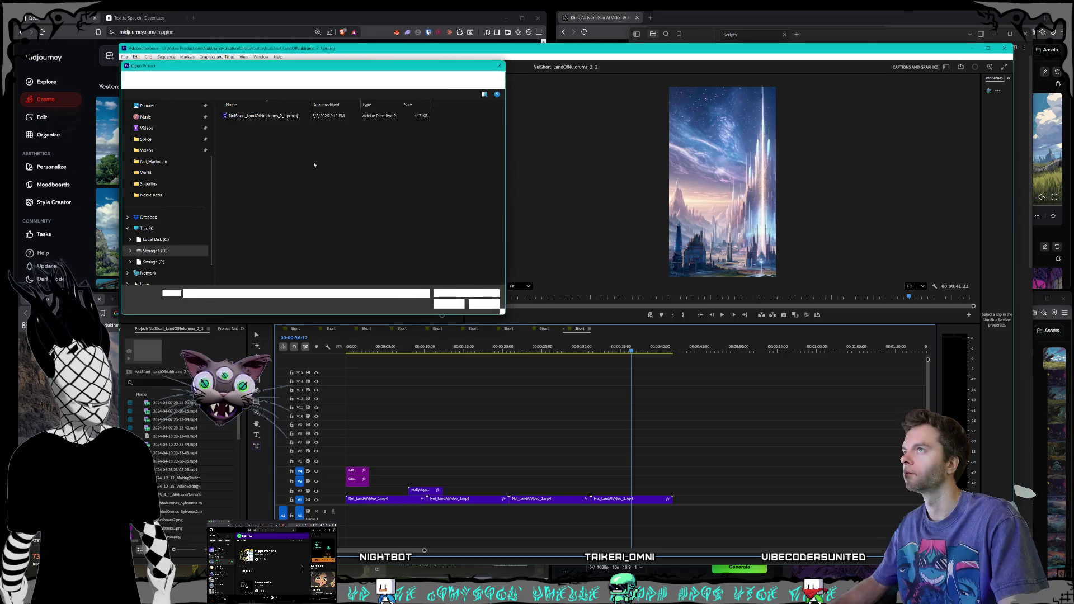
click(317, 80)
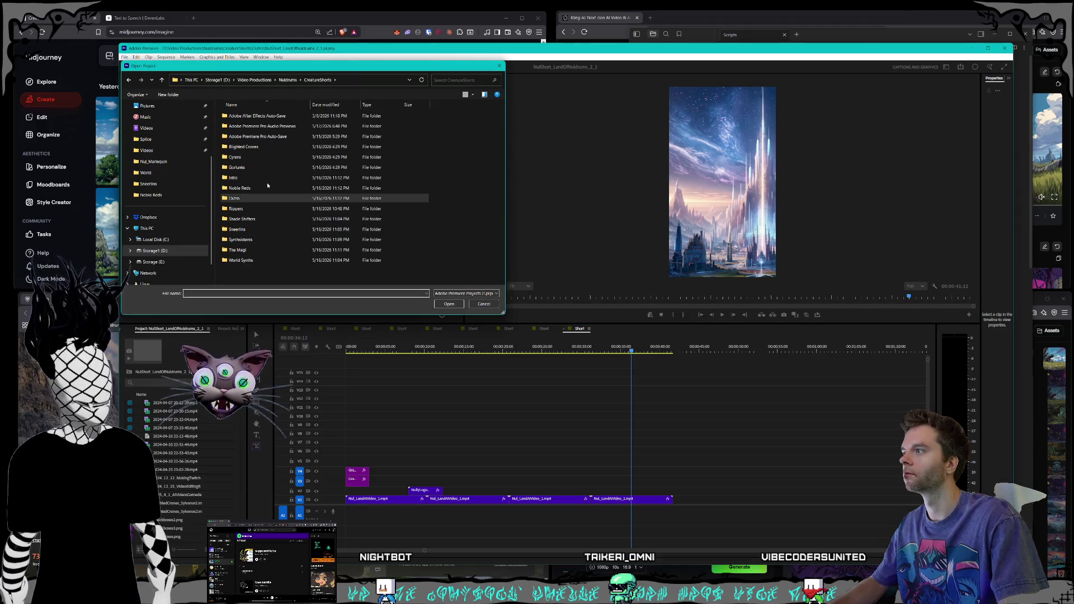
double_click(254, 167)
double_click(232, 135)
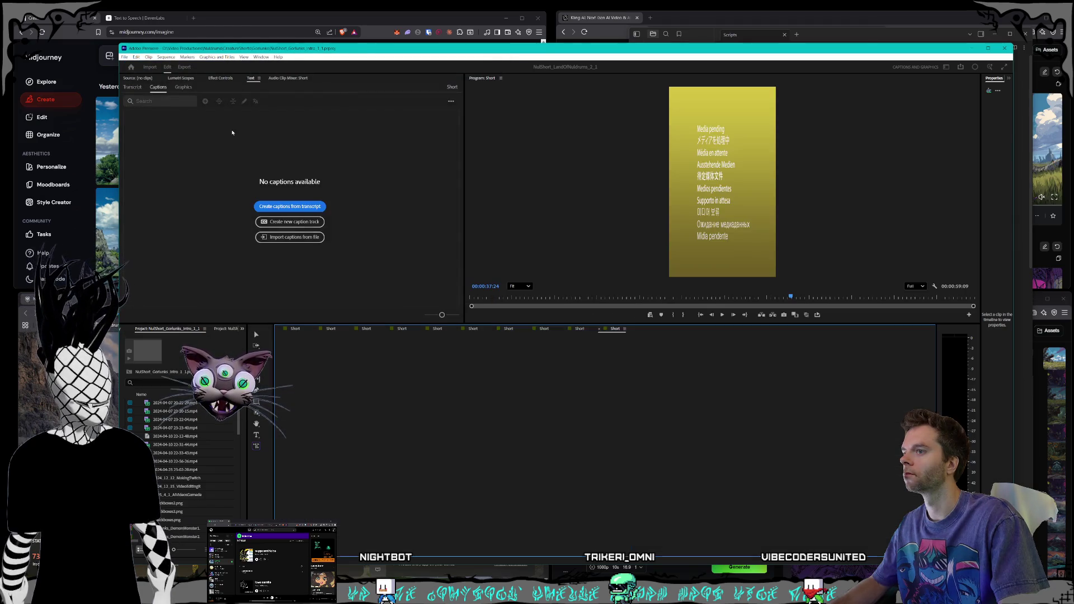
- Open the Blighted Crones intro project from CreatureShorts
click(124, 57)
click(137, 71)
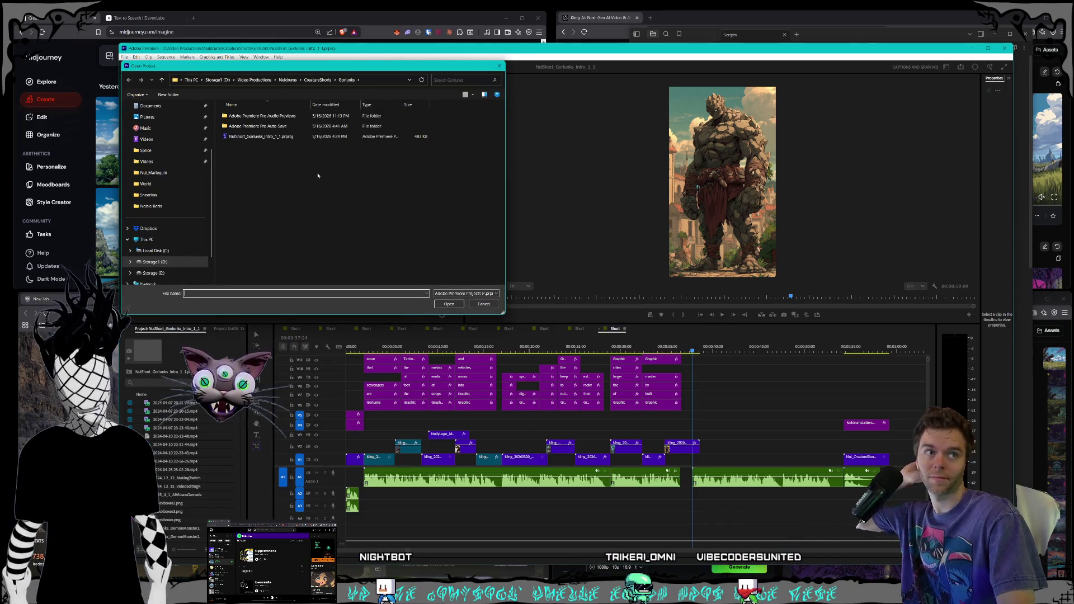
click(317, 80)
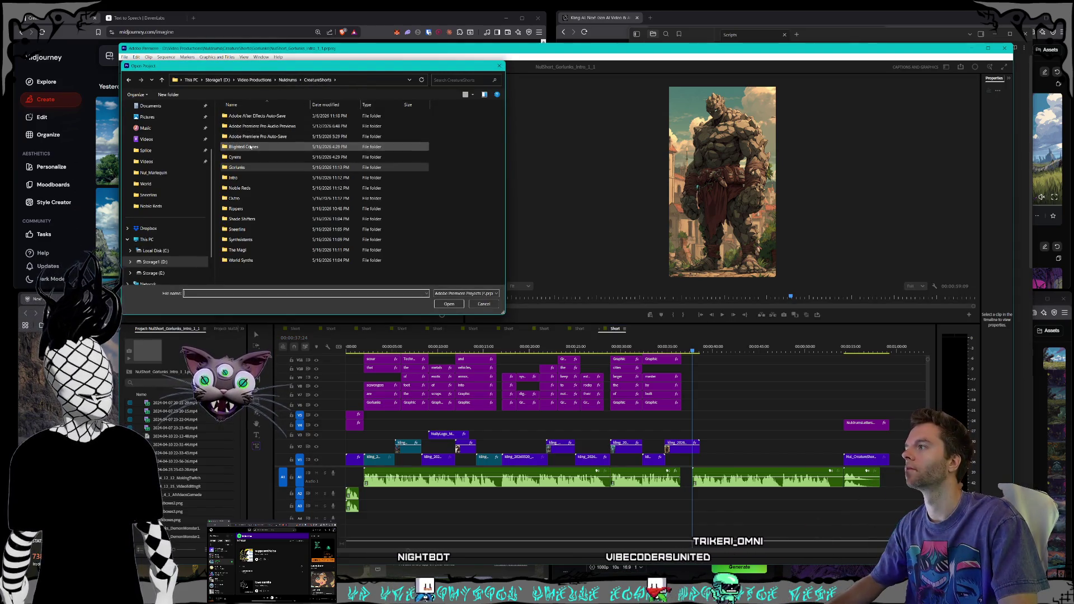
double_click(254, 126)
double_click(253, 126)
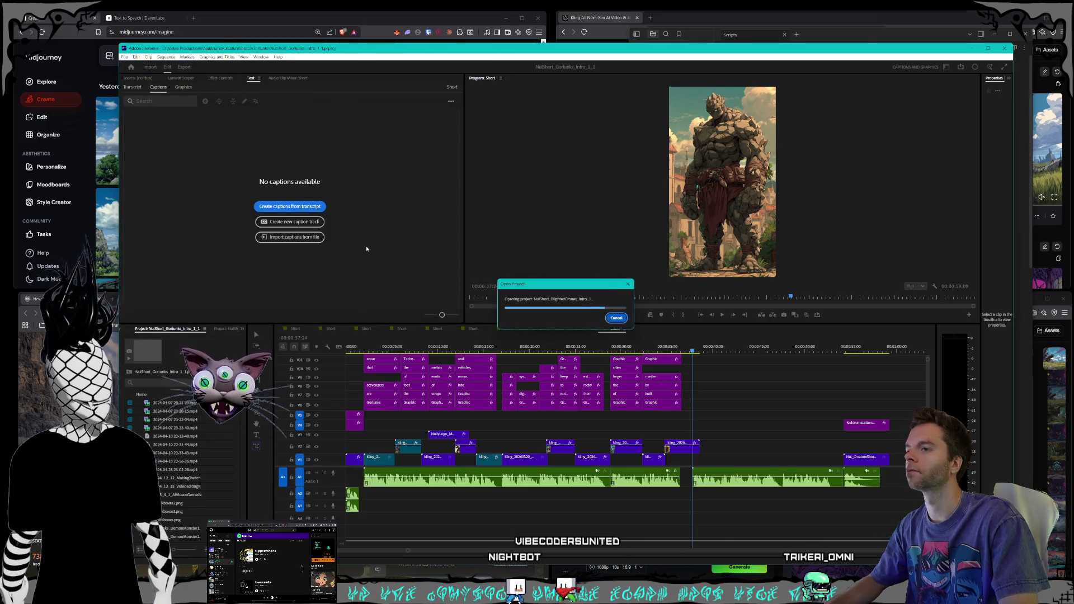
scroll(222, 456, down, 5)
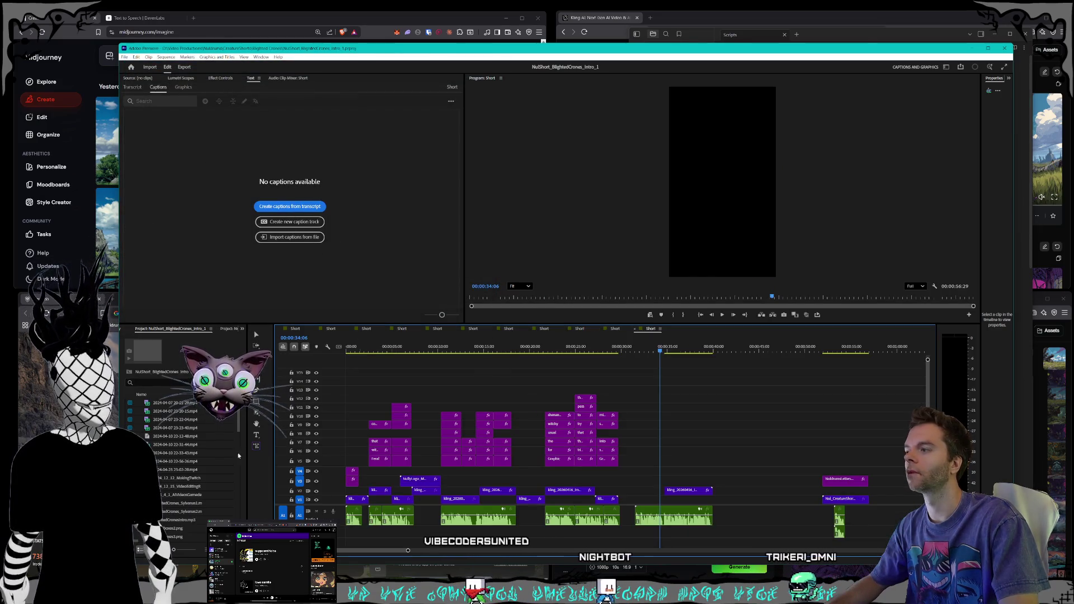
- Rename the Blighted Crones project's Short sequence to 'Crones' in the Project panel
scroll(222, 456, down, 5)
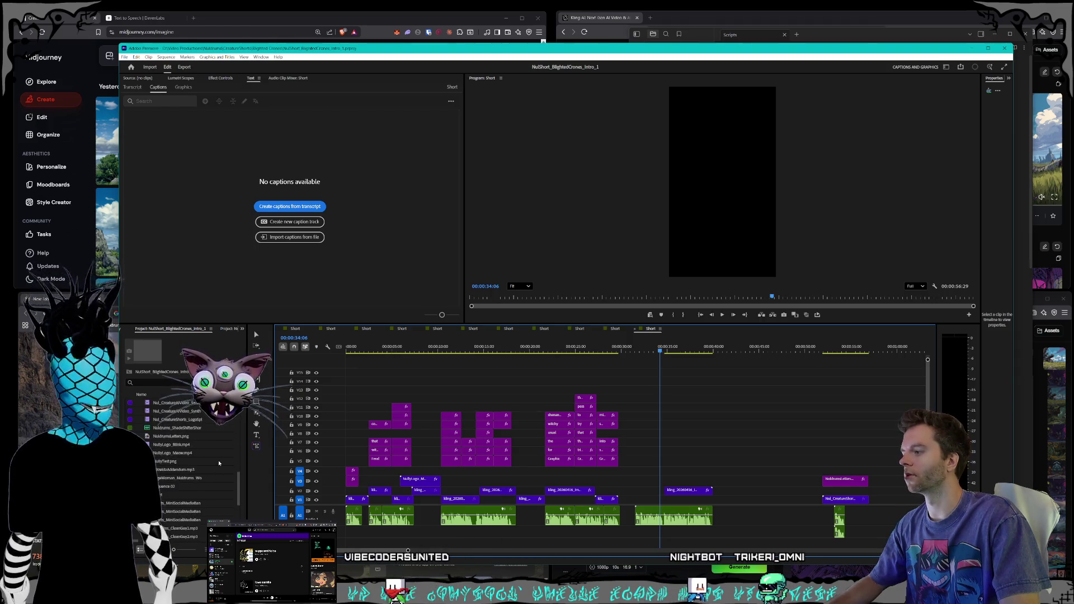
scroll(165, 443, up, 1)
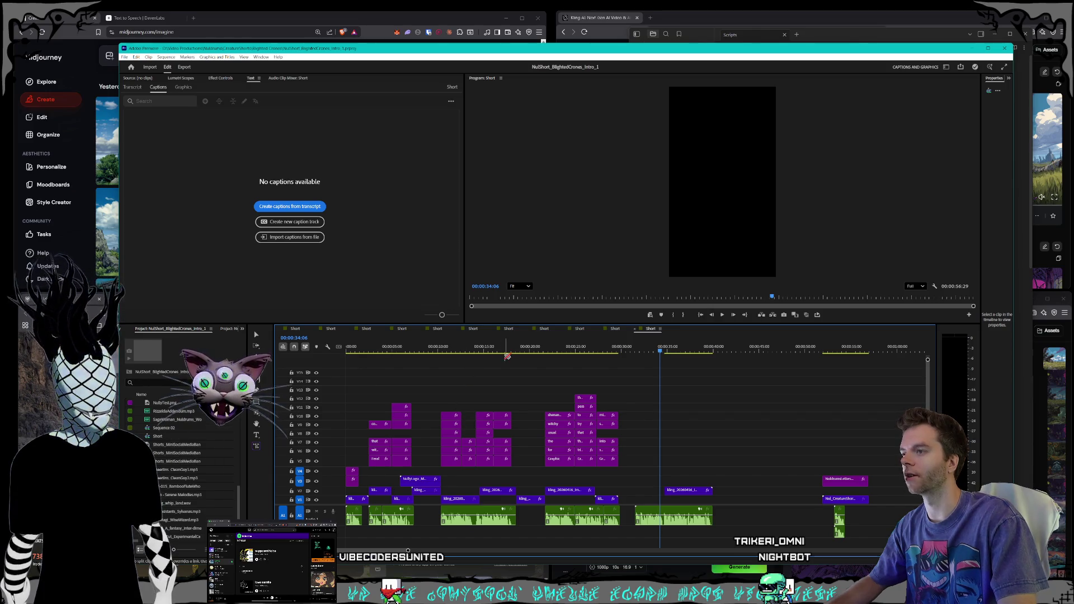
drag(513, 350, 470, 350)
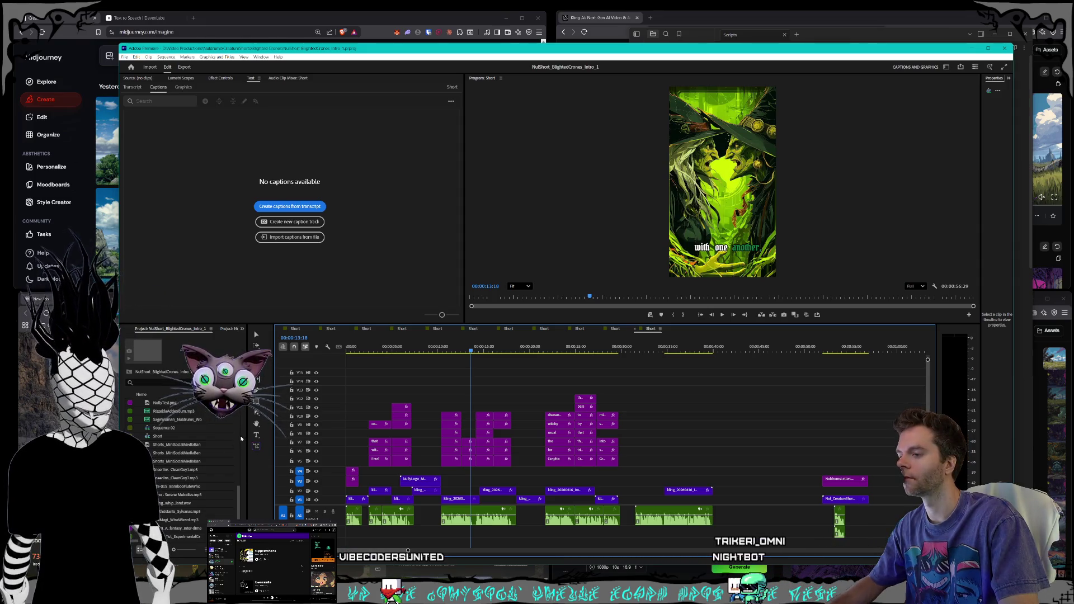
right_click(156, 436)
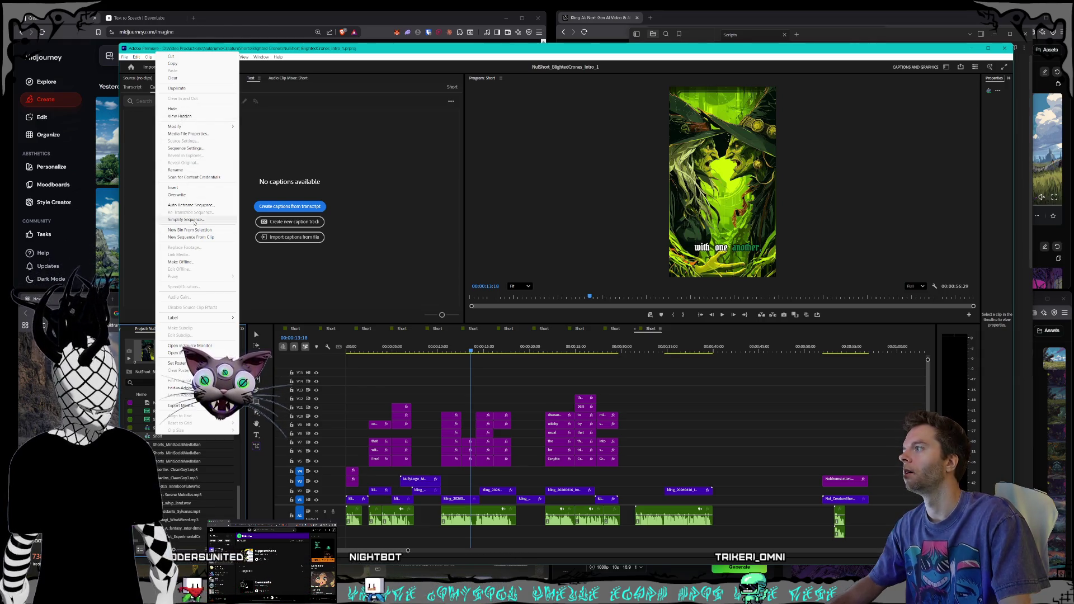
click(175, 169)
text(Cl)
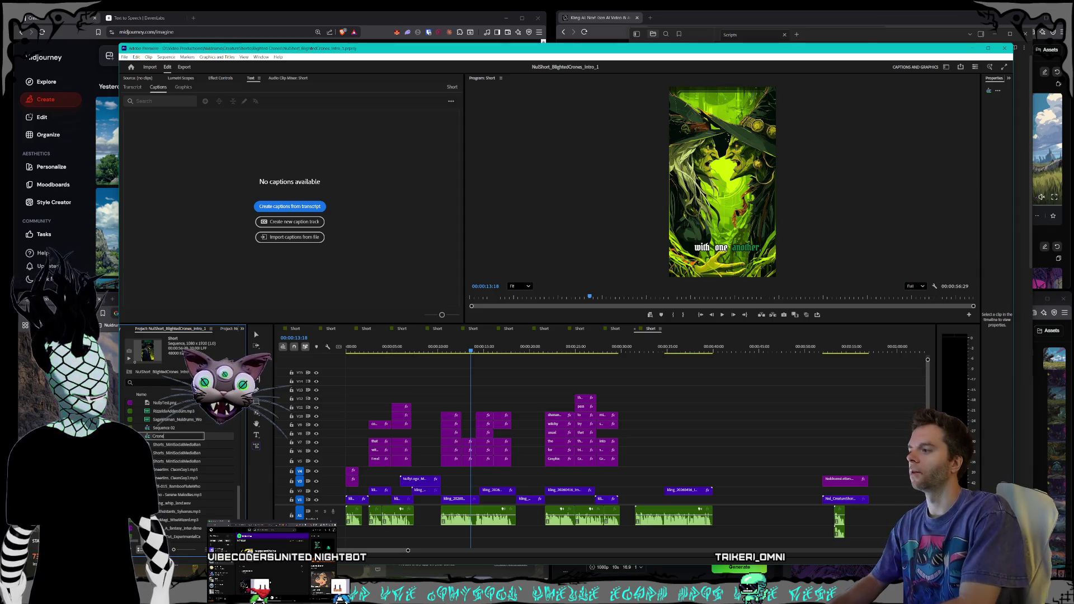
click(615, 329)
- Rename the Gorlunks project's Short sequence to 'Gorlunk' in the Project panel
right_click(614, 330)
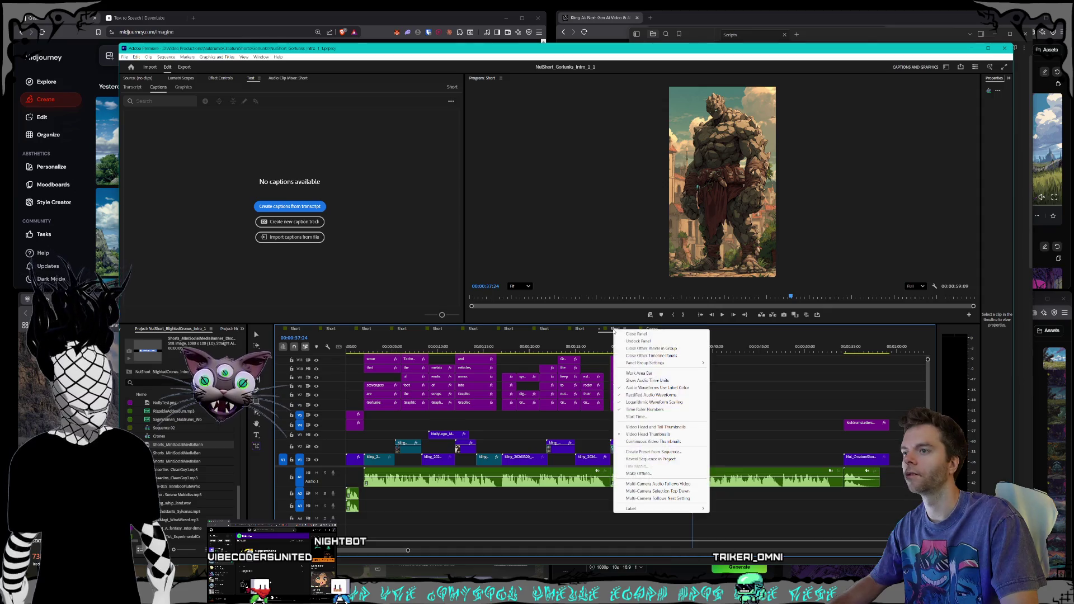
key(Escape)
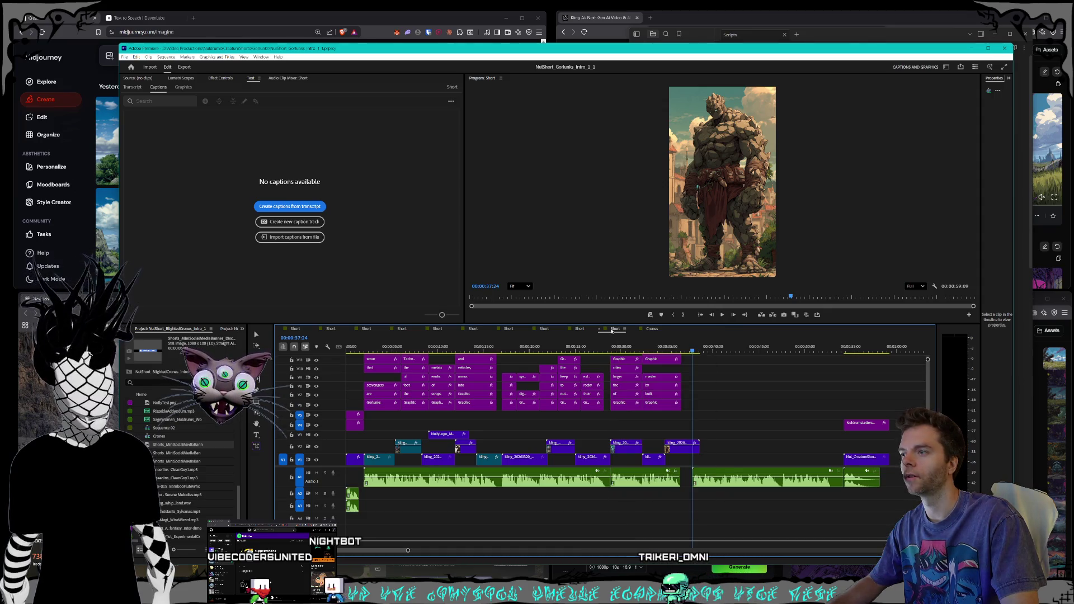
click(240, 329)
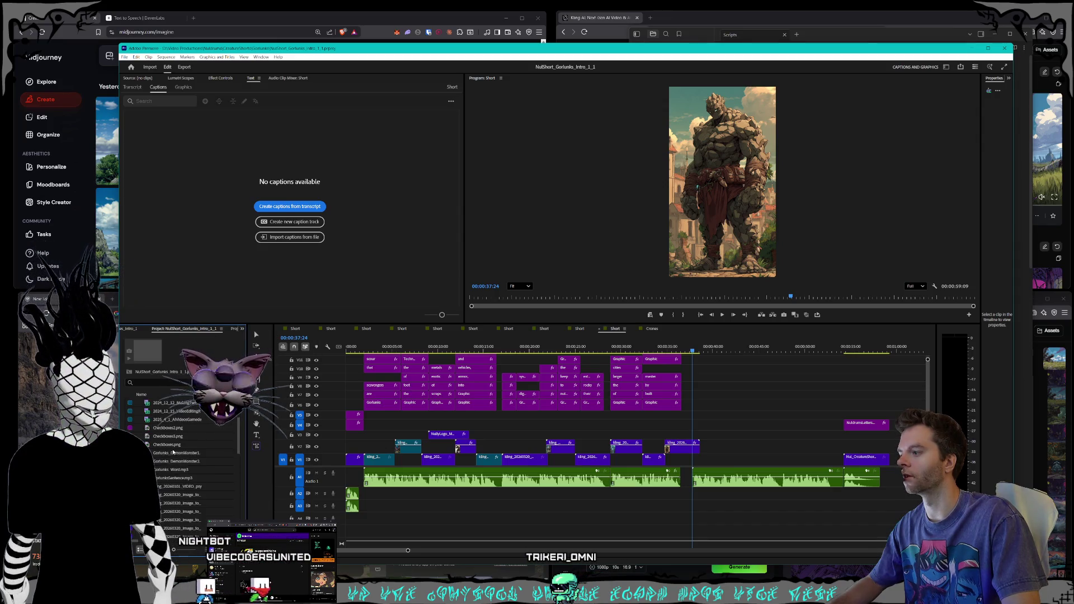
right_click(163, 469)
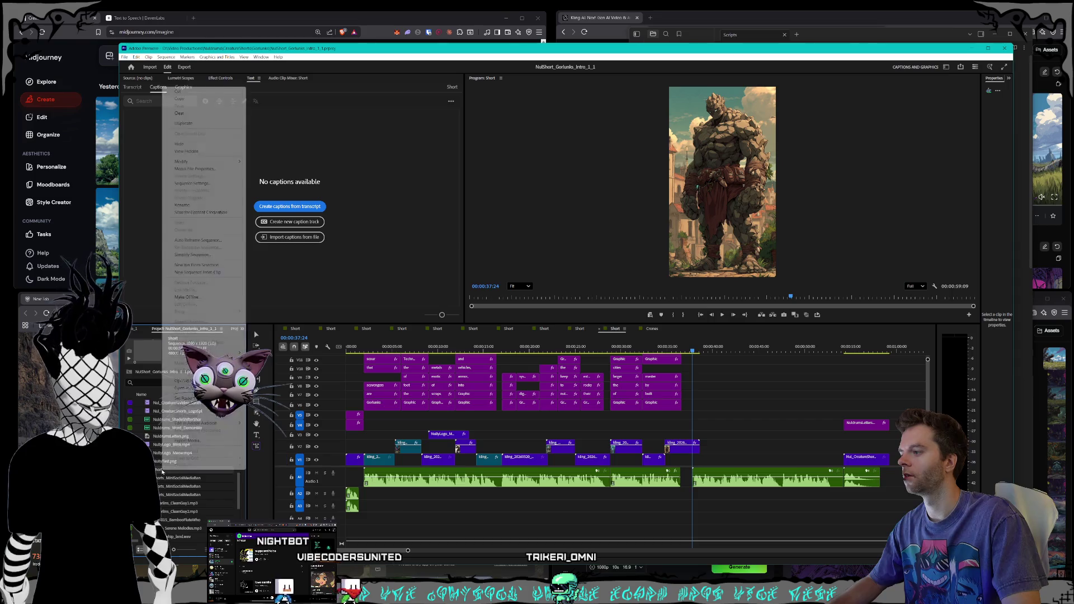
click(183, 206)
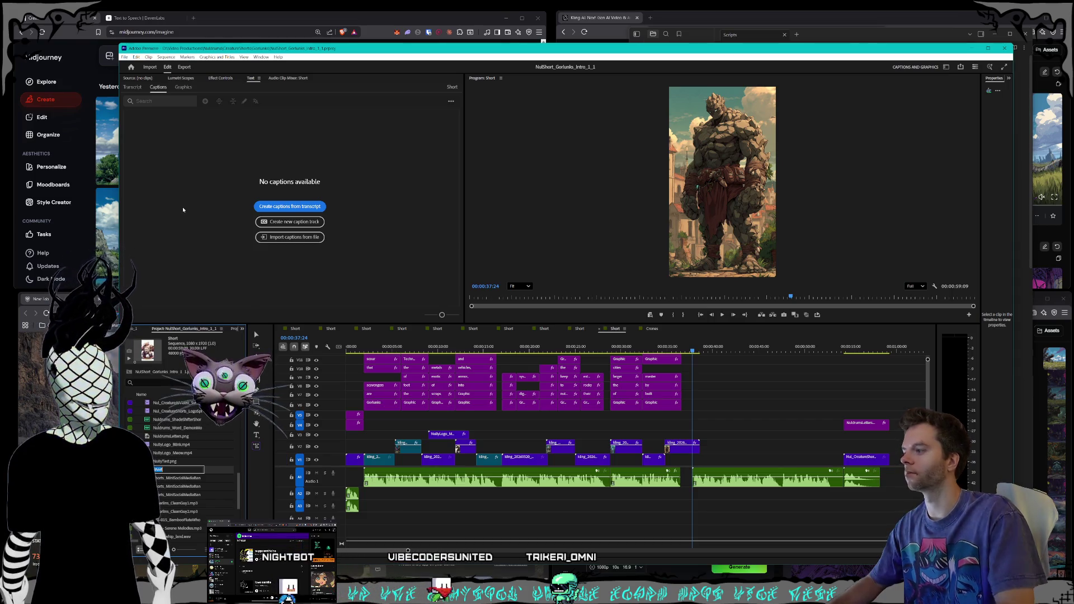
text(nk)
key(Tab)
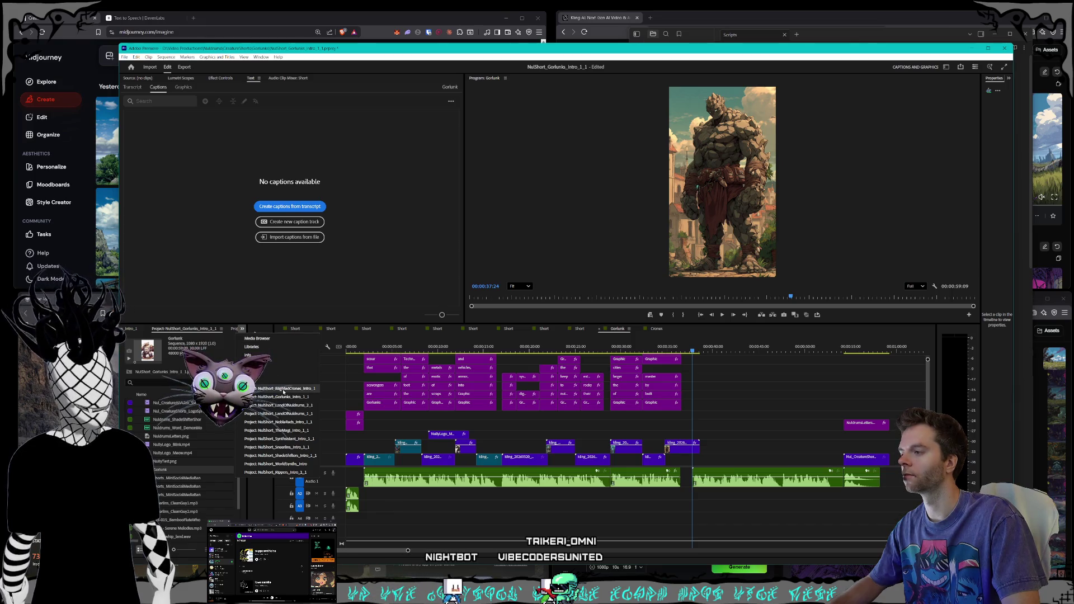
- Rename the LandOfNuldrums 2_1 project's sequence to Outro
click(280, 404)
scroll(190, 458, down, 5)
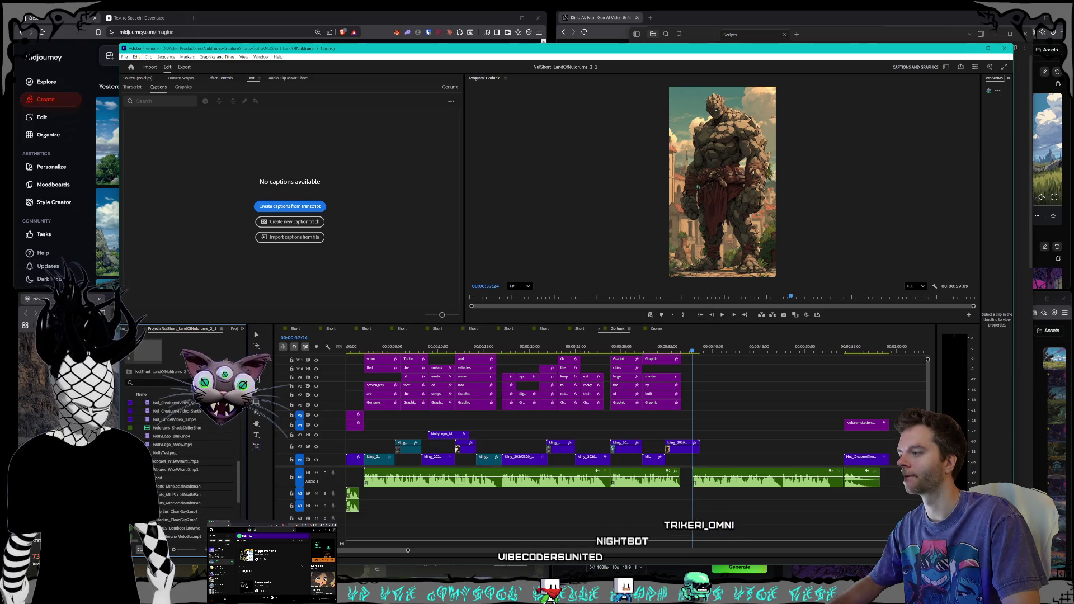
right_click(154, 476)
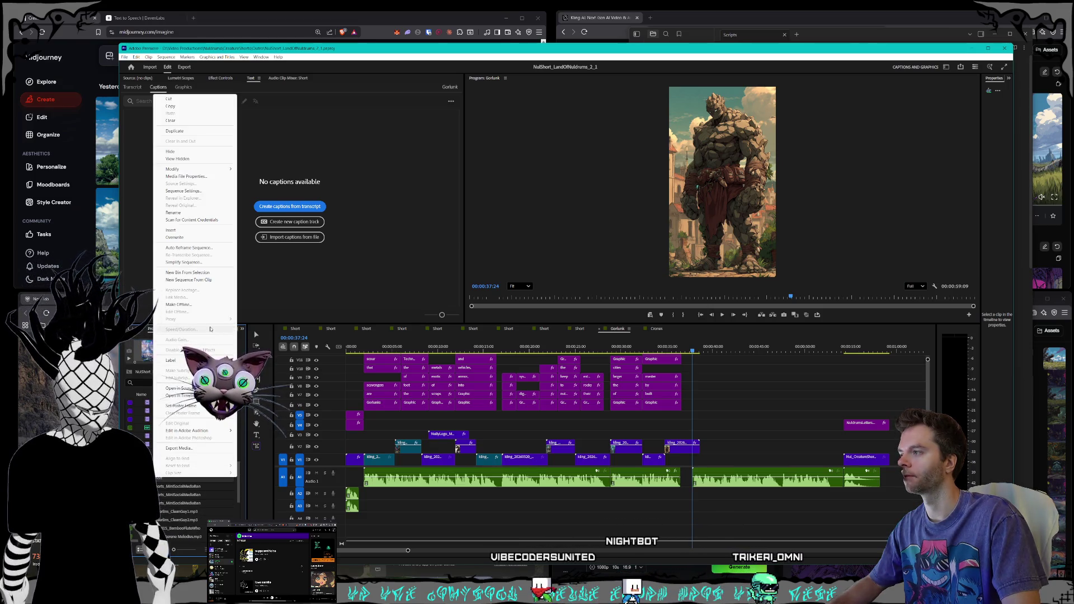
click(174, 213)
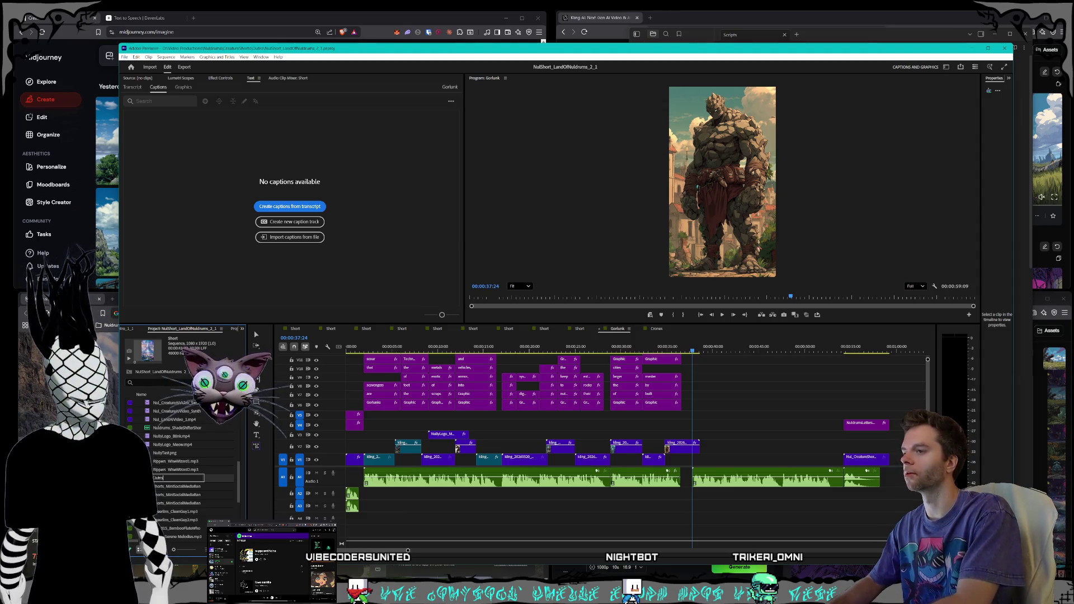
key(Tab)
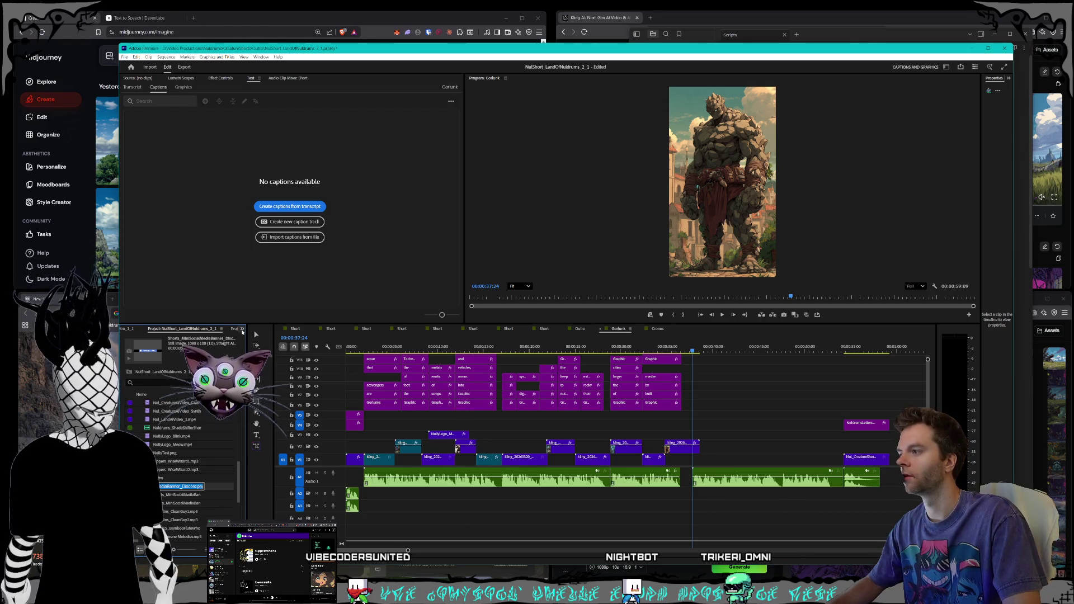
- Rename the LandOfNuldrums 1_1 project's sequence to Intro
click(242, 332)
click(192, 434)
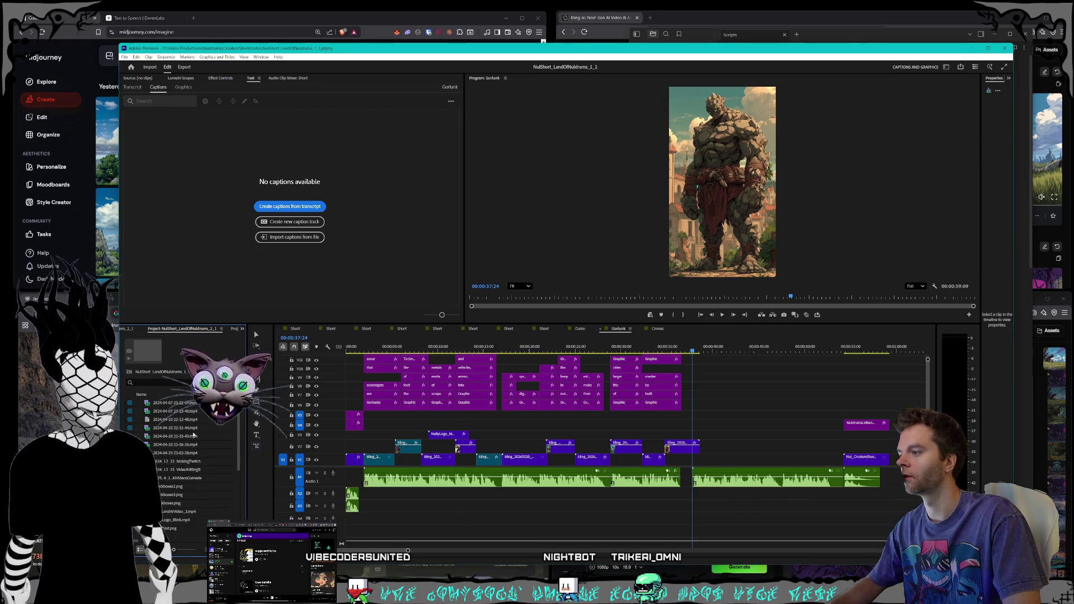
right_click(158, 453)
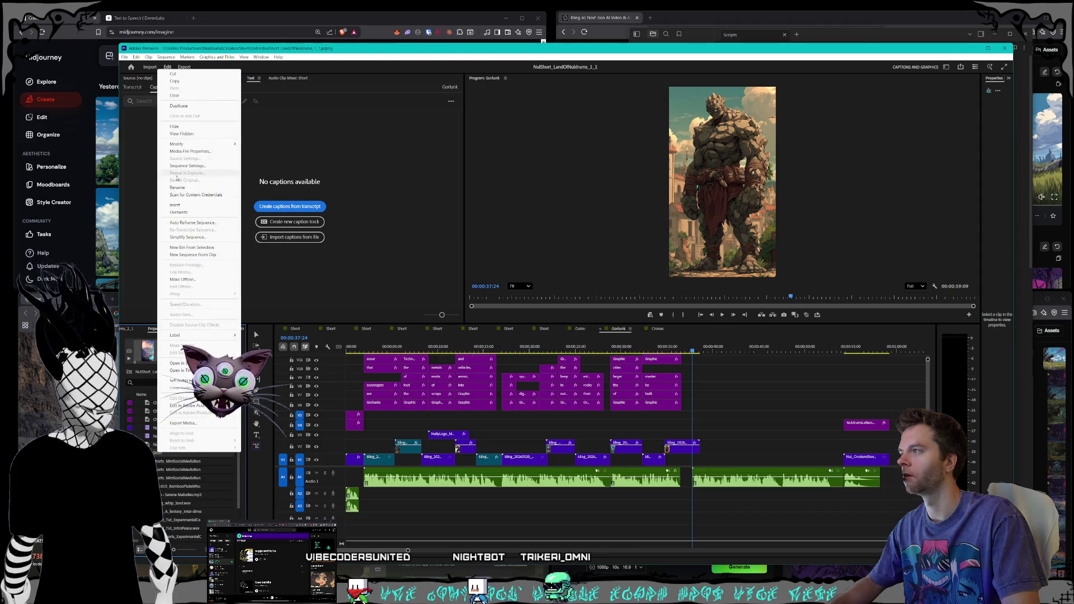
click(177, 187)
text(Intro)
key(Tab)
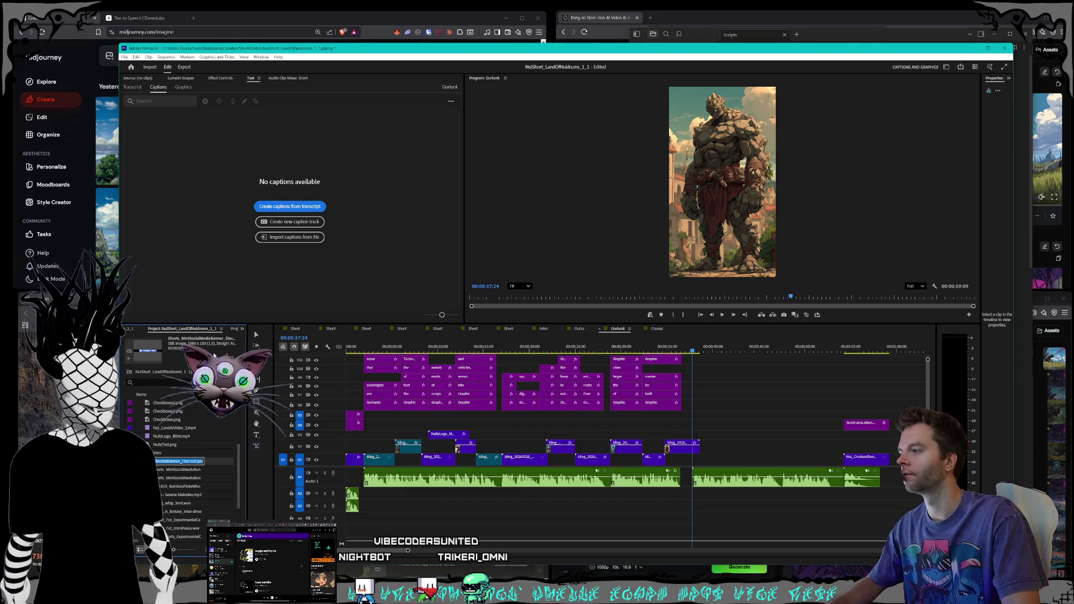
- Rename the NobleReds intro sequence, and rename TheMagi intro's Short sequence to Magi
click(242, 329)
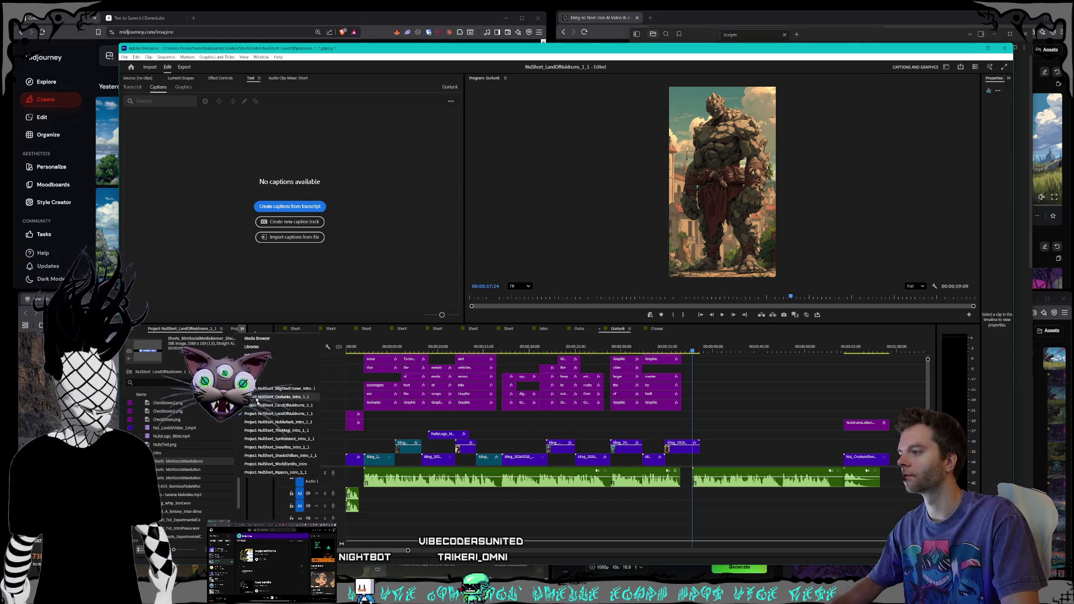
click(284, 423)
scroll(203, 440, down, 5)
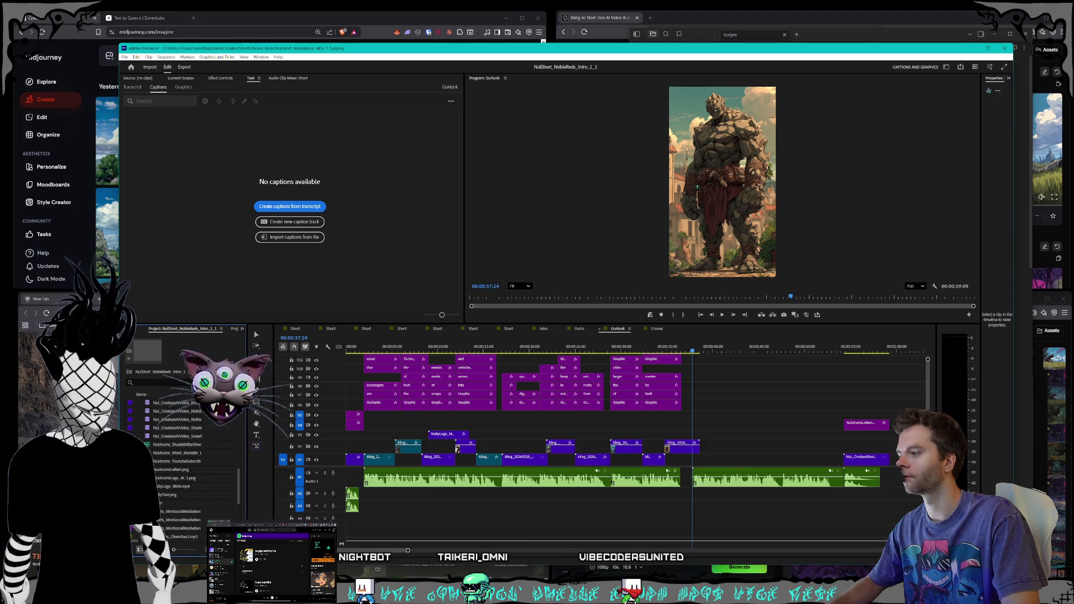
right_click(156, 502)
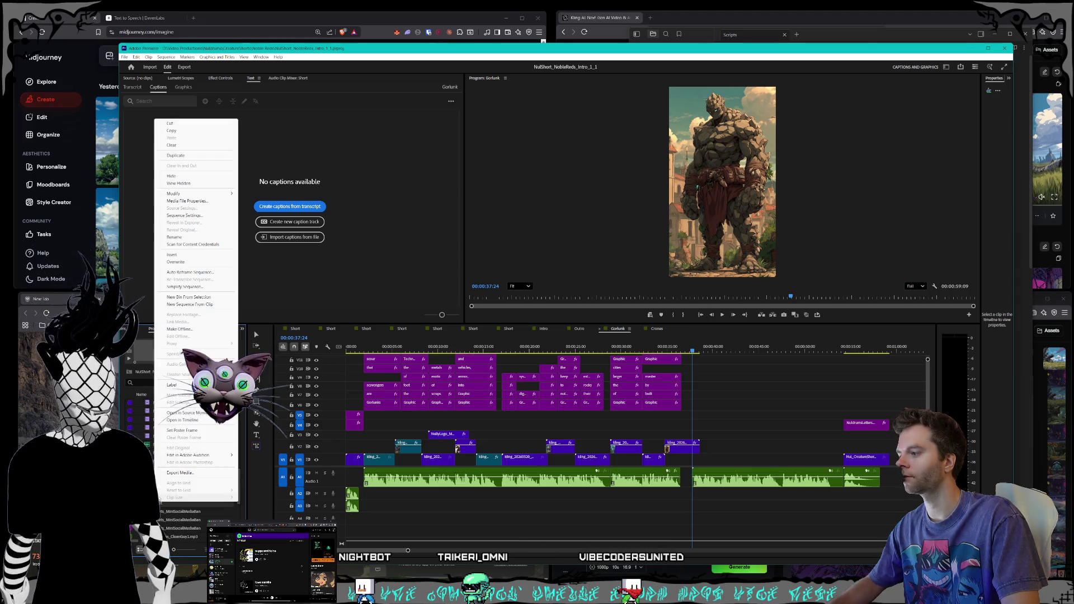
click(183, 238)
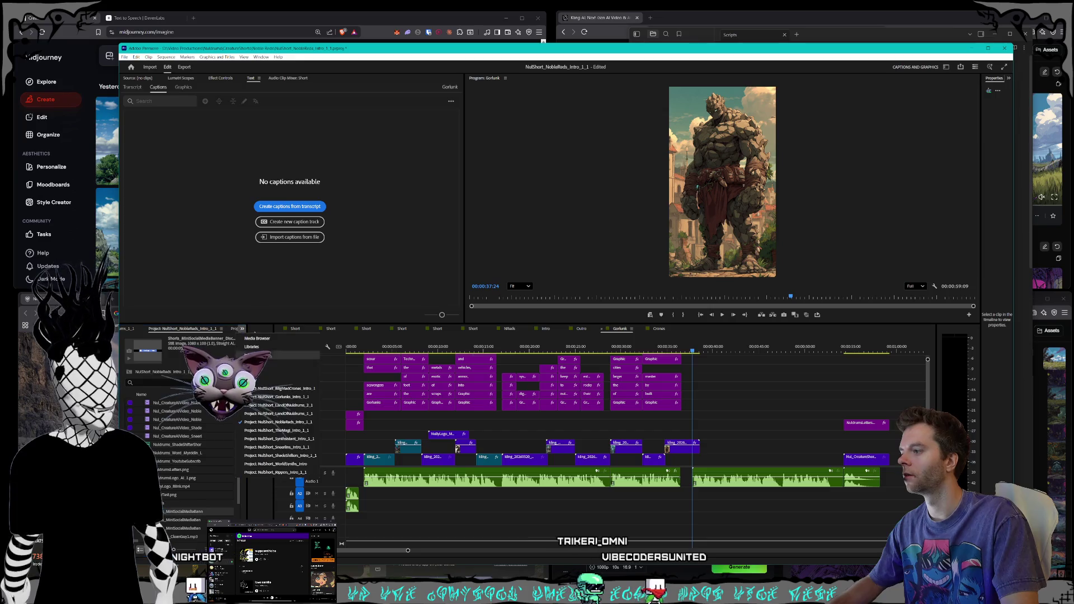
click(234, 328)
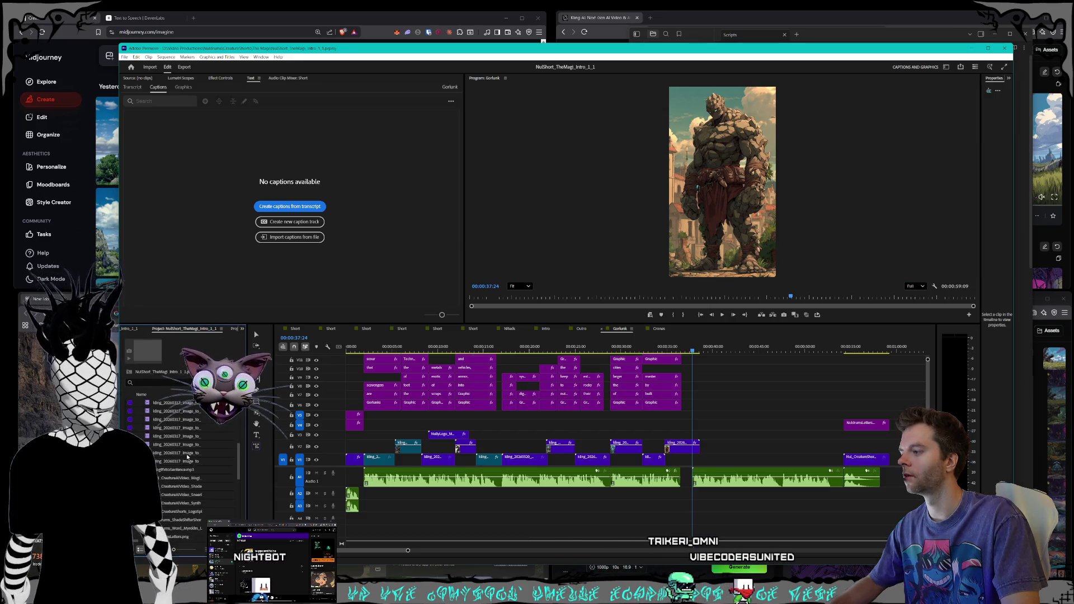
right_click(158, 466)
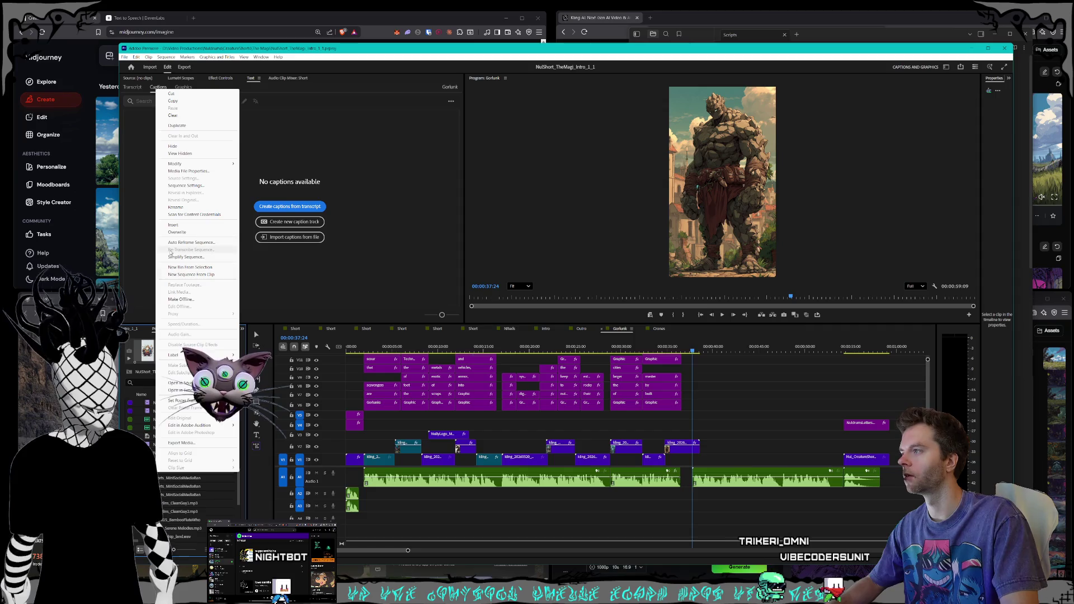
click(185, 208)
text(Magi)
key(Tab)
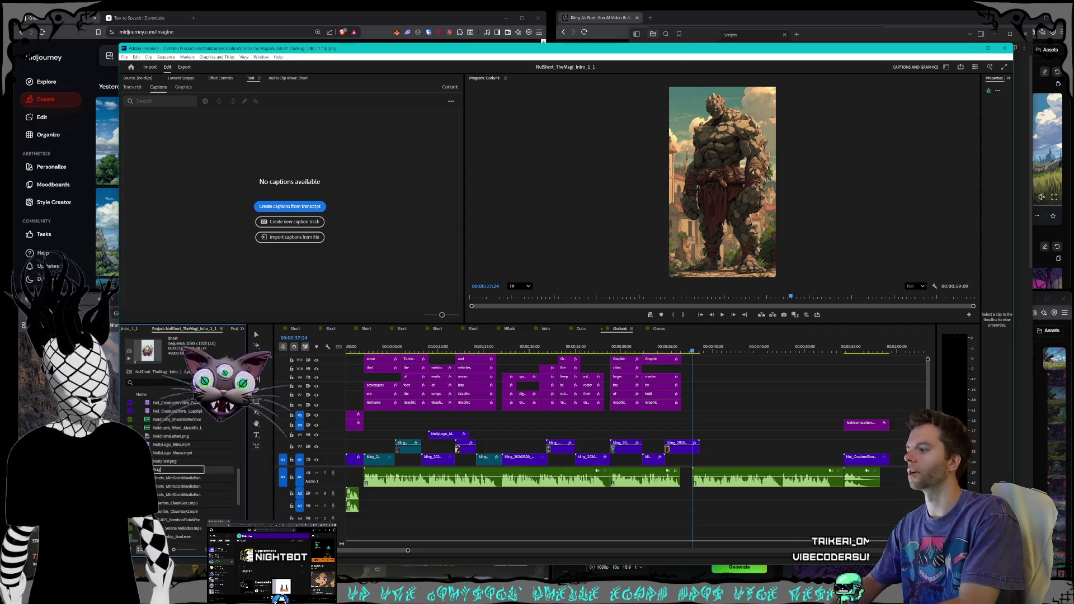
- Rename another open project's sequence and the Sneerlins intro's Short sequence
click(243, 329)
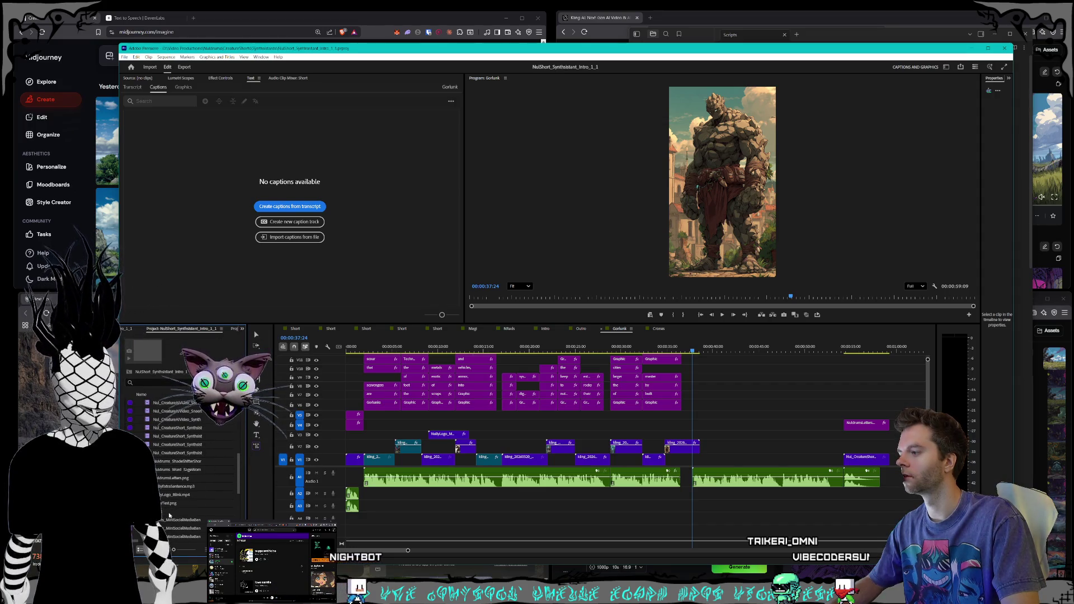
right_click(171, 515)
click(185, 248)
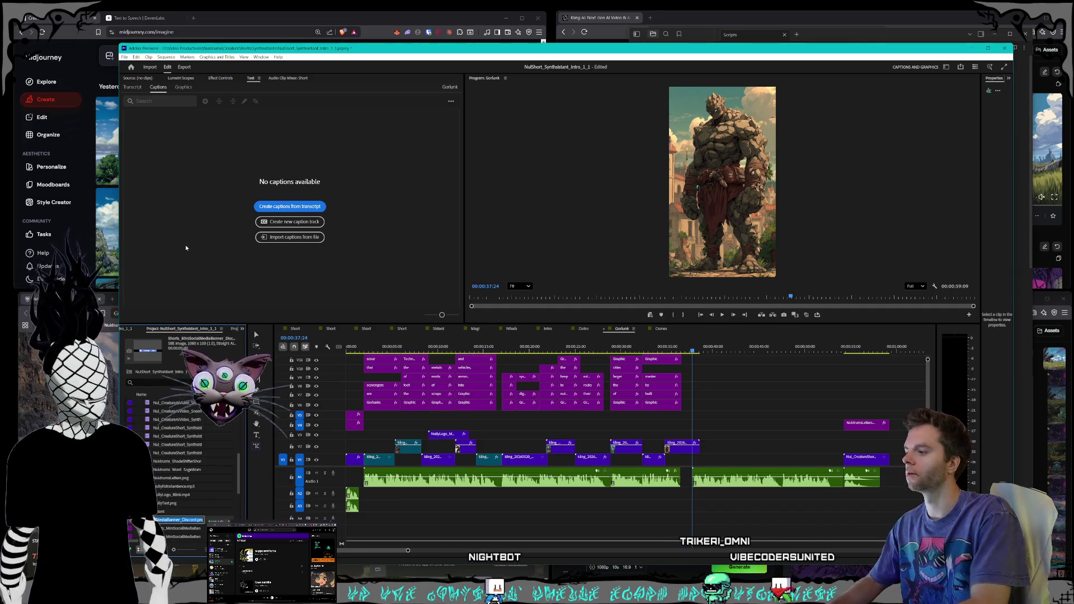
click(243, 329)
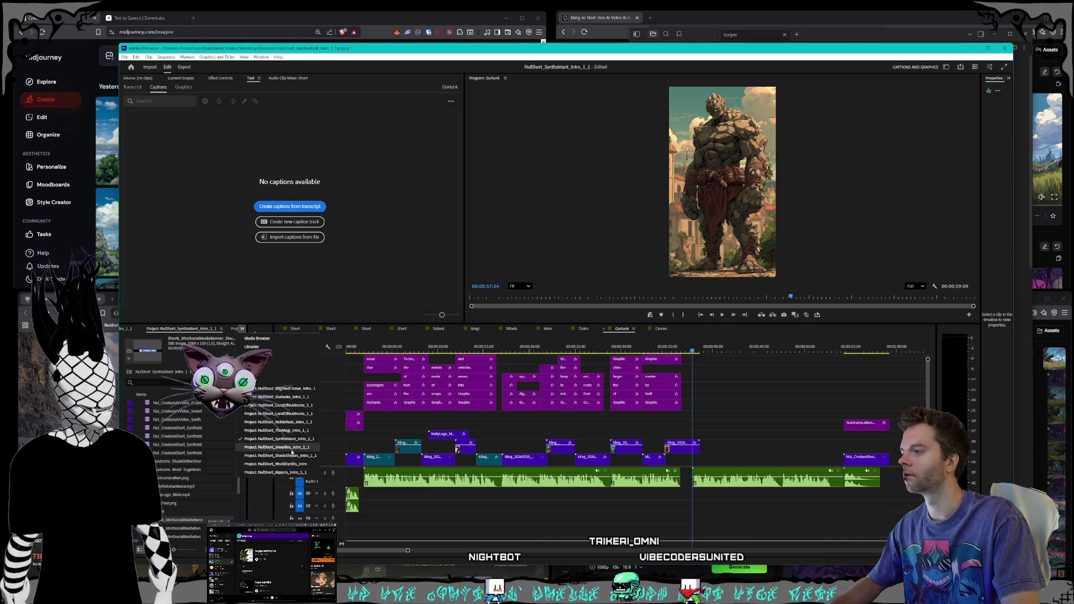
click(275, 446)
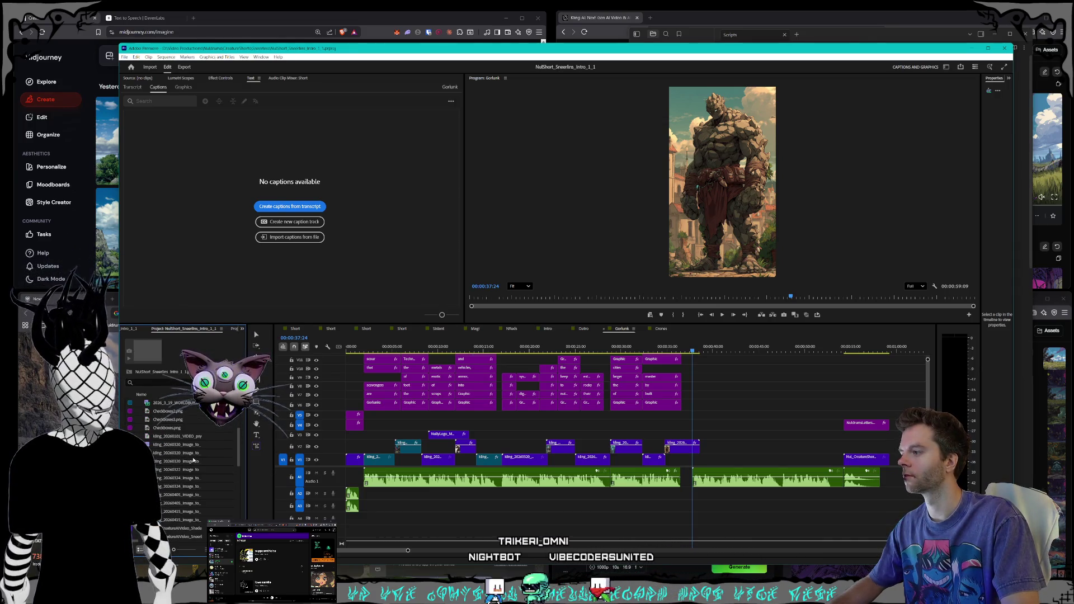
scroll(159, 493, down, 5)
right_click(159, 494)
click(179, 166)
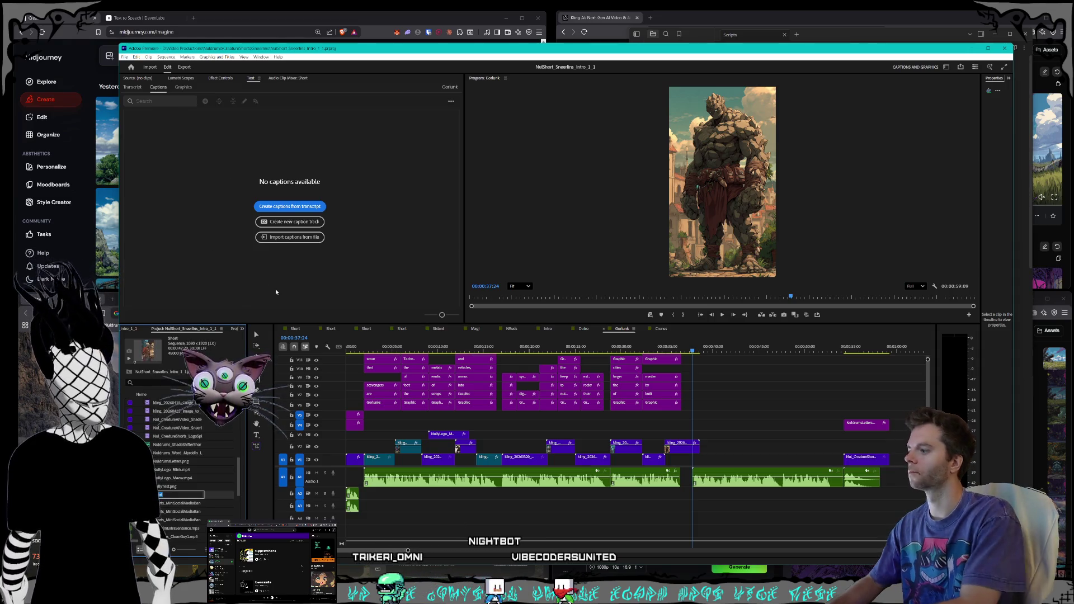
text(nee)
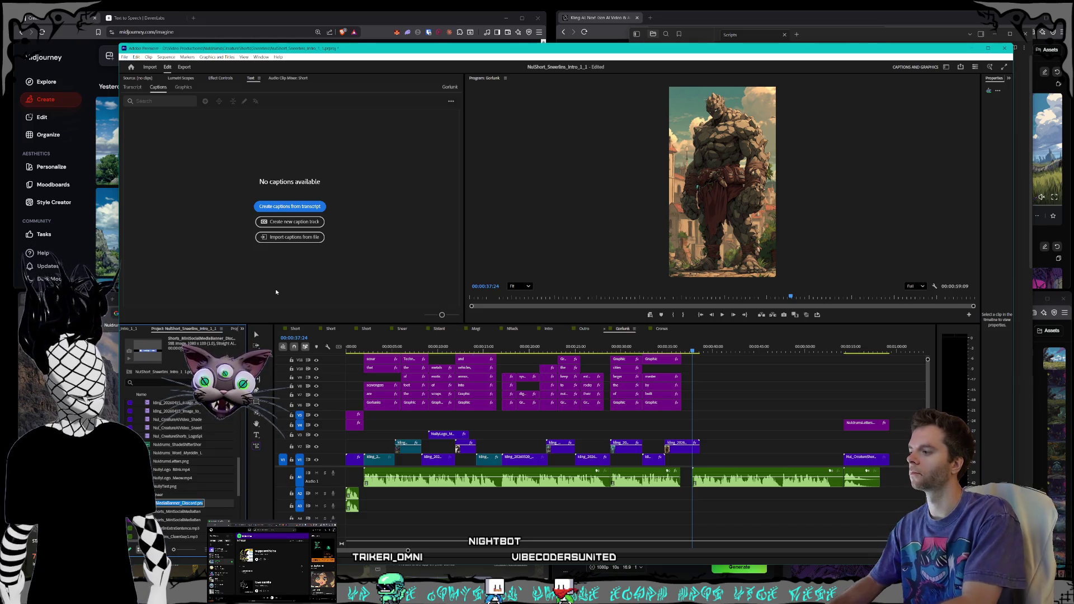
click(242, 329)
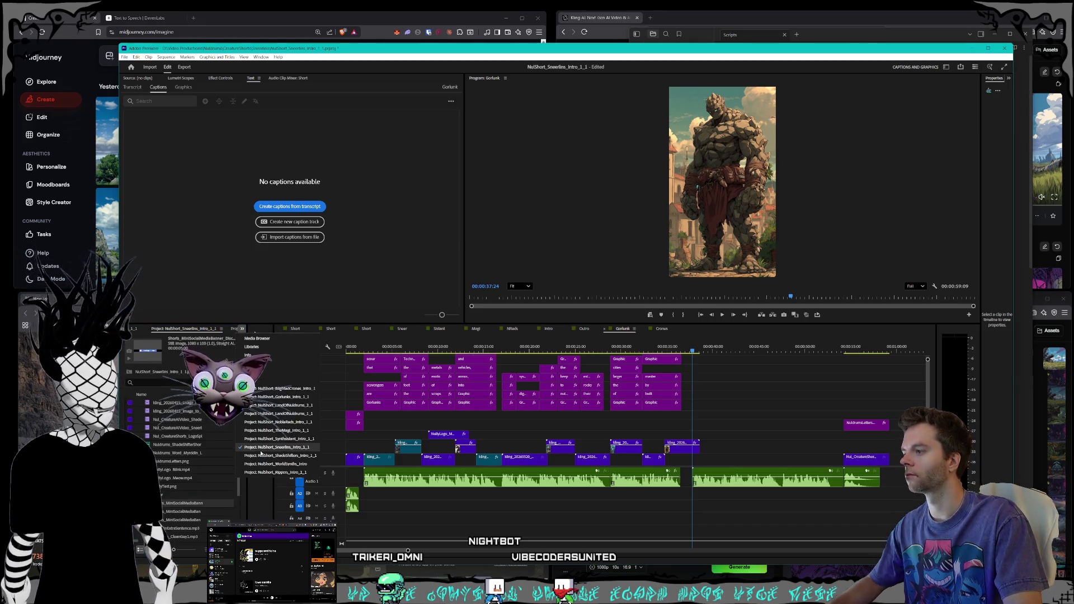
- Rename the ShadeShifters intro project's sequence to Shades
click(261, 455)
scroll(200, 427, down, 5)
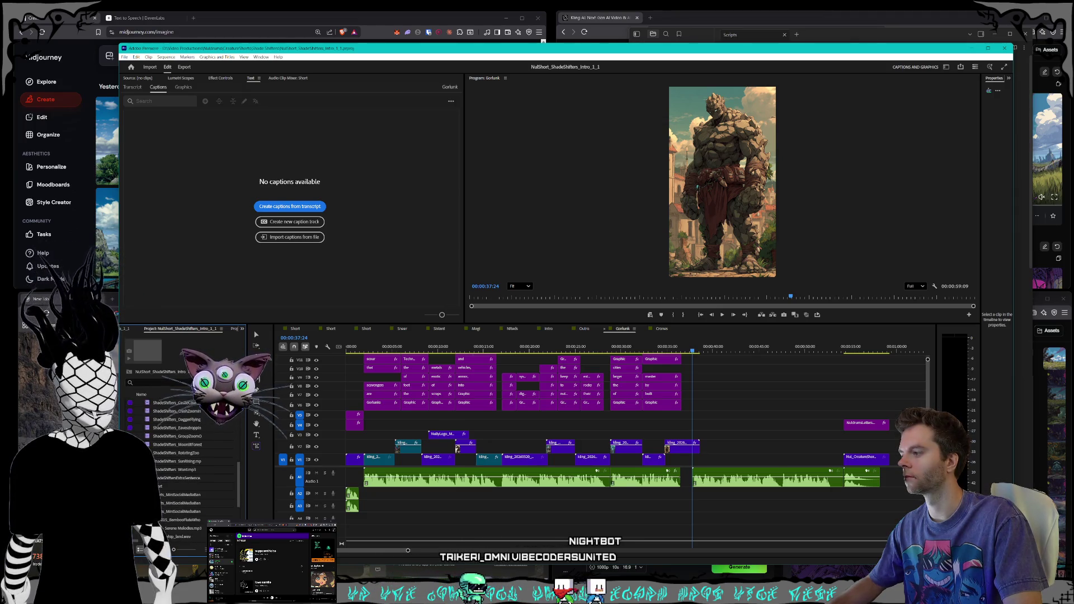
right_click(157, 427)
click(176, 236)
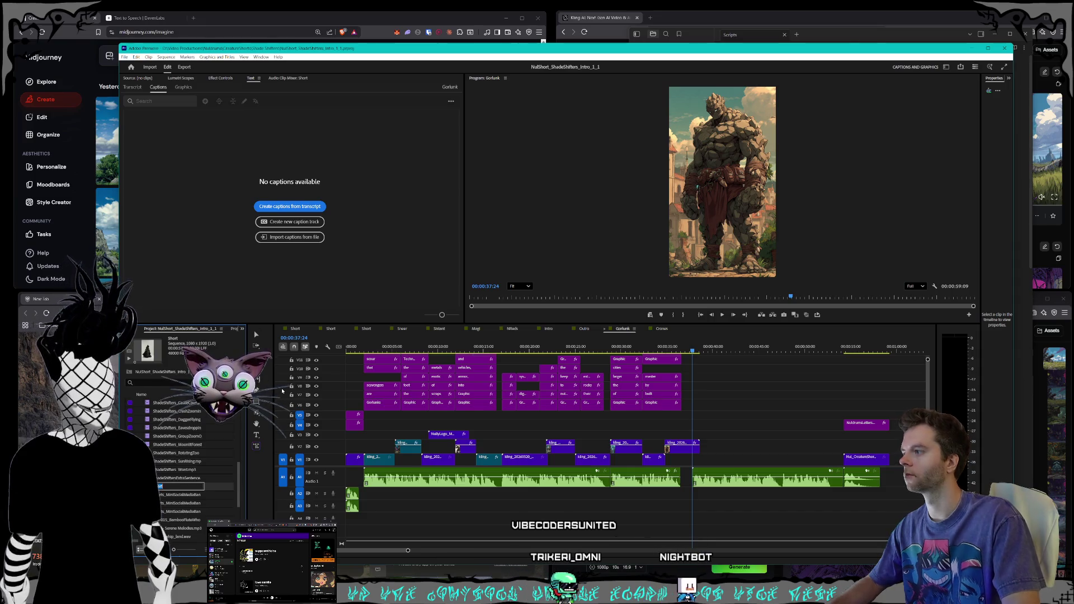
text(Shades)
key(Tab)
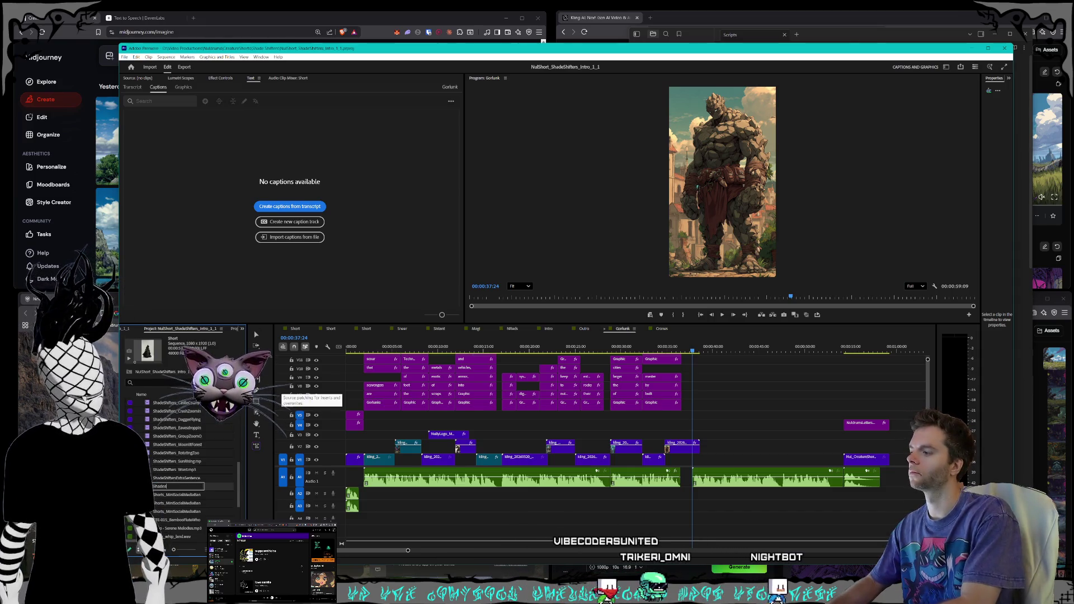
- Rename the WorldSynths intro project's sequence to Synths
click(235, 329)
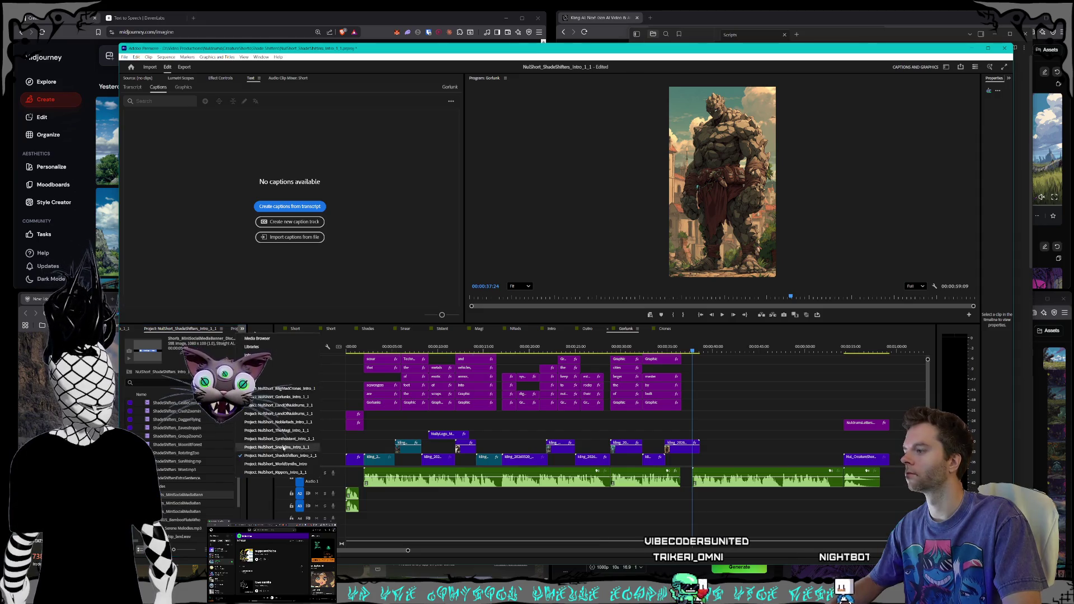
scroll(158, 460, up, 4)
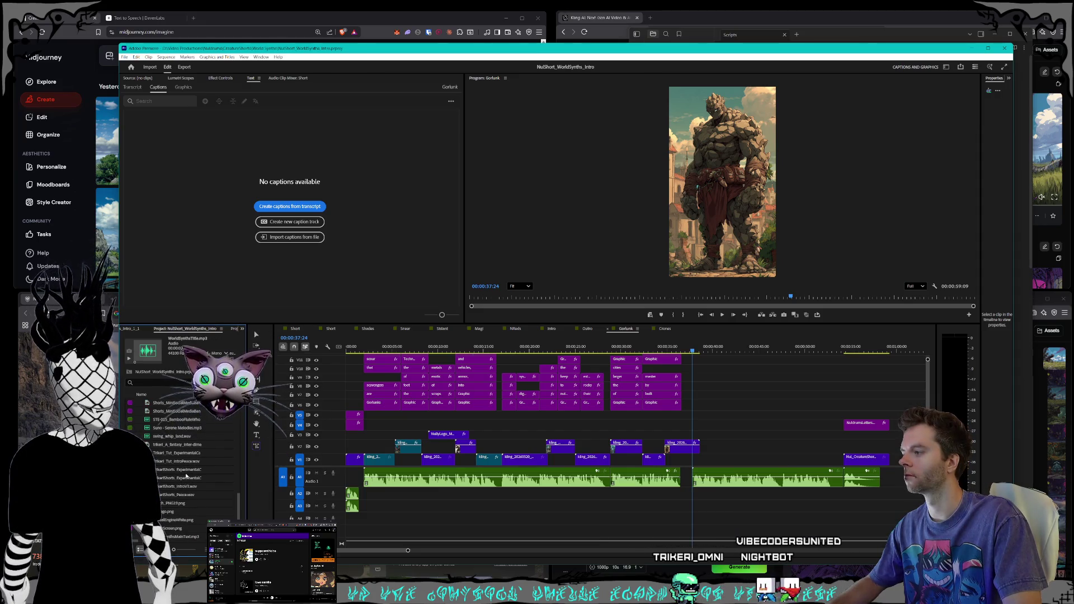
right_click(158, 460)
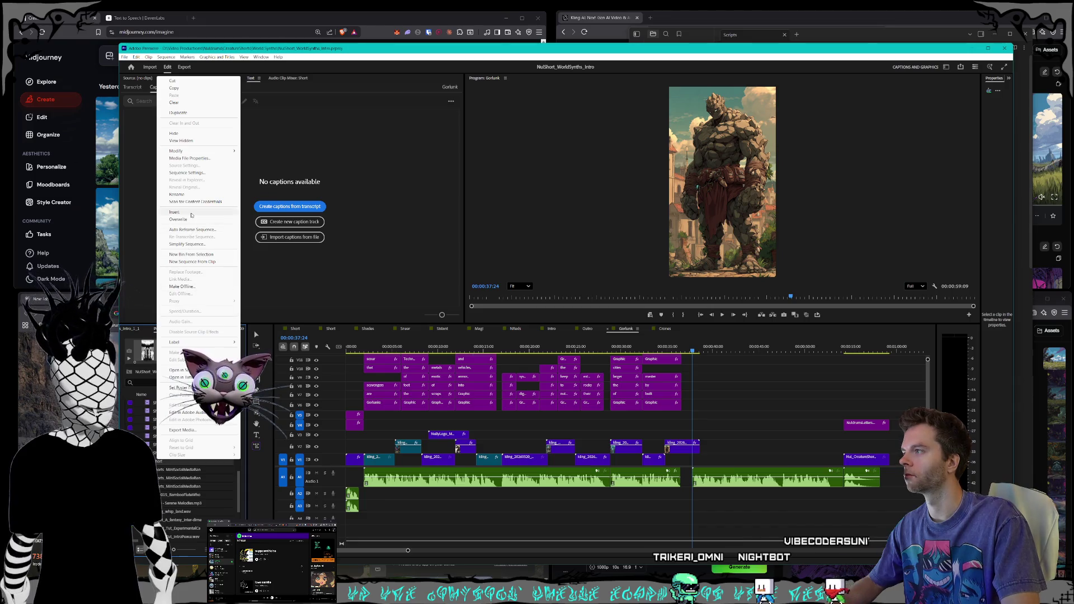
click(176, 194)
text(Synths)
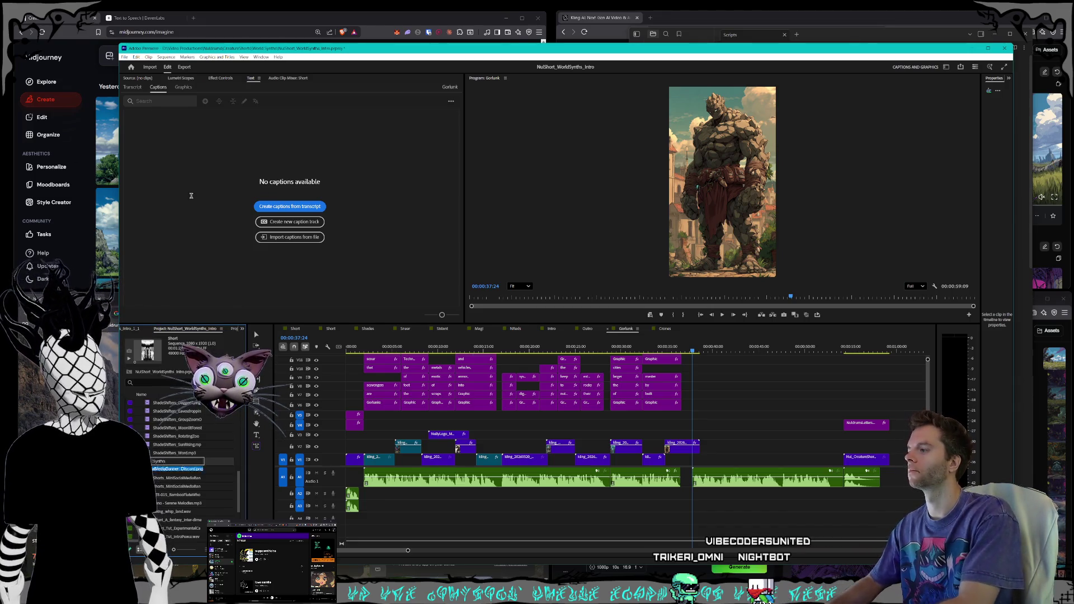
key(Tab)
- In the Rippers project, undo renaming the wrong item to 'Ripper'
click(235, 328)
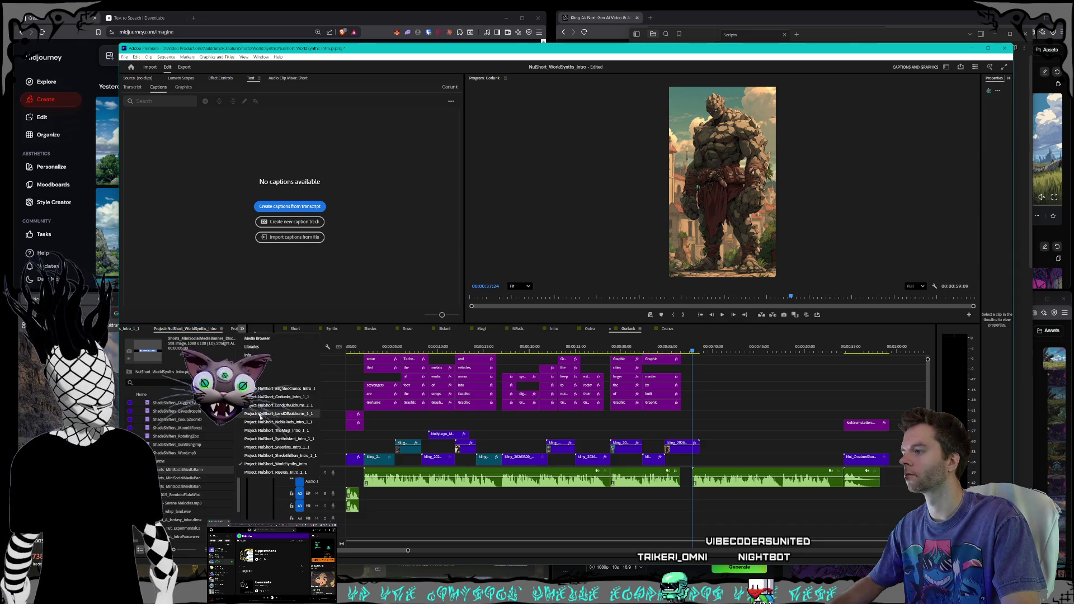
scroll(209, 442, down, 5)
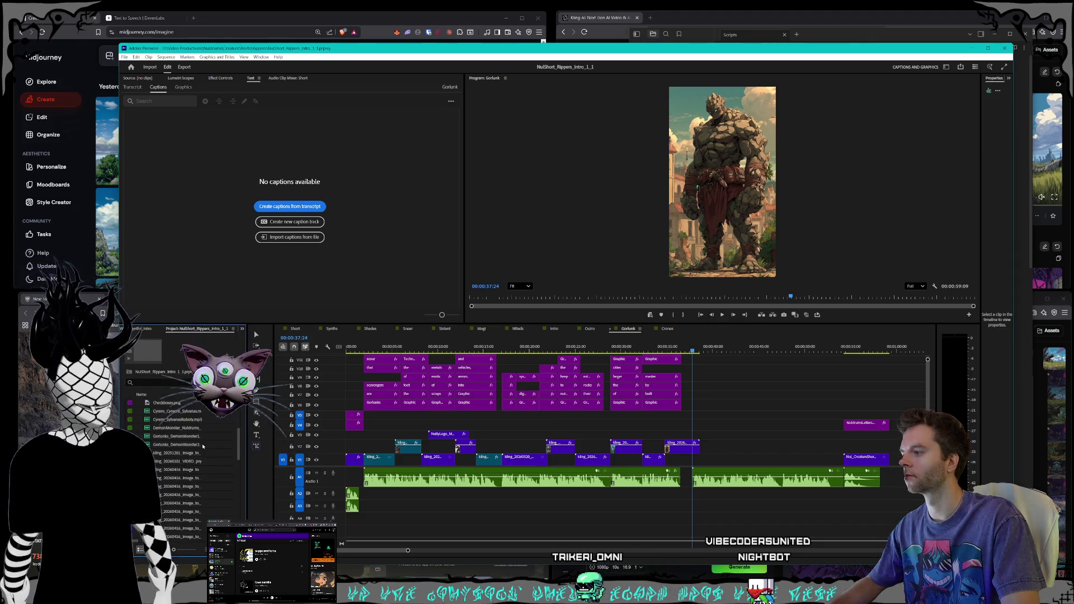
scroll(201, 445, down, 3)
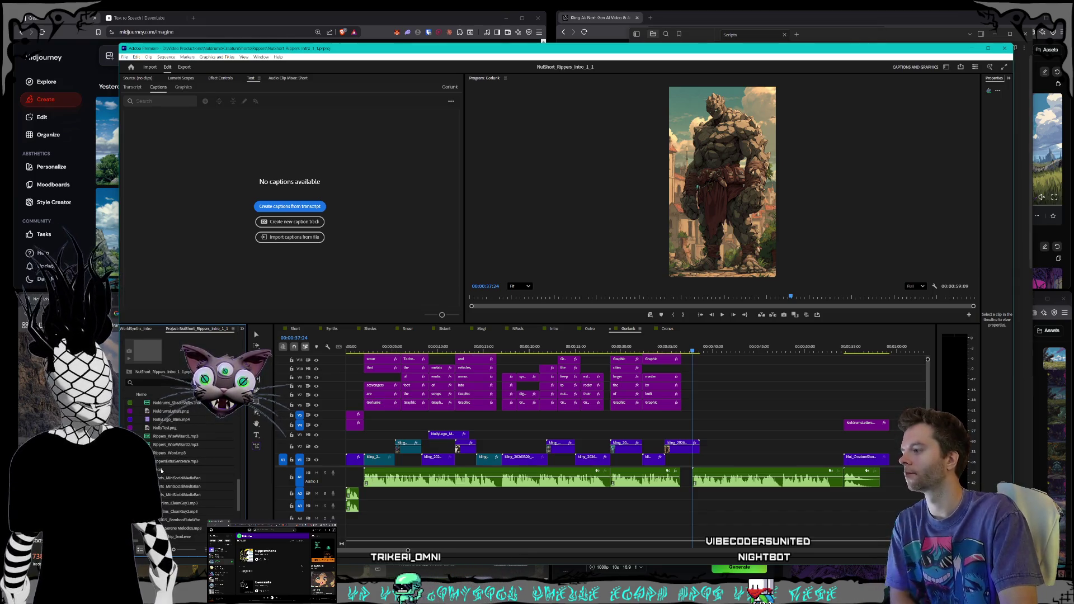
right_click(162, 471)
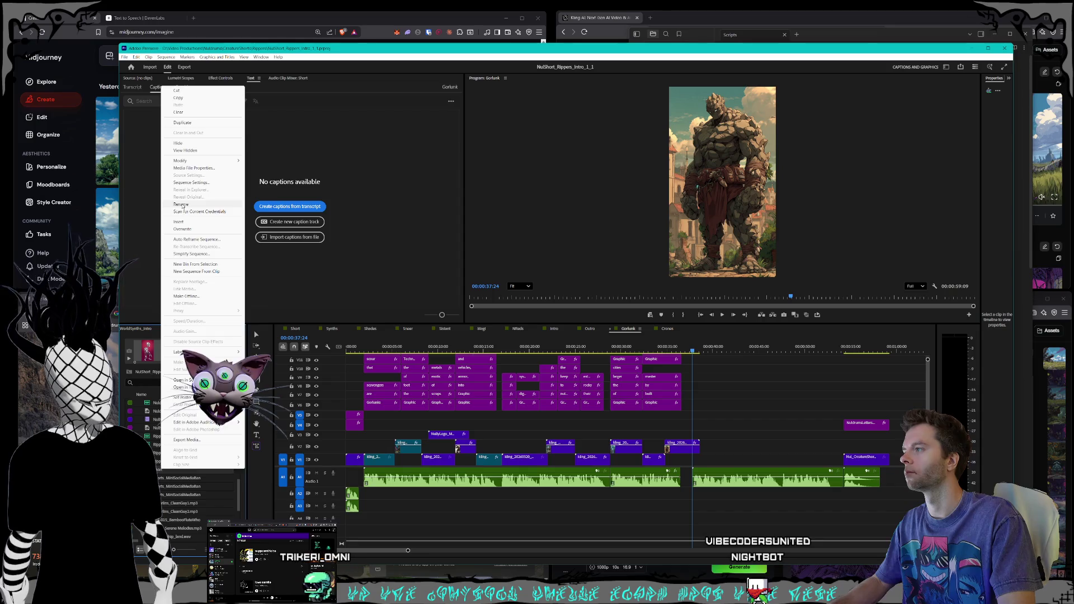
click(182, 206)
text(Ripper)
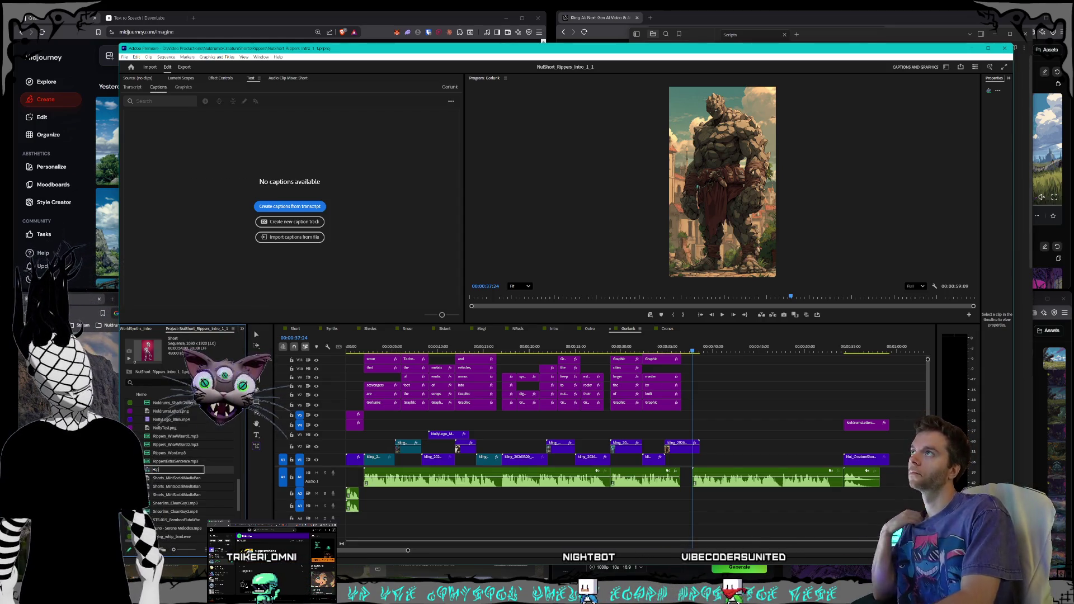
key(ctrl+z)
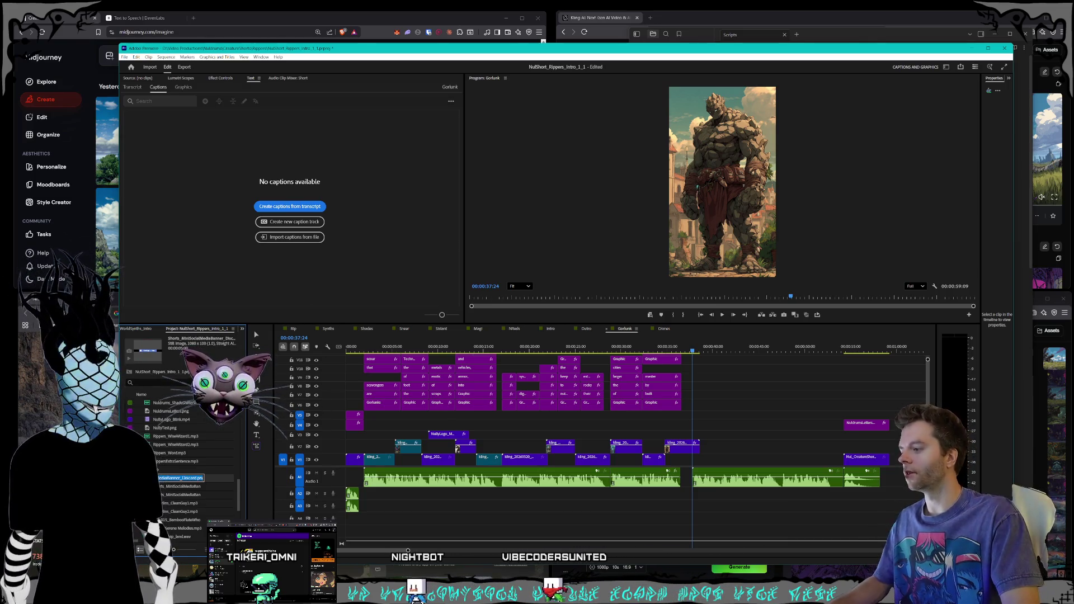
key(alt+Tab)
- Place Premiere on the left with the Obsidian Scripts note beside it, showing the Intro sequence
drag(536, 48, 447, 44)
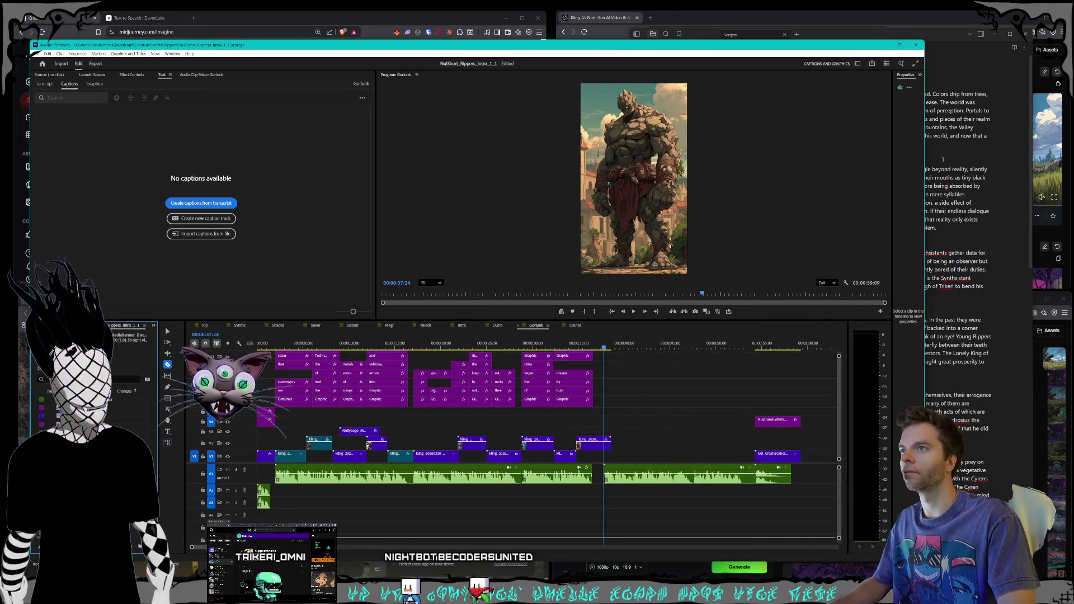
drag(796, 153, 699, 151)
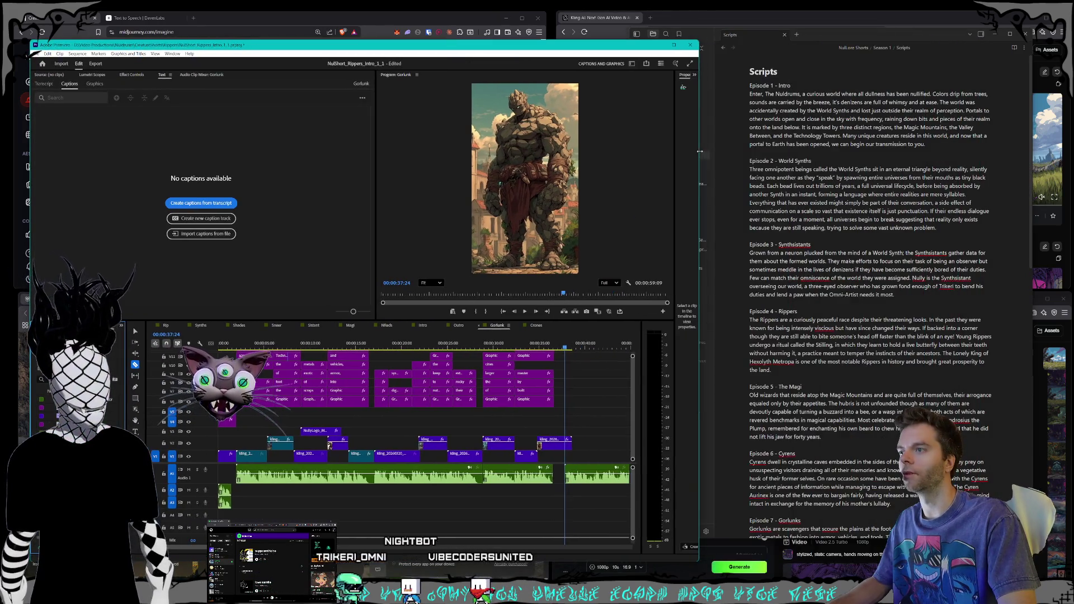
drag(768, 37, 796, 28)
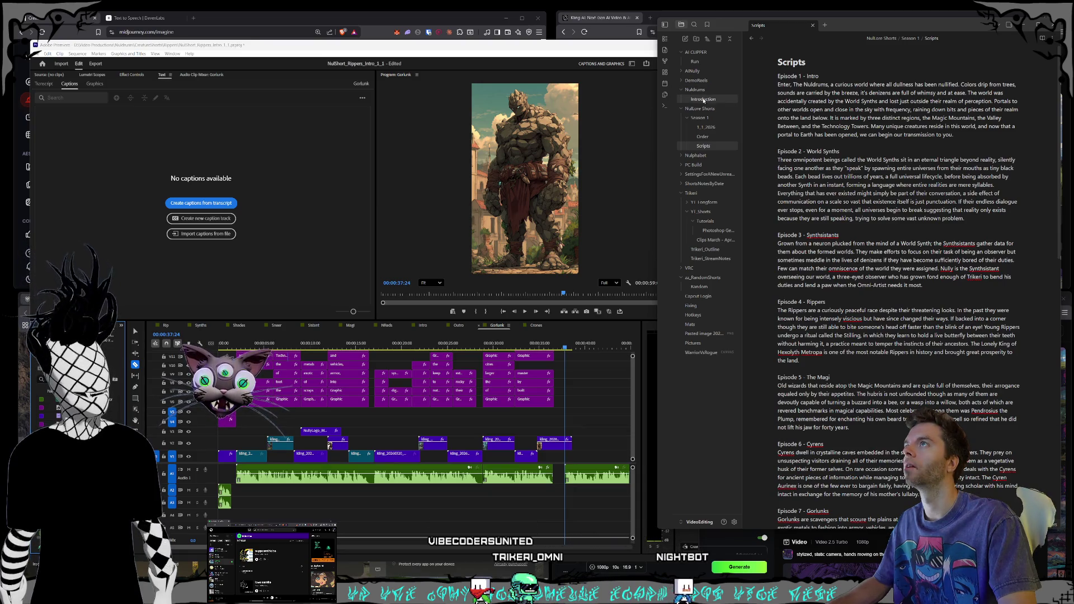
drag(658, 119, 702, 119)
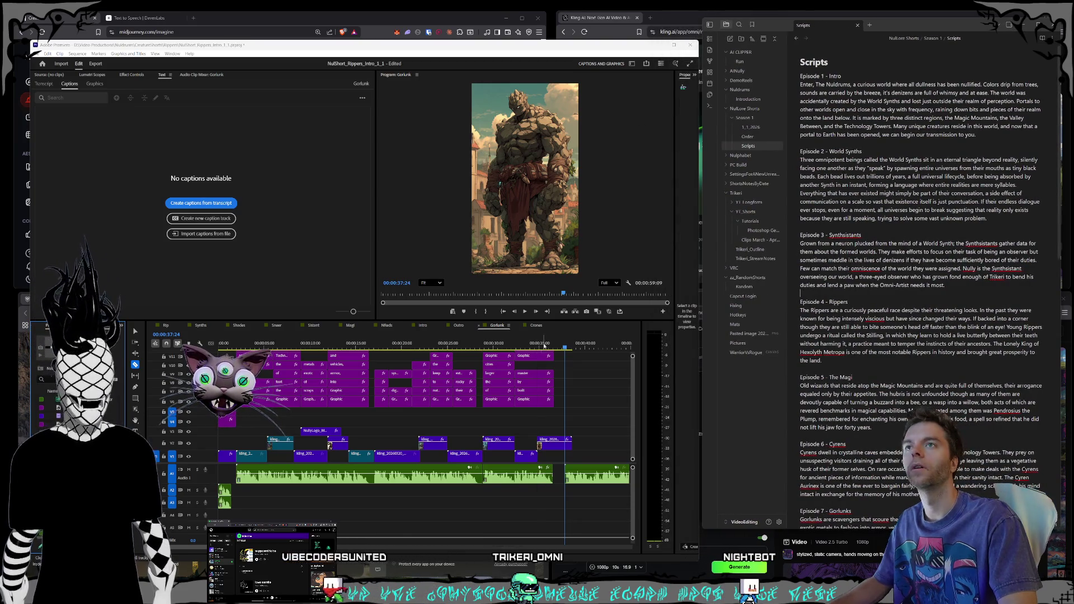
click(421, 325)
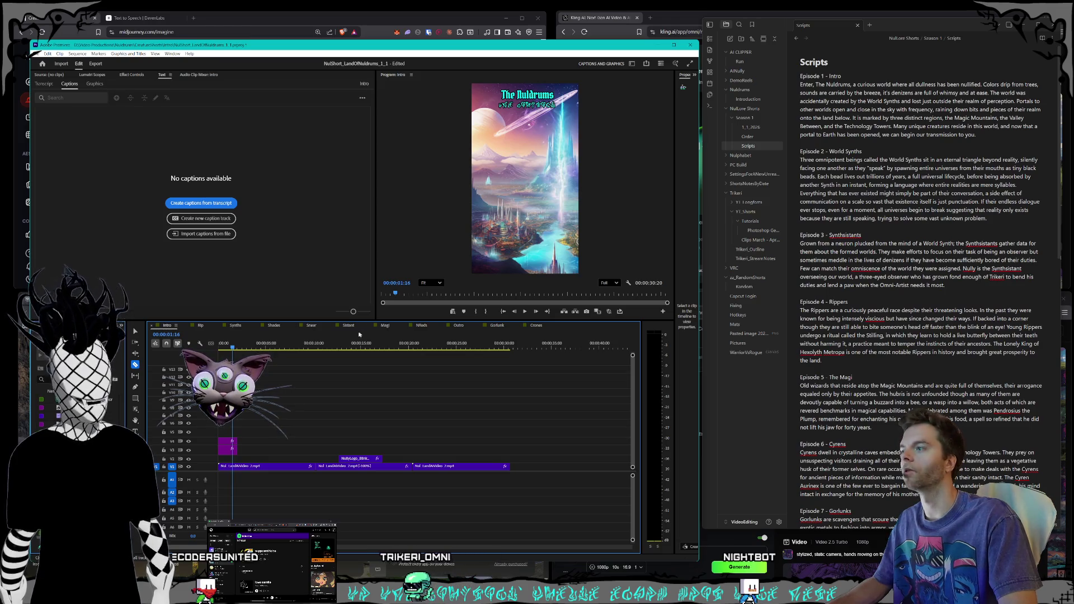
- Move the Synths, Sistant and Magi tabs to read Intro, Synths, Sistant, Rip, Magi
drag(236, 325, 229, 324)
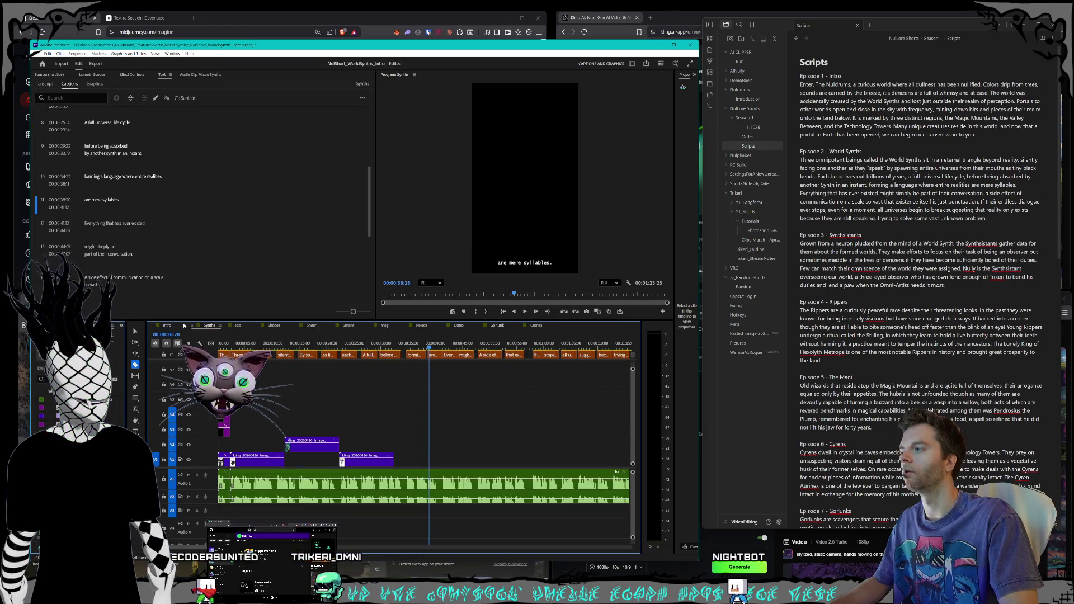
drag(348, 325, 251, 326)
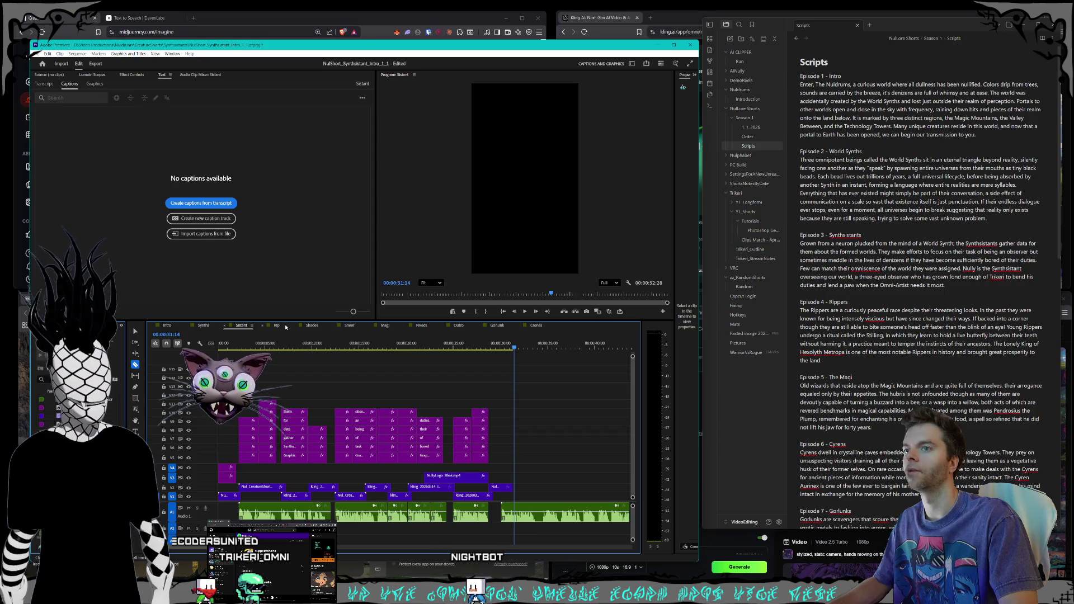
drag(386, 325, 322, 326)
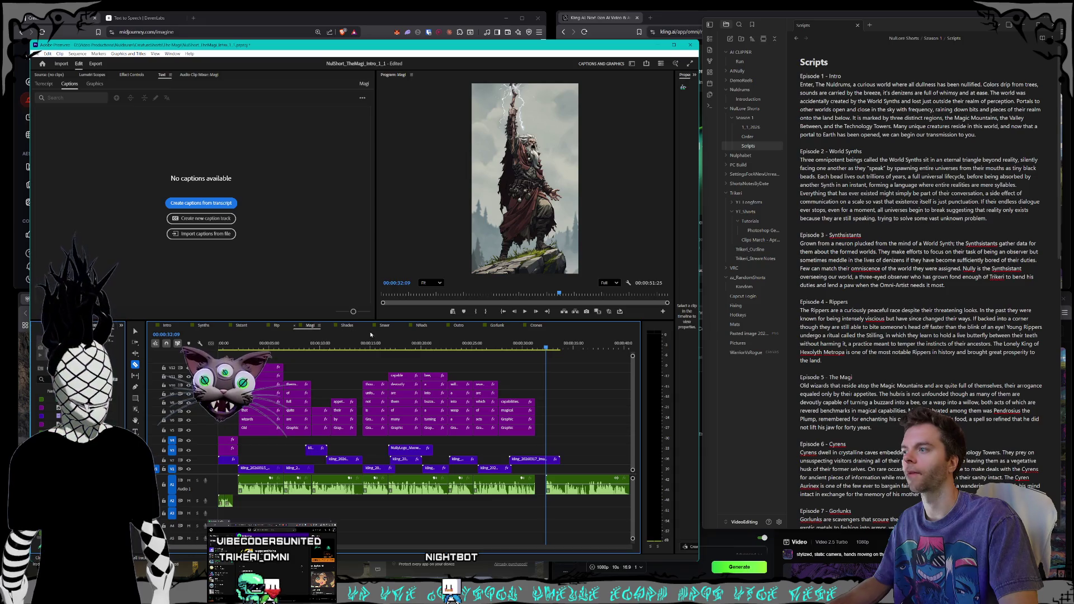
- Open the Cyrens short's project file from its project folder
click(38, 53)
click(38, 54)
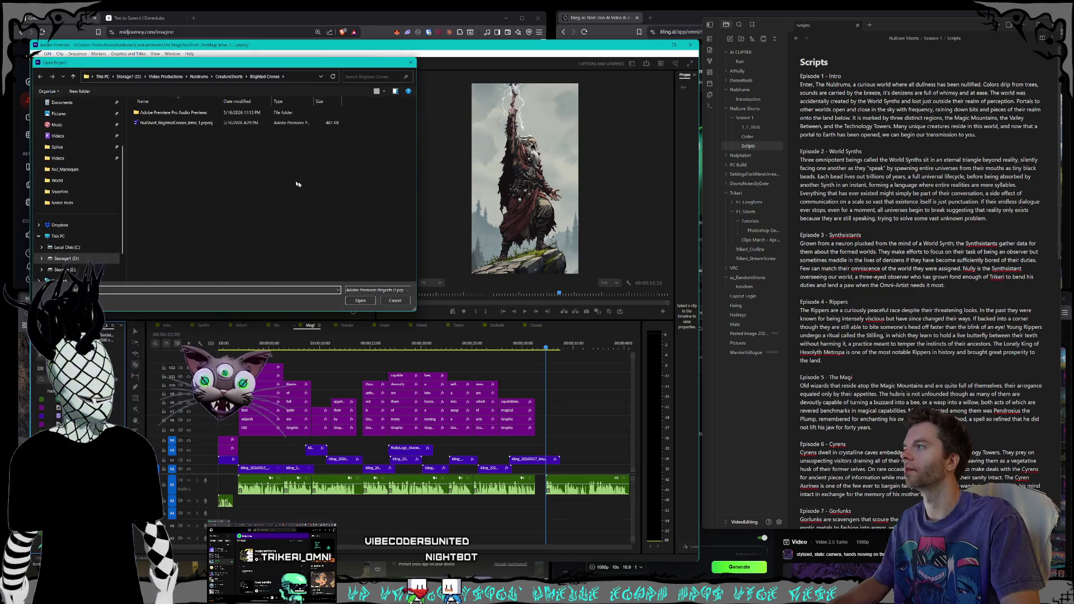
double_click(148, 247)
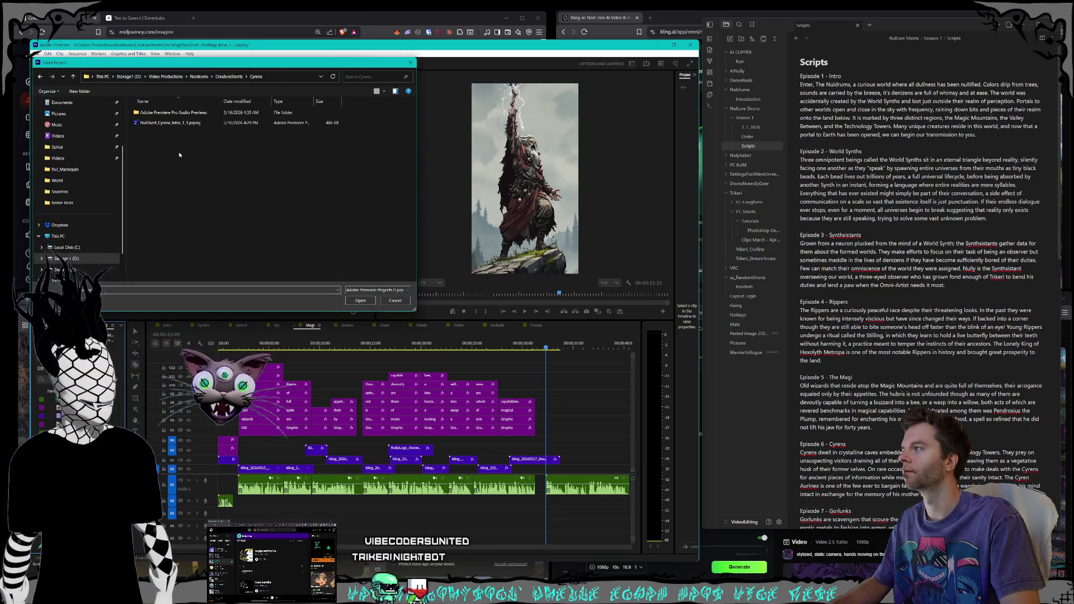
double_click(151, 112)
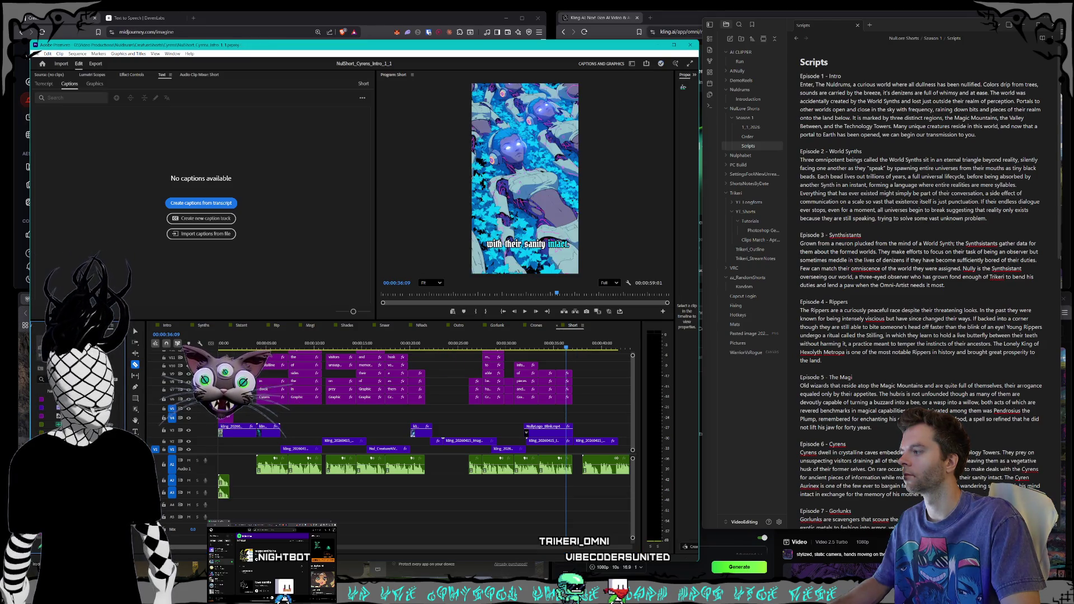
- Rename the Cyrens project's Short sequence to Cyrens
right_click(75, 433)
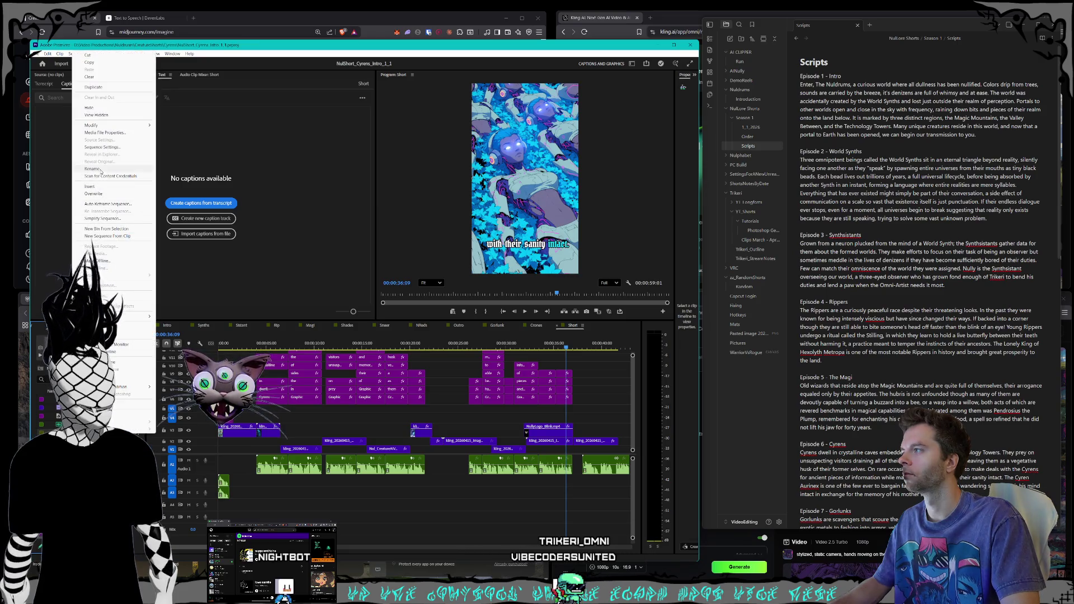
key(Escape)
text(Cyrens)
key(Return)
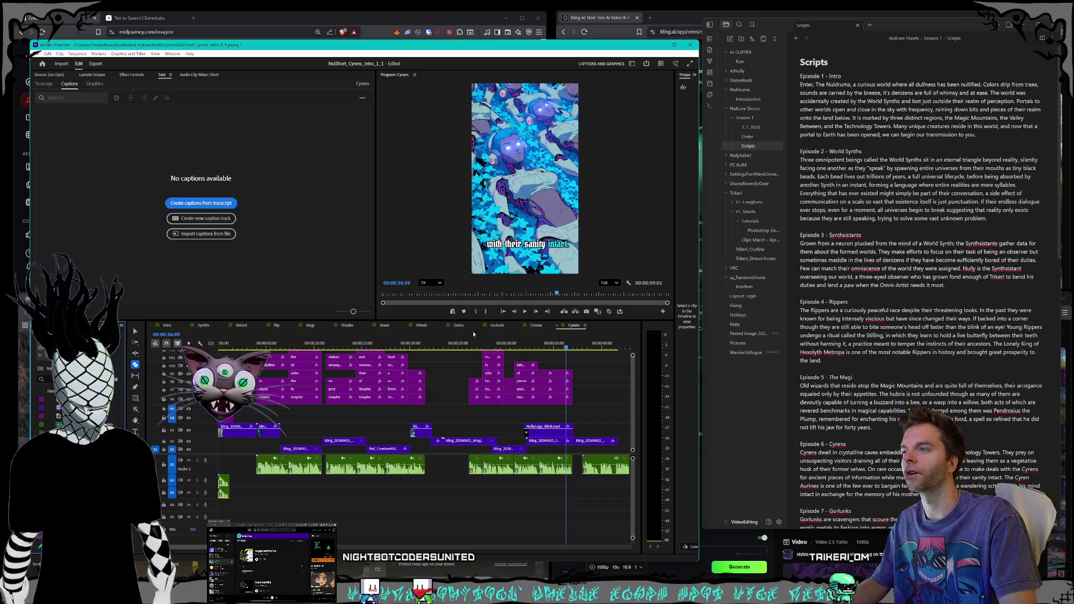
- Move the Cyrens, Gorlunk, Crones, NReds and Sneer tabs, in that order, right after Magi
drag(583, 330, 381, 334)
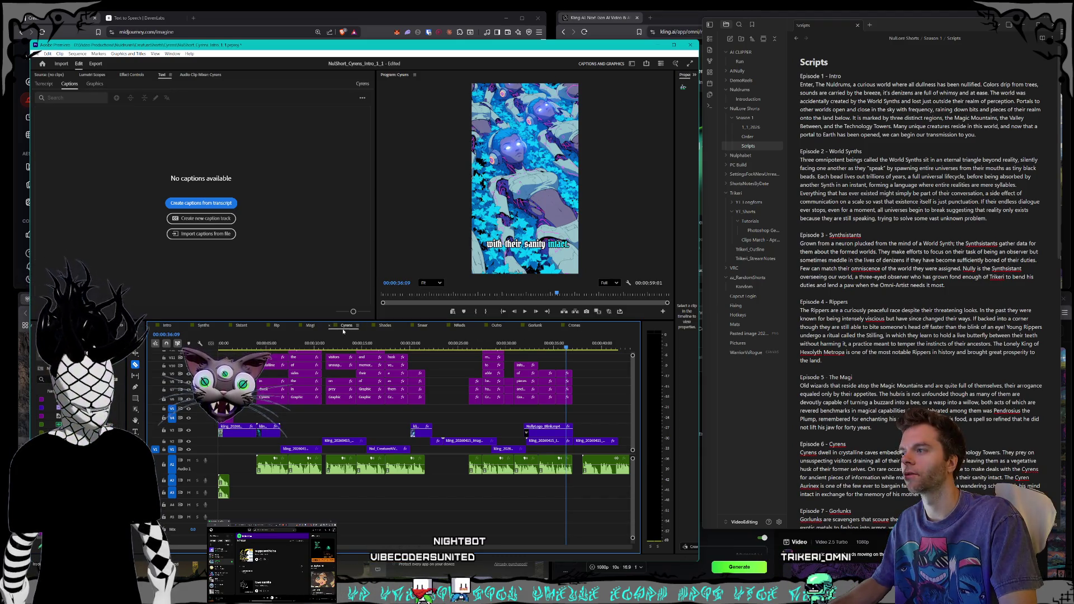
scroll(885, 381, down, 6)
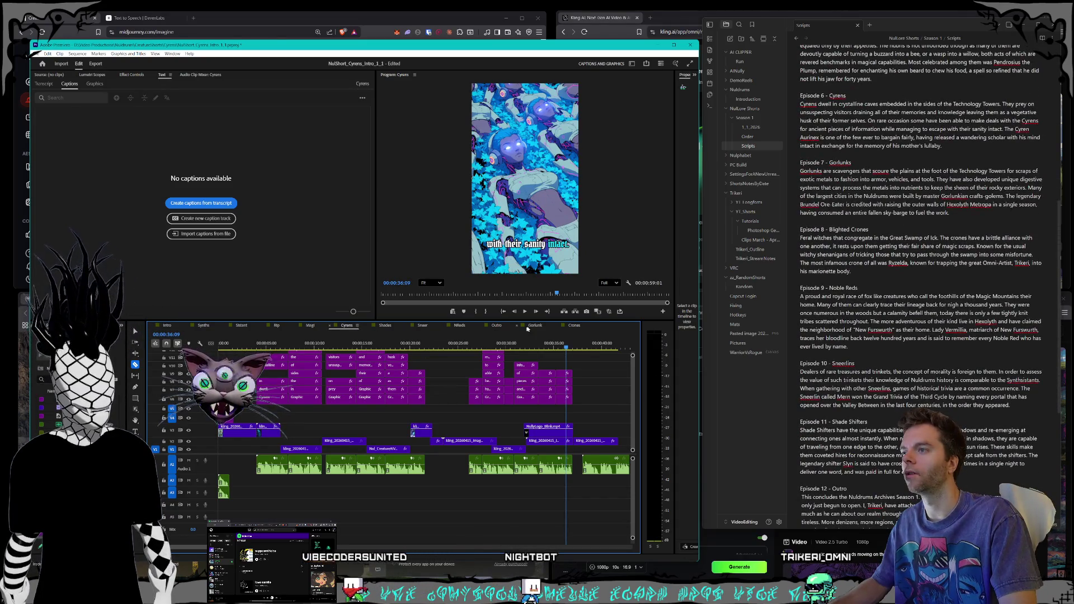
drag(533, 328, 398, 327)
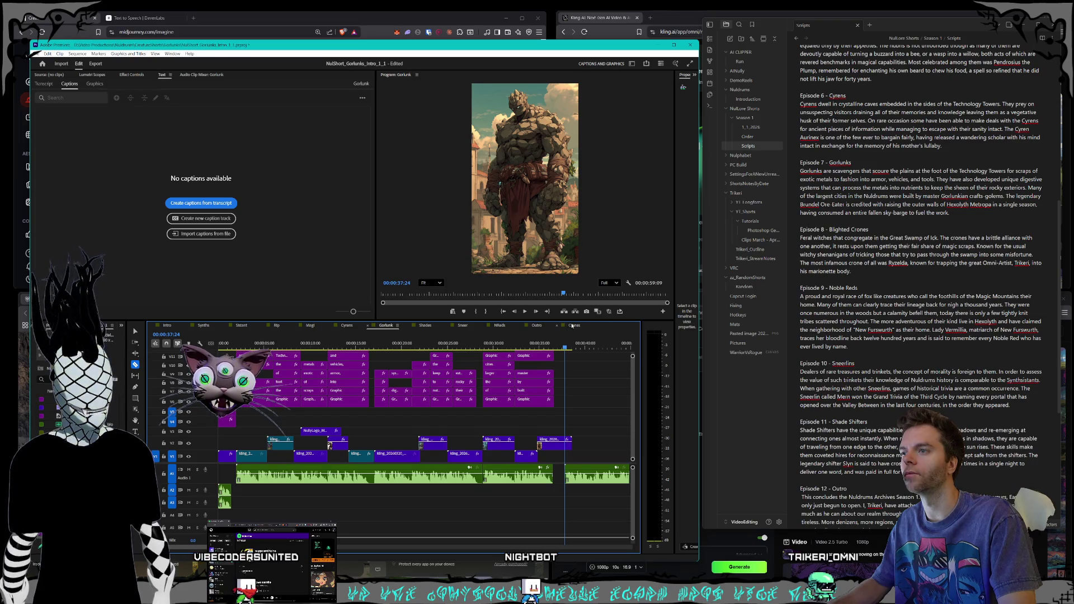
click(573, 325)
drag(420, 326, 424, 326)
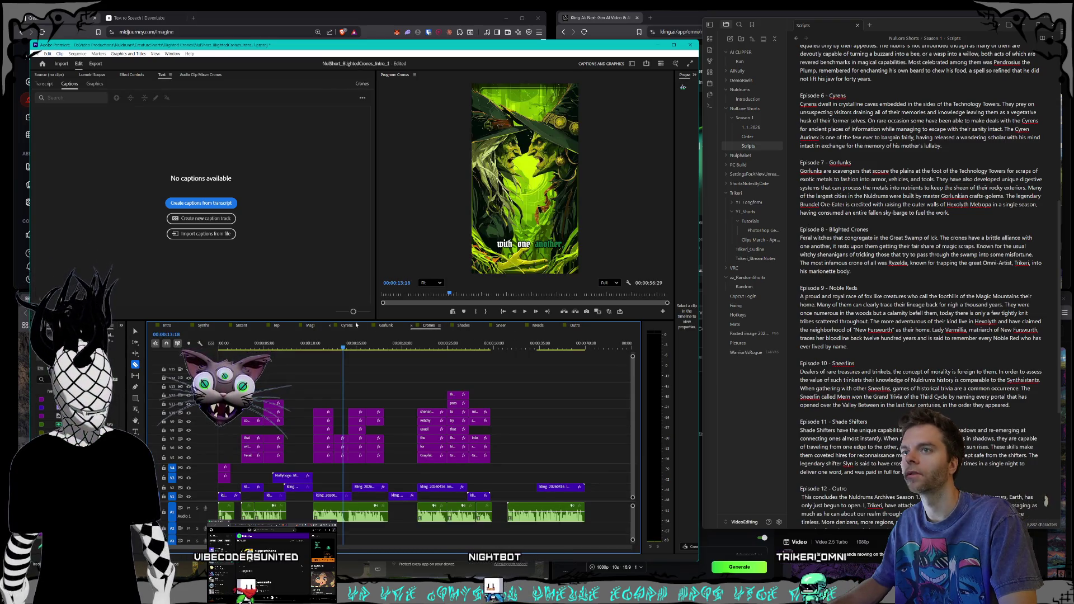
drag(537, 325, 430, 327)
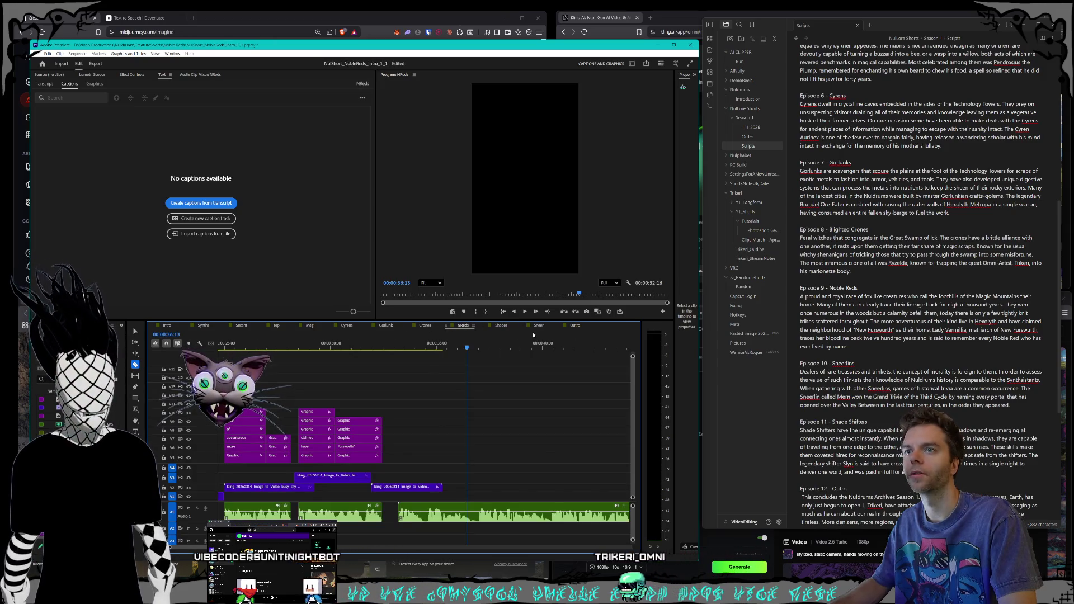
drag(536, 326, 456, 328)
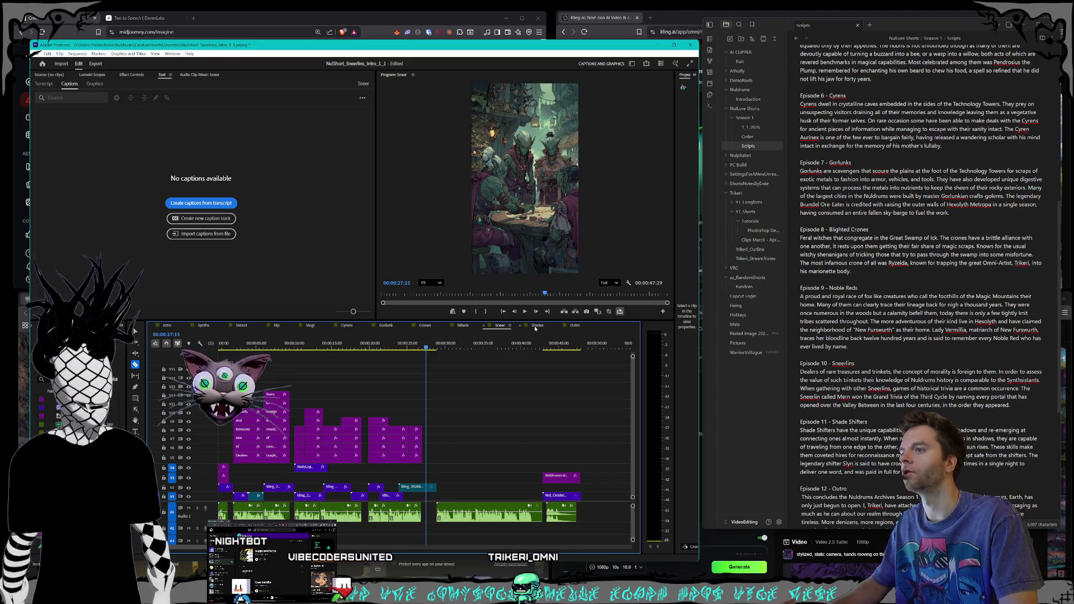
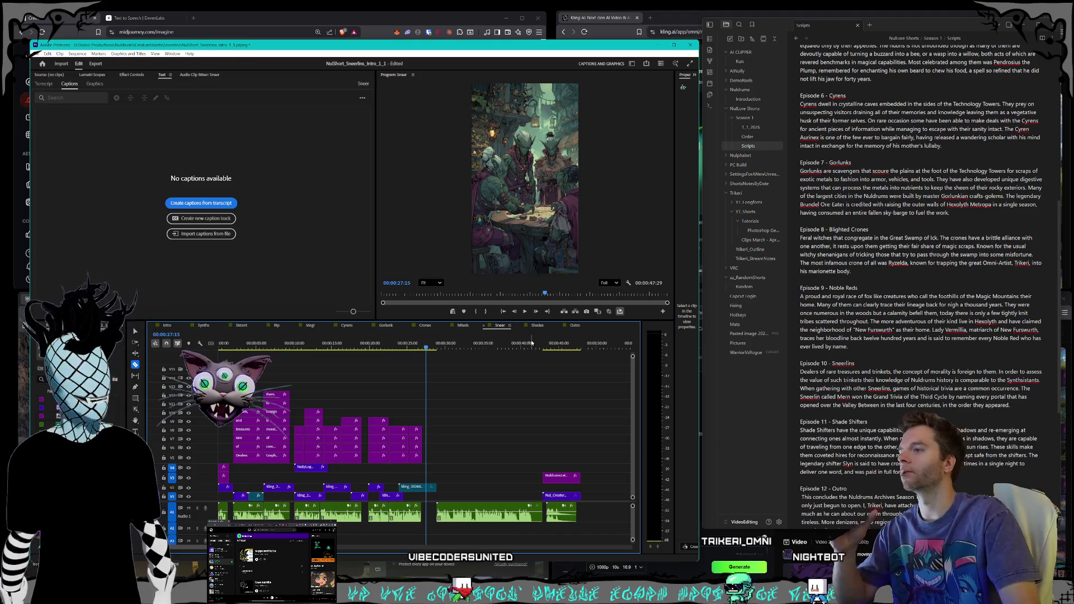
- Scroll the Obsidian Scripts note back up to Episode 1 – Intro, then minimize the window
click(907, 262)
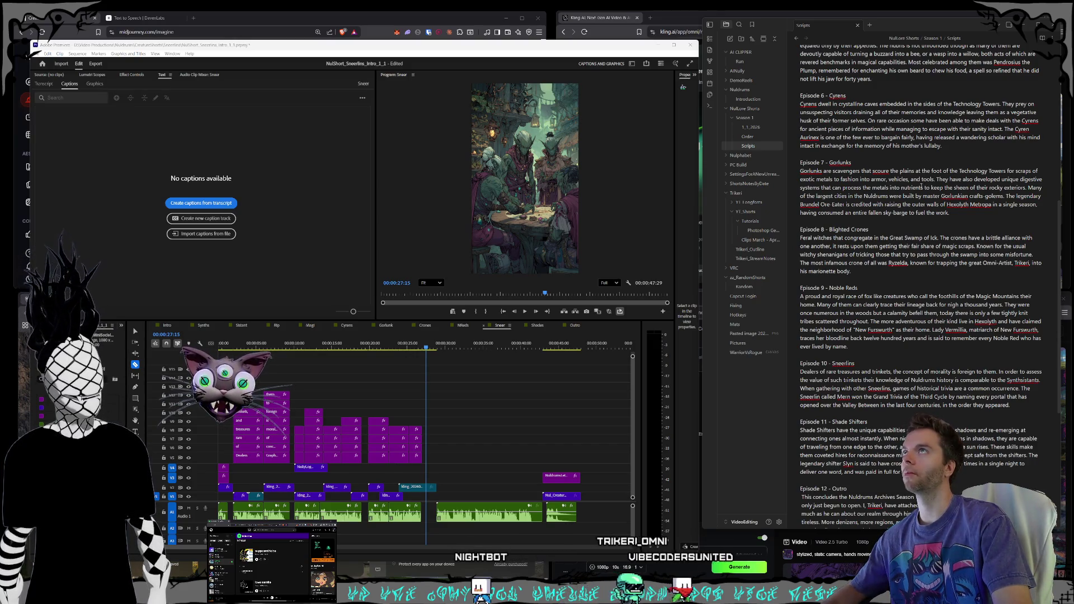
scroll(883, 188, up, 8)
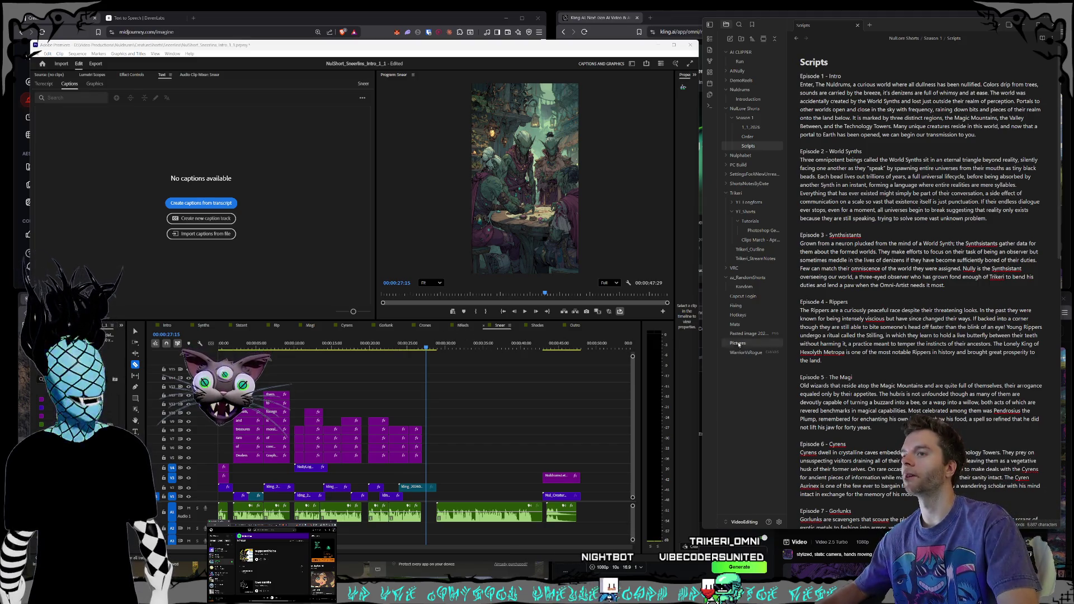
click(1022, 26)
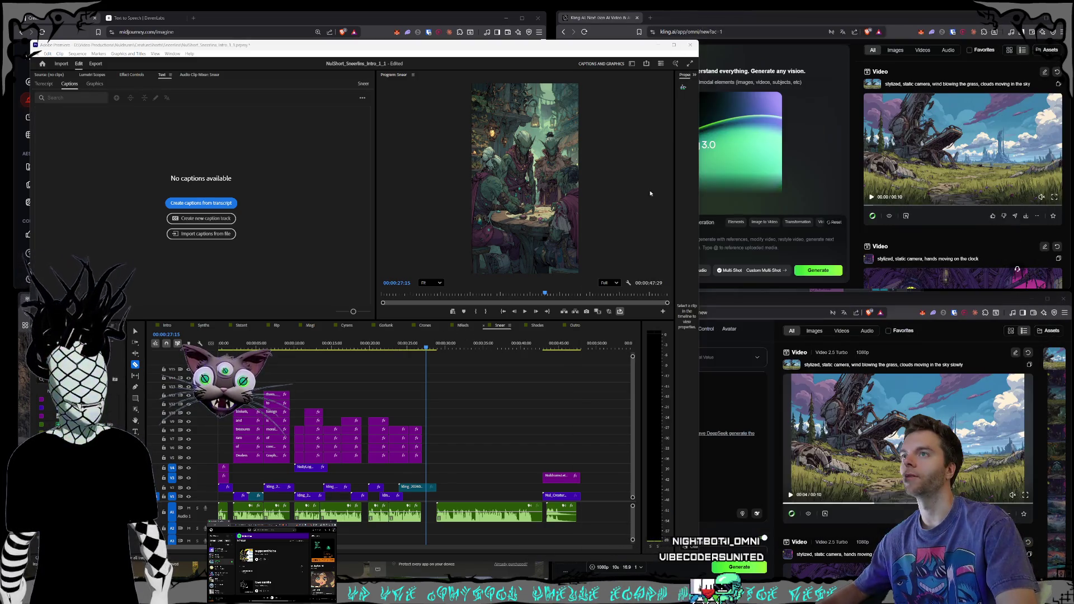
- Widen the Premiere Pro window, open the Intro sequence, then return to Ableton Live
drag(699, 195, 993, 204)
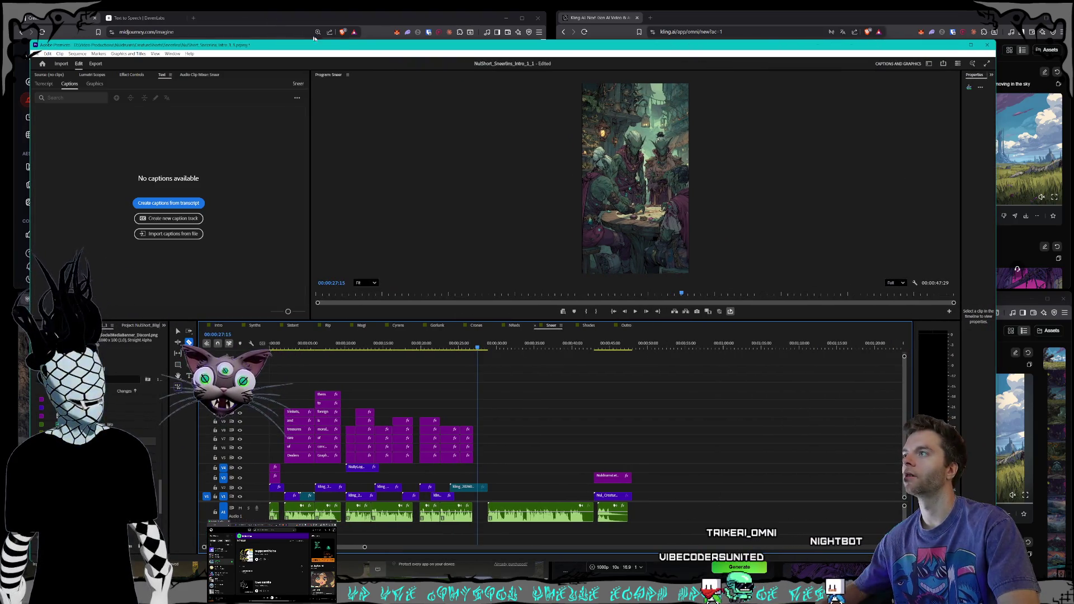
drag(340, 45, 376, 44)
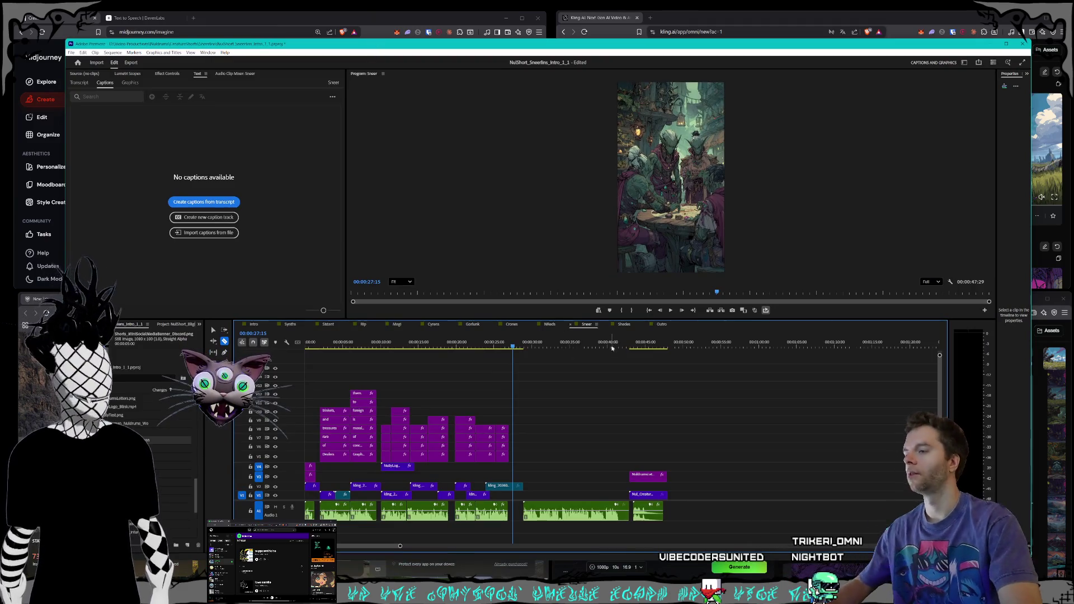
click(508, 347)
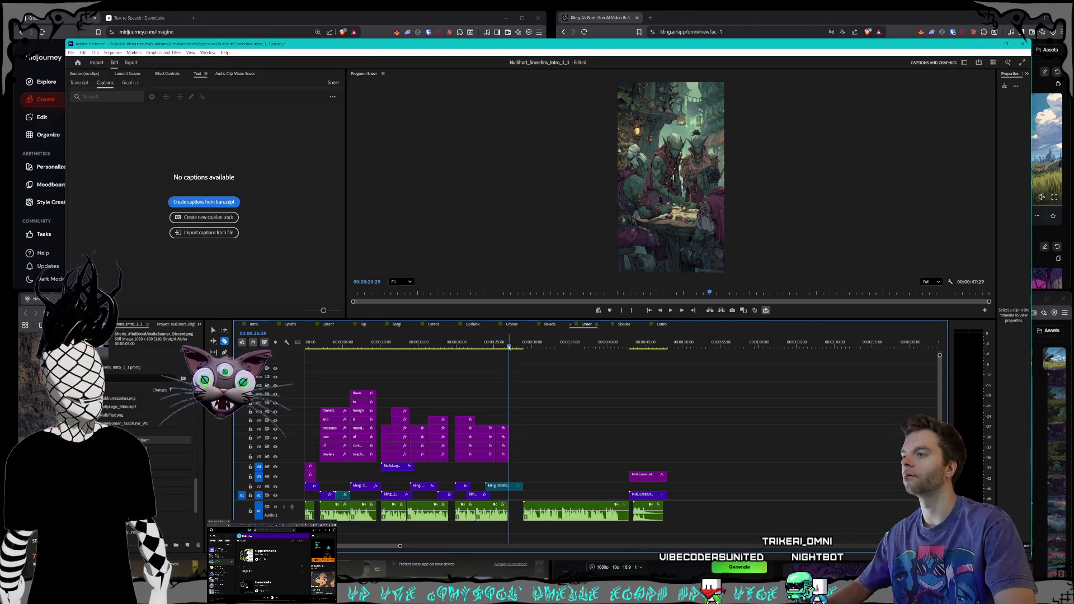
click(253, 324)
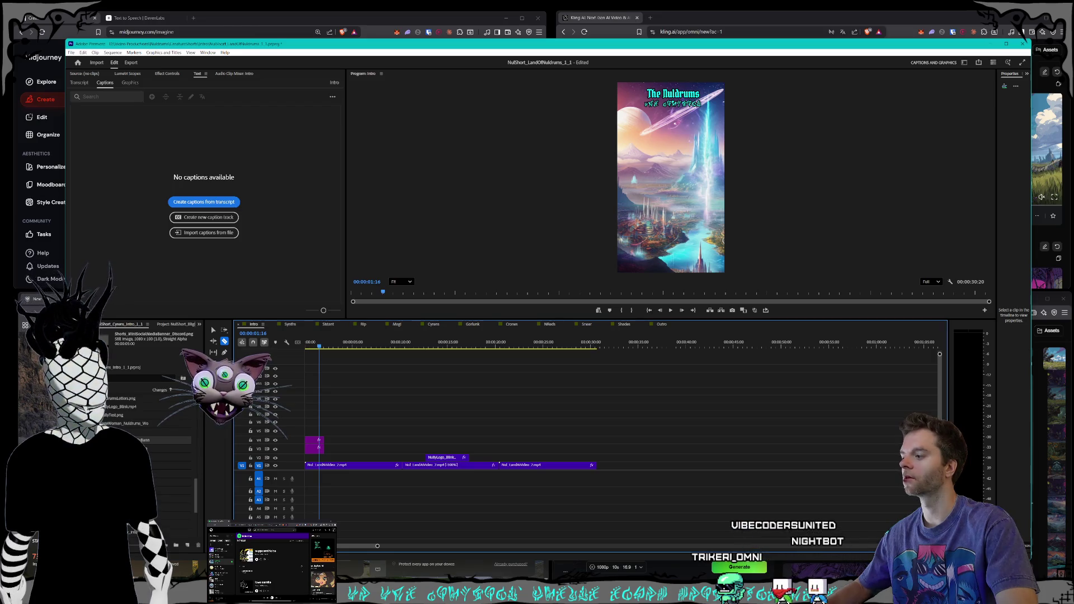
key(alt+Tab)
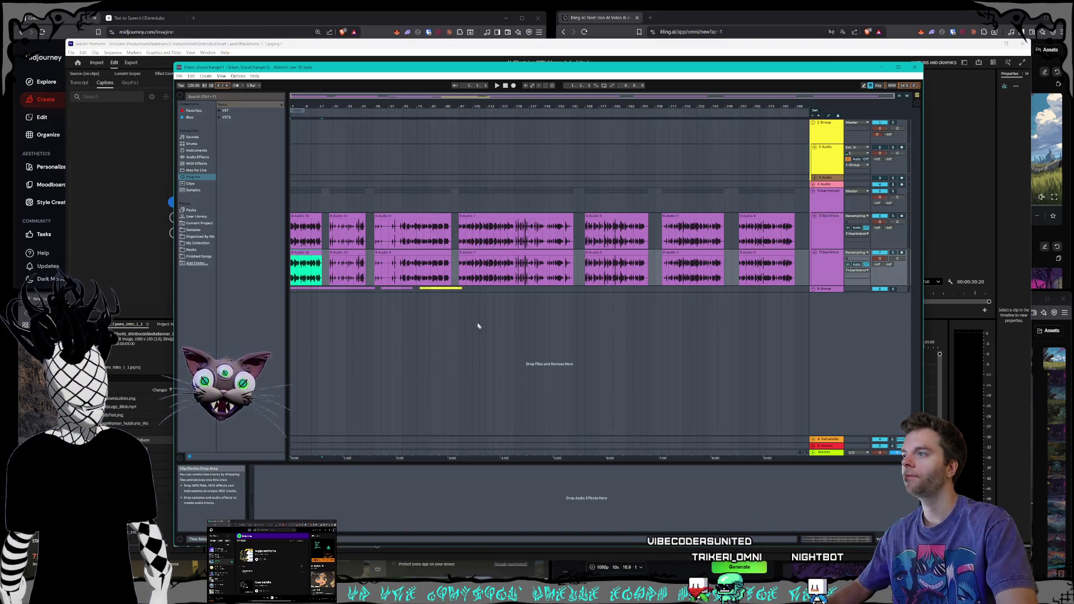
- Zoom in, play the arrangement, and open the Audio 10 clip's details
key(plus)
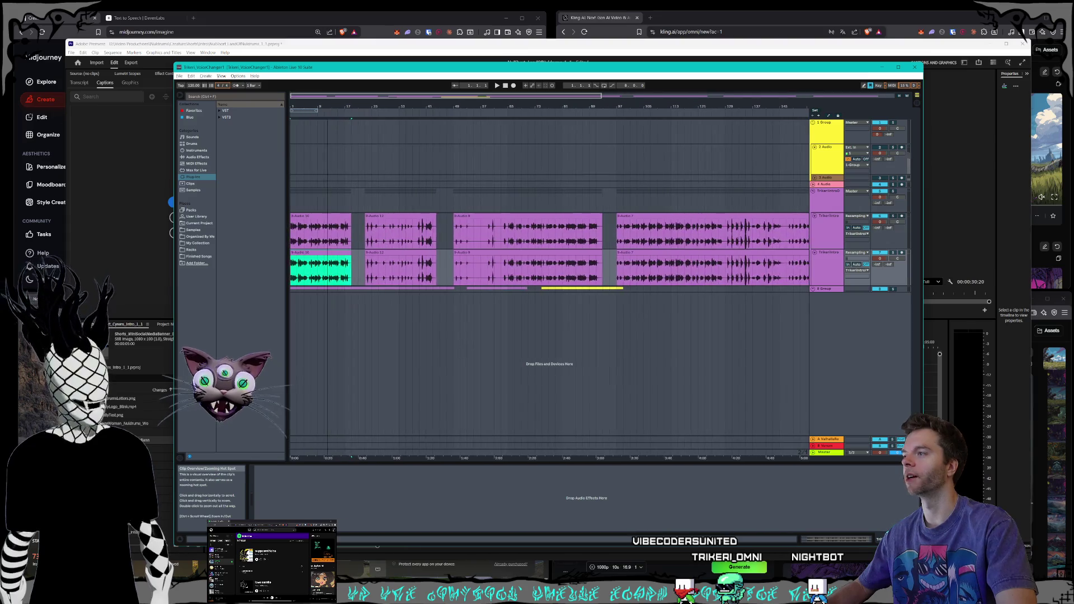
key(space)
click(459, 155)
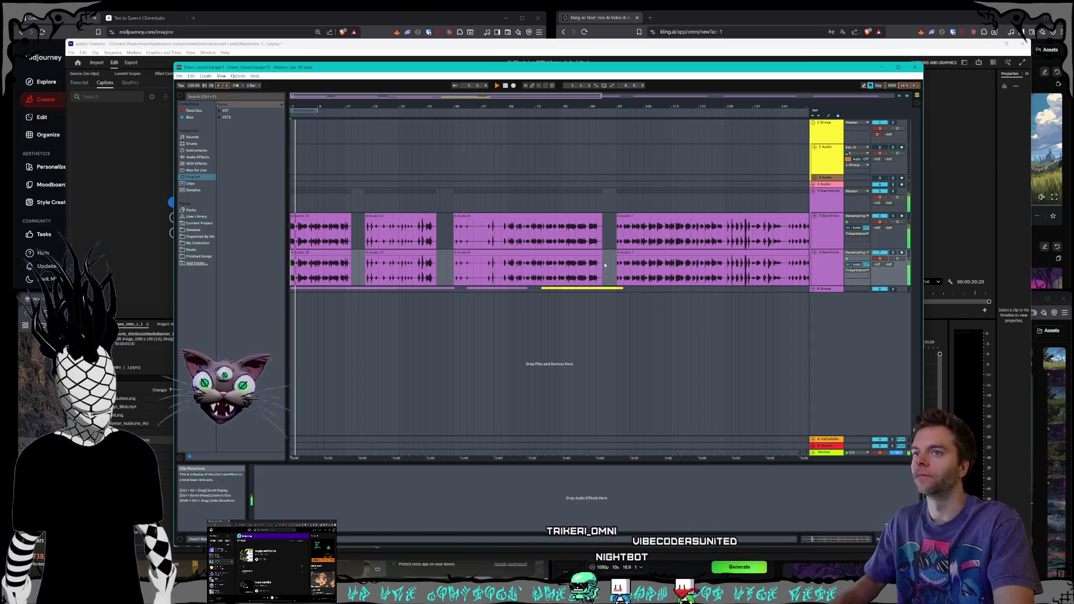
click(348, 263)
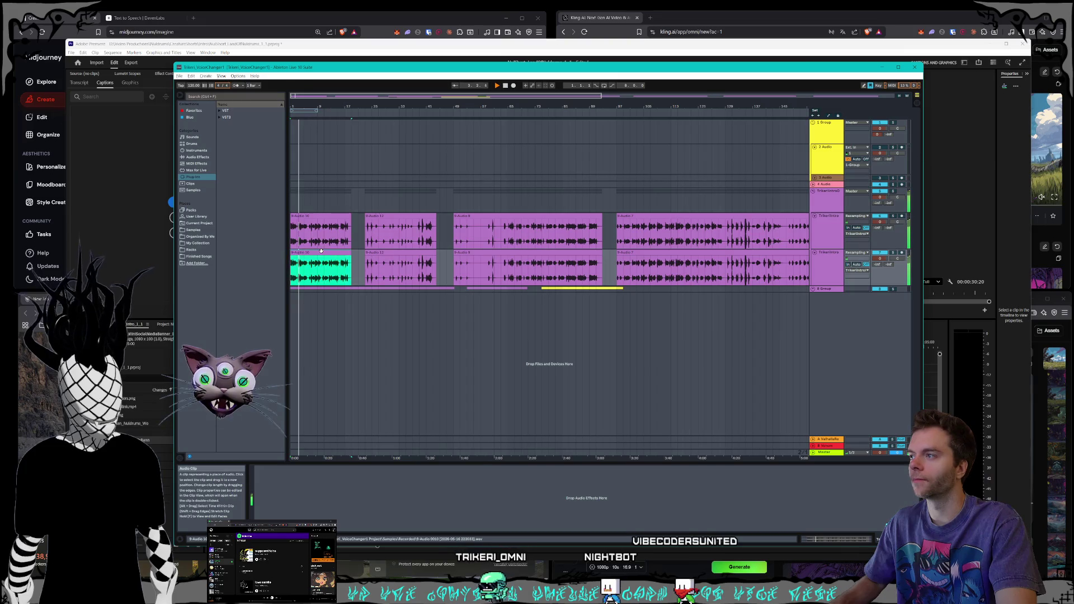
double_click(336, 262)
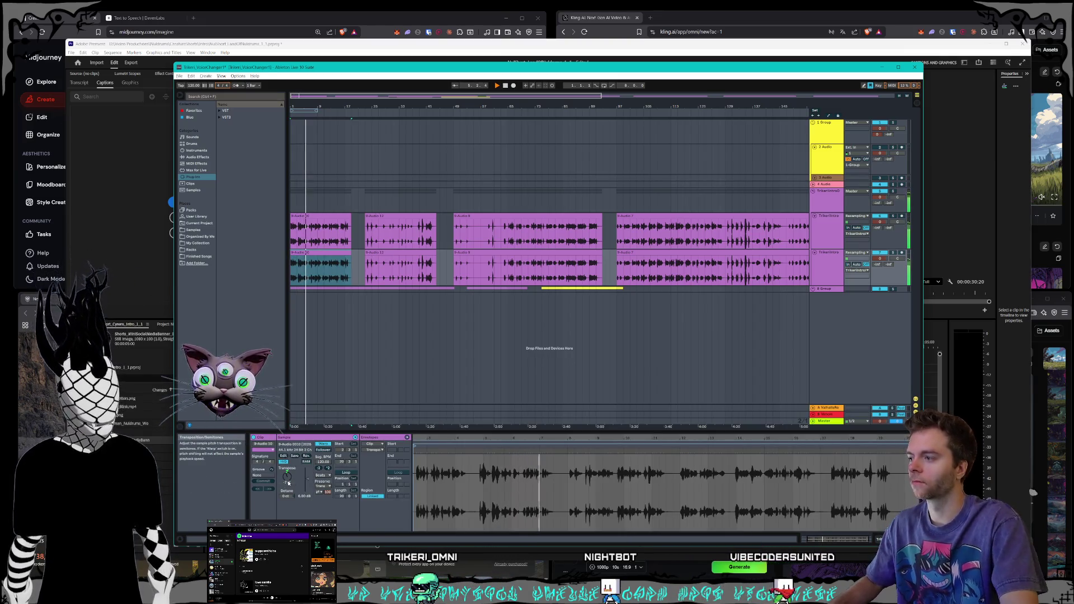
- Set the Audio 10 clip to Texture warp with grain size about 248.73
click(323, 475)
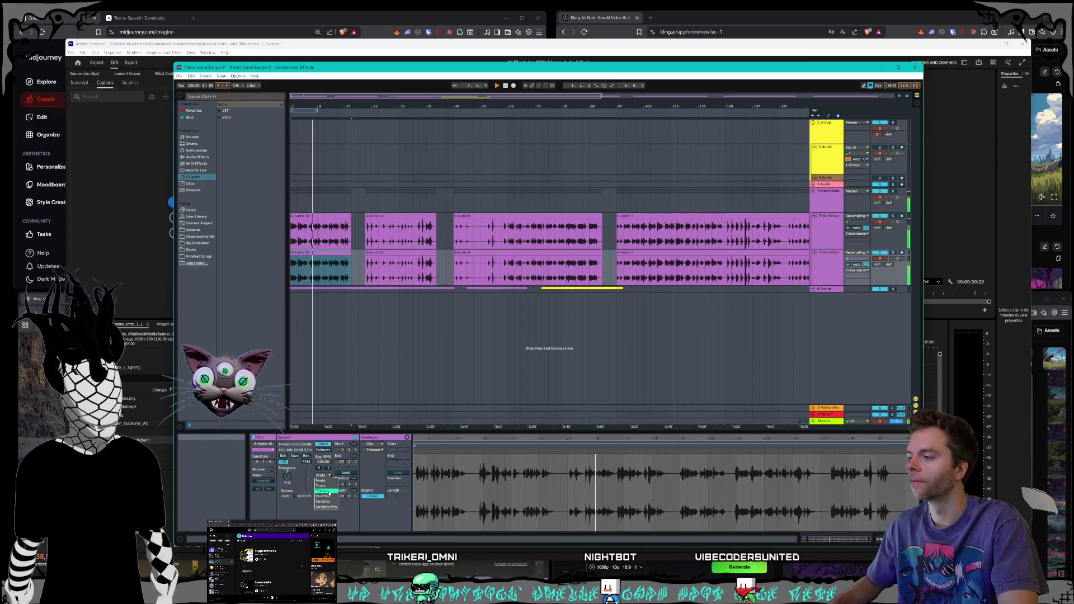
click(327, 491)
mouse_move(323, 486)
mouse_down()
mouse_move(323, 445)
mouse_move(323, 485)
mouse_up()
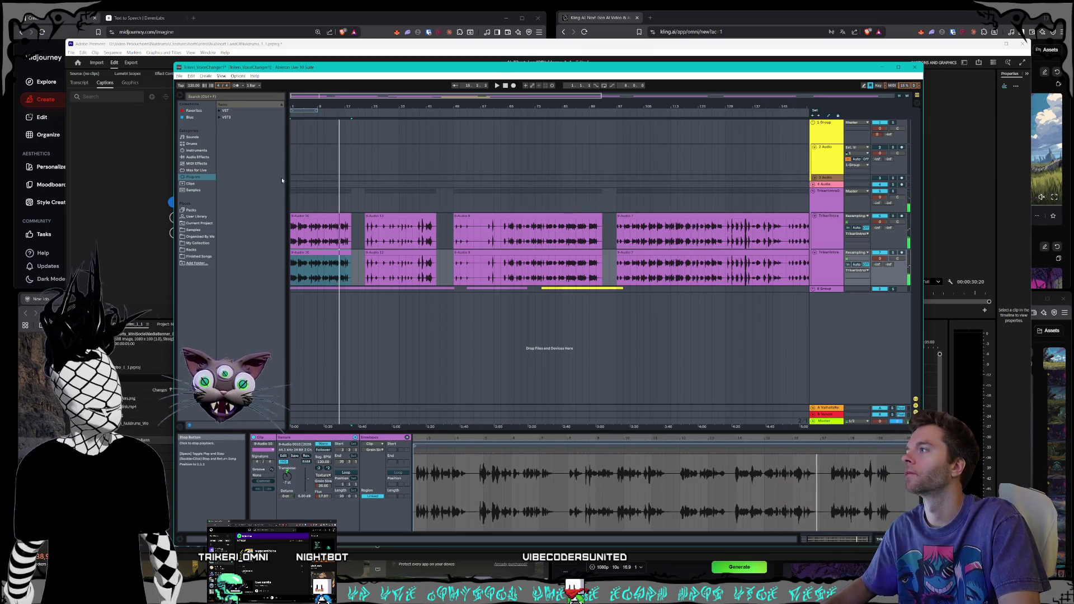
mouse_move(216, 195)
mouse_down()
mouse_move(259, 196)
mouse_move(228, 197)
mouse_up()
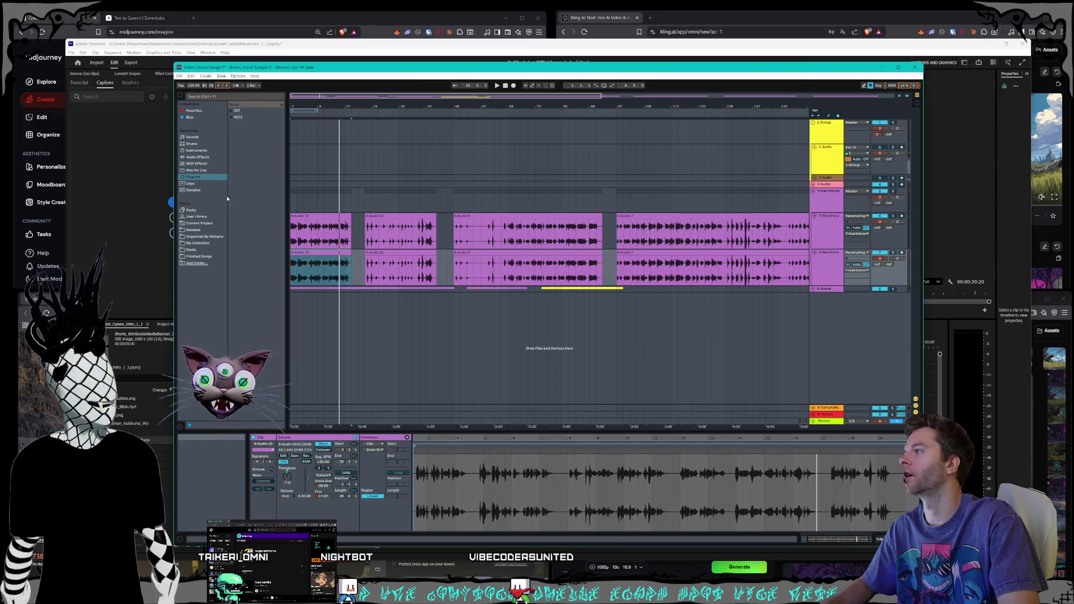
click(234, 94)
- Search the browser for 'khs pitch' and drop kHs Pitch Shifter into the set
text(khs pit)
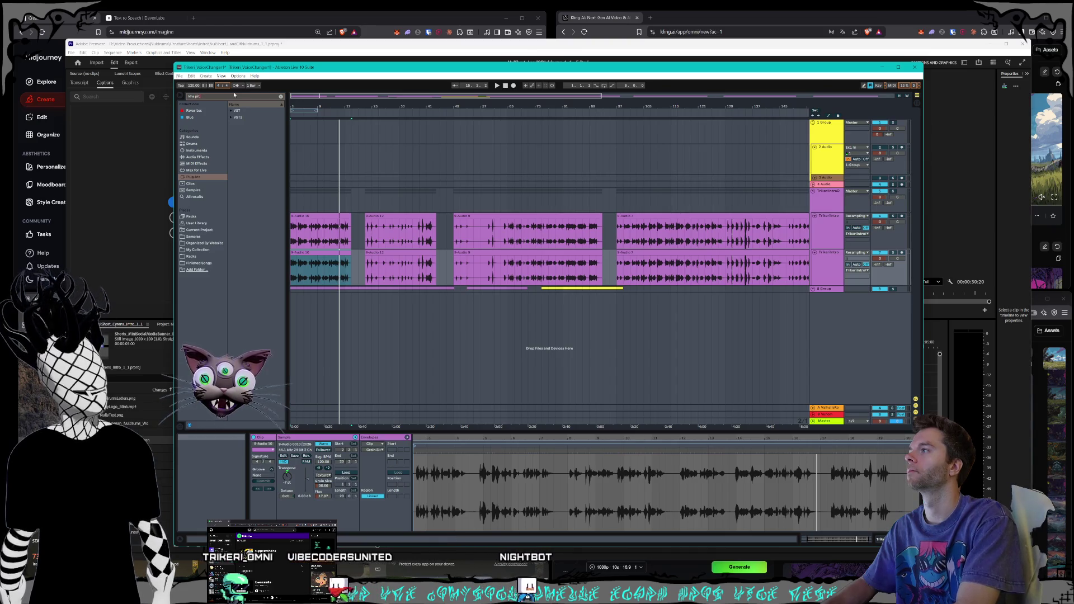
text(ch)
click(235, 124)
drag(227, 134, 217, 135)
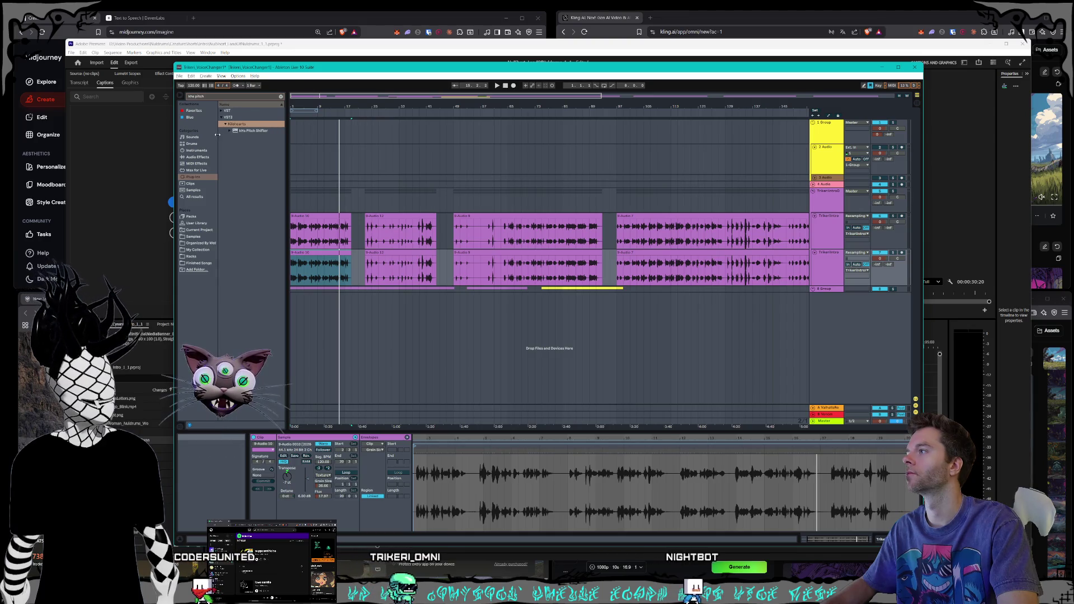
click(247, 131)
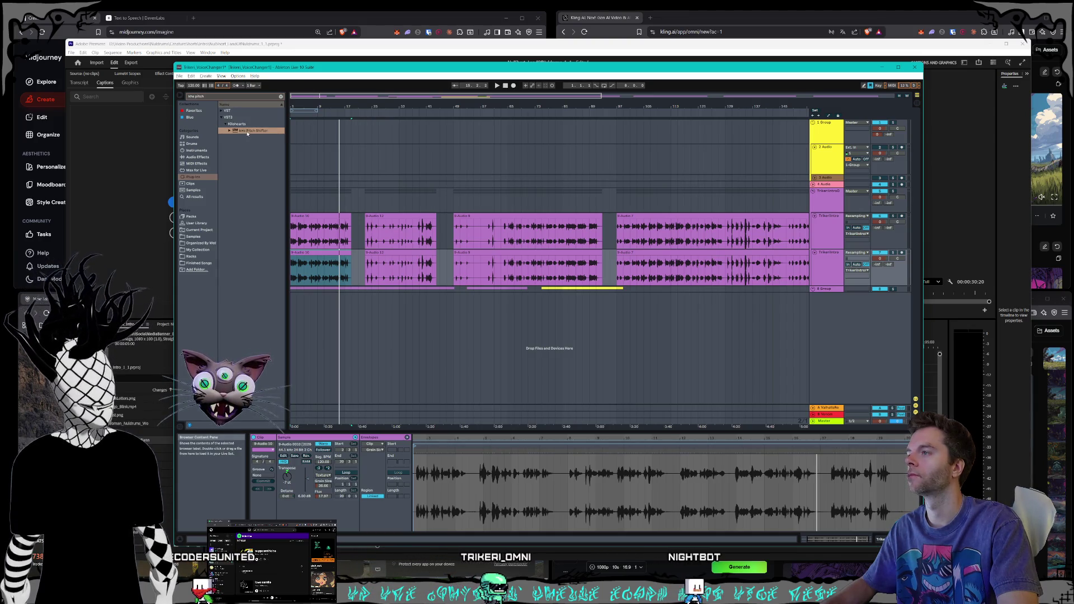
mouse_move(247, 133)
mouse_down()
mouse_move(447, 335)
mouse_move(527, 362)
mouse_up()
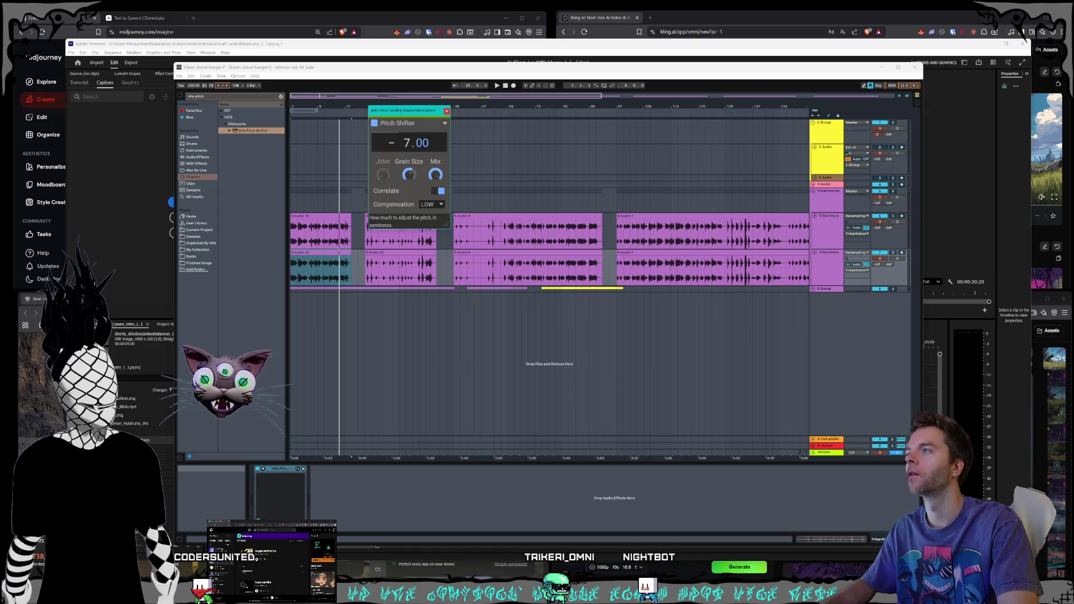
click(446, 113)
- Load kHs Pitch Shifter onto the selected narration track
click(323, 254)
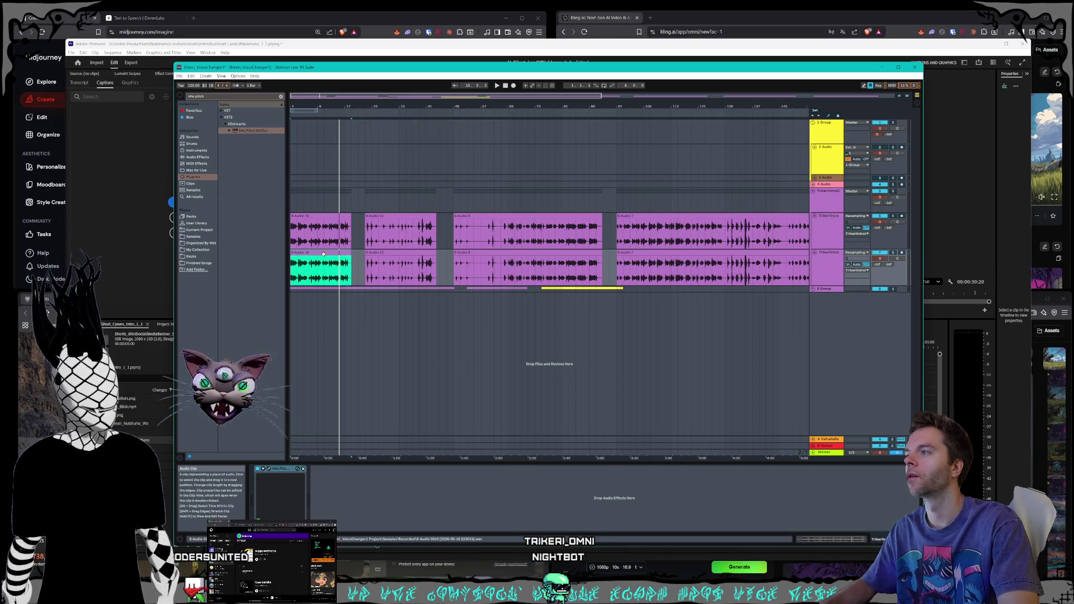
click(809, 537)
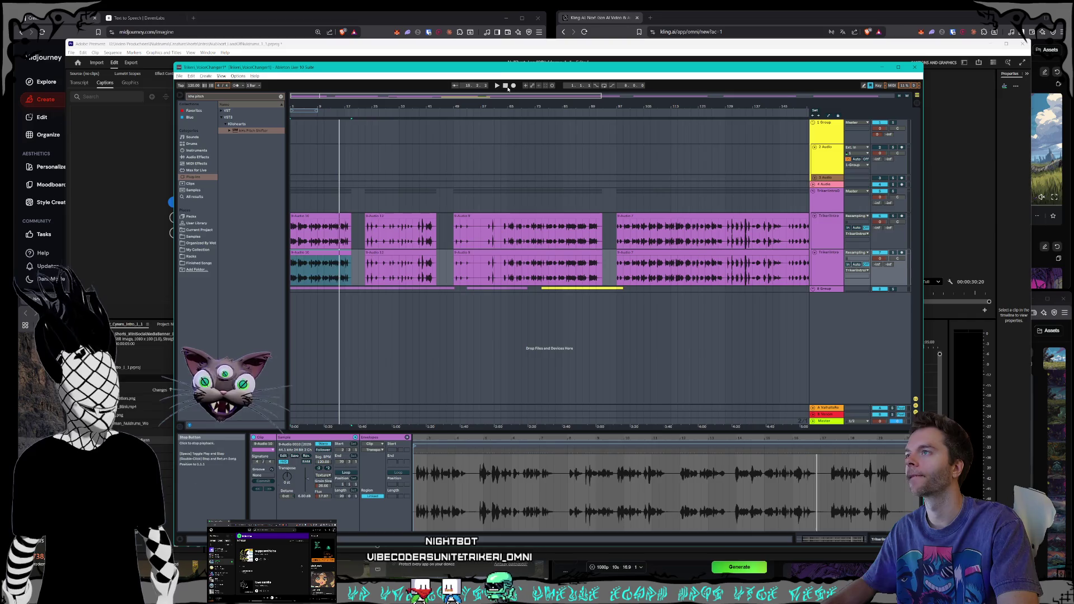
click(497, 85)
click(754, 200)
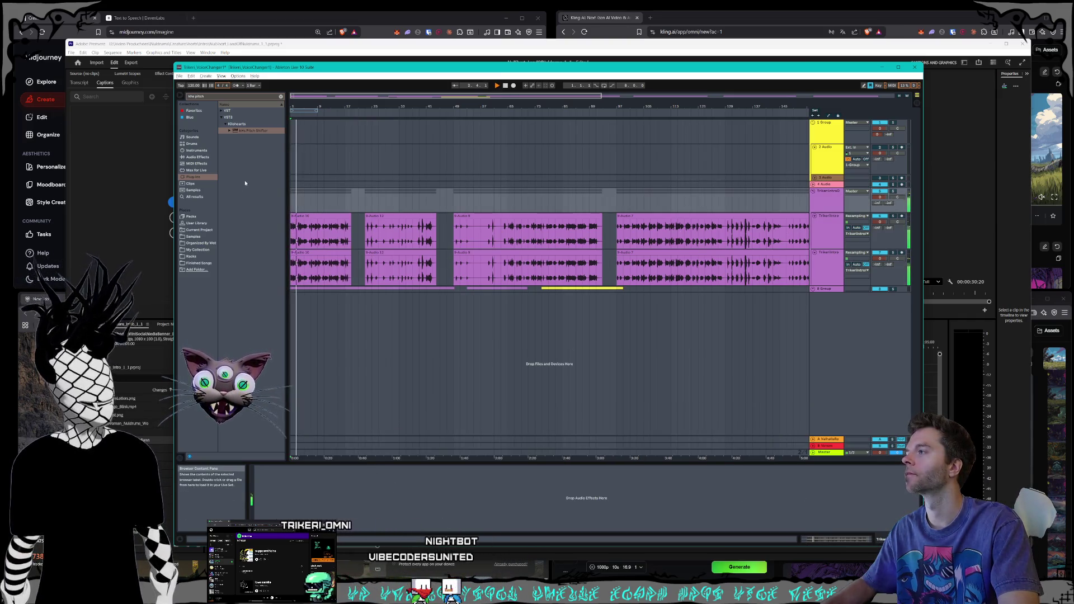
key(Return)
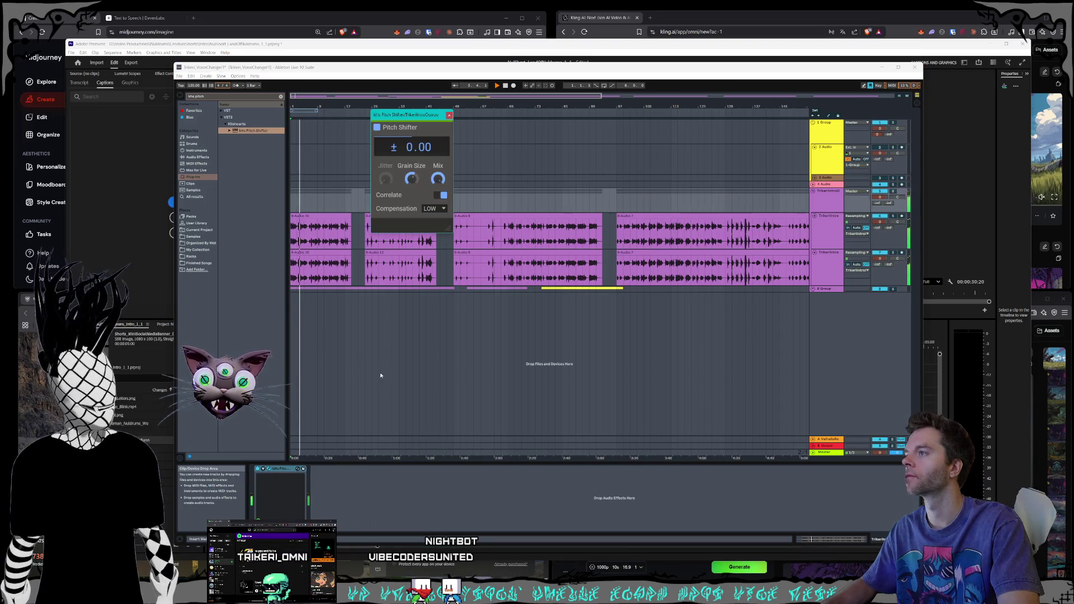
click(450, 116)
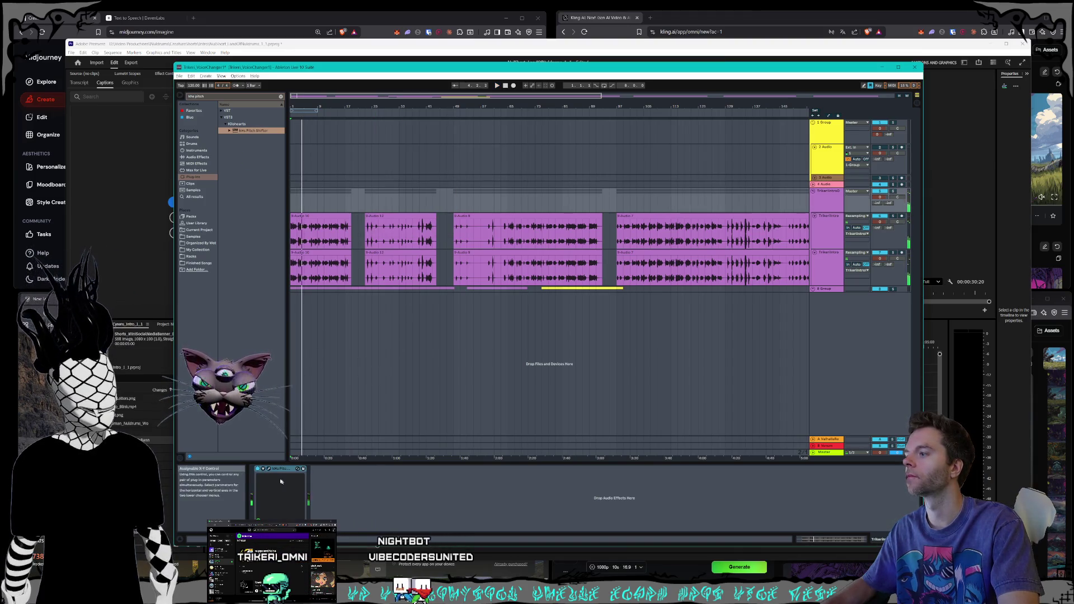
- Load a Max for Live LFO after the pitch shifter and set its smoothing to 28 %
click(262, 471)
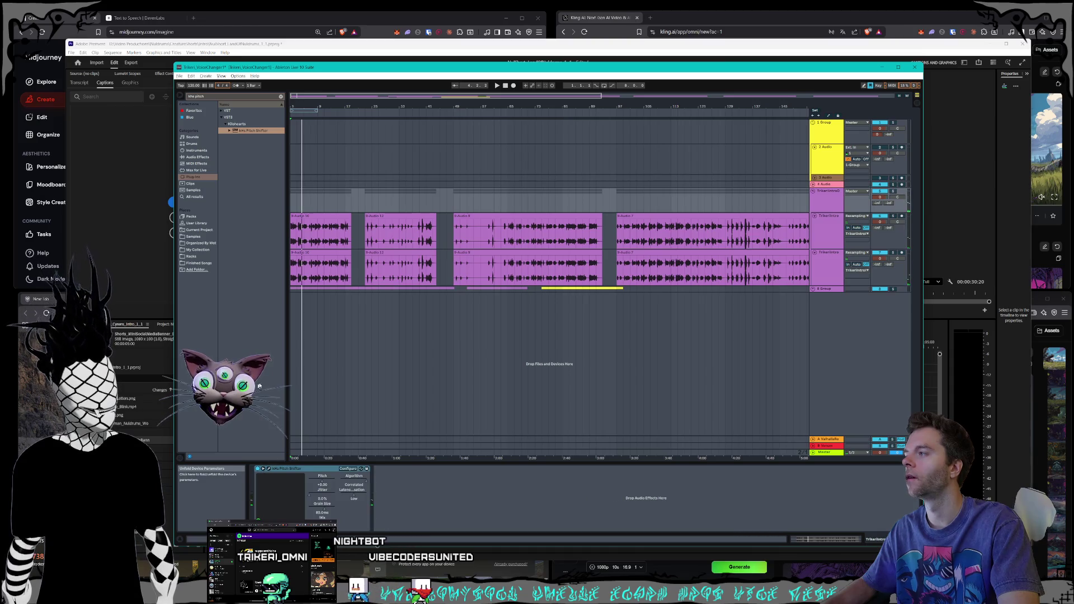
click(197, 170)
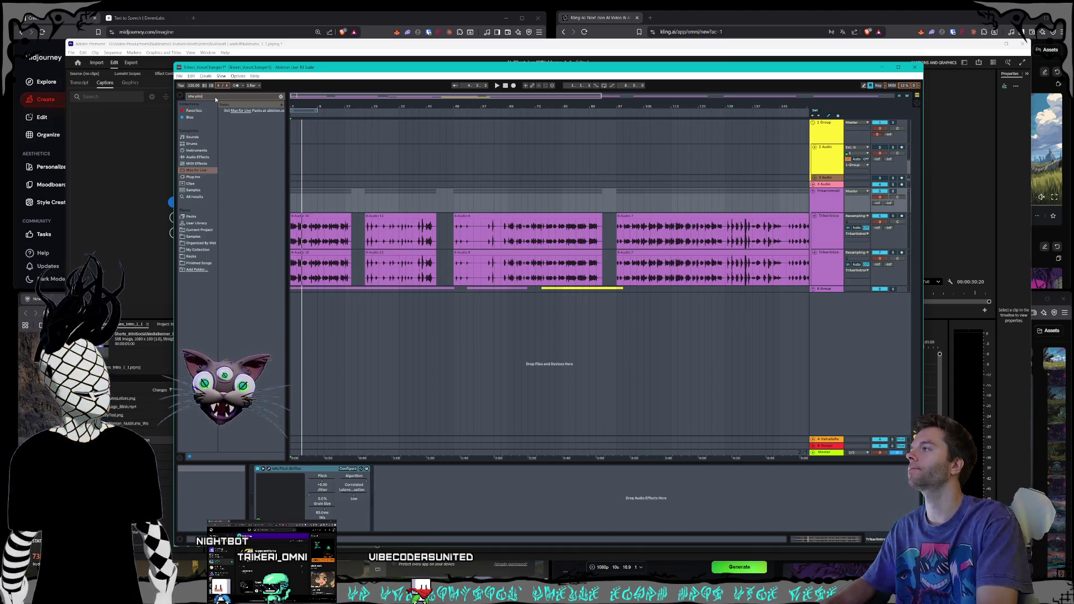
key(ctrl+a)
key(BackSpace)
text(t)
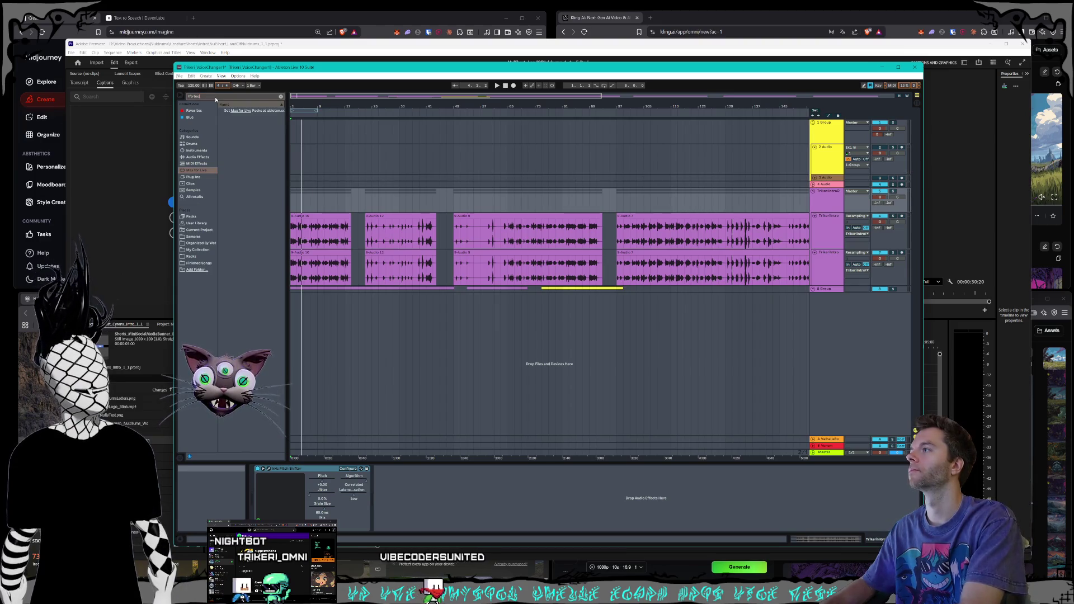
key(BackSpace)
key(BackSpace)
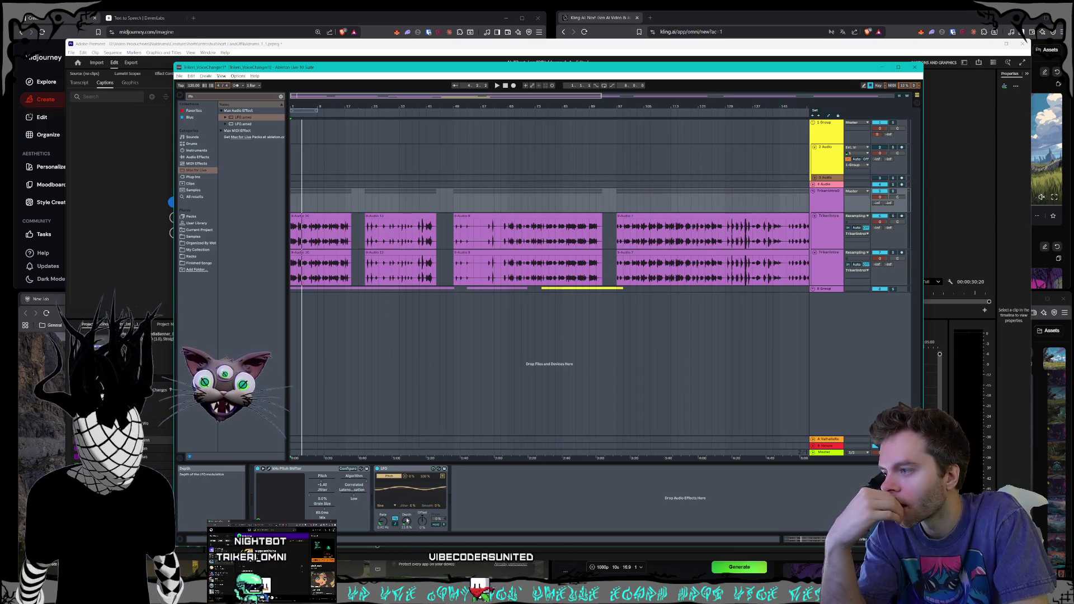
mouse_move(438, 506)
mouse_down()
mouse_move(439, 492)
mouse_move(407, 494)
mouse_move(438, 500)
mouse_up()
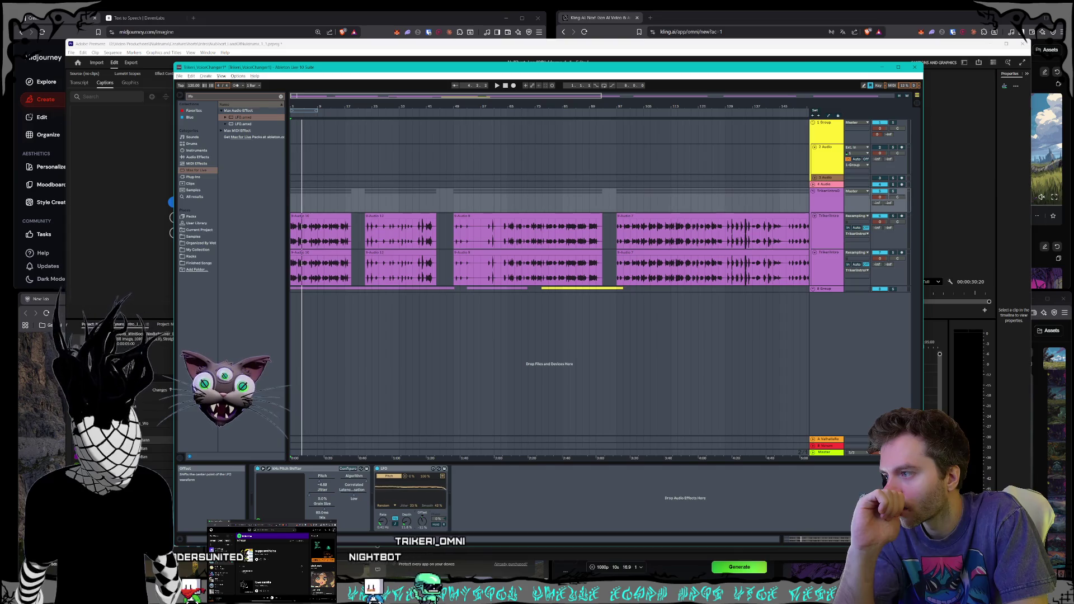
- Slow the LFO rate to about 0.28 Hz and replay the narration through the effect chain
drag(382, 522, 382, 534)
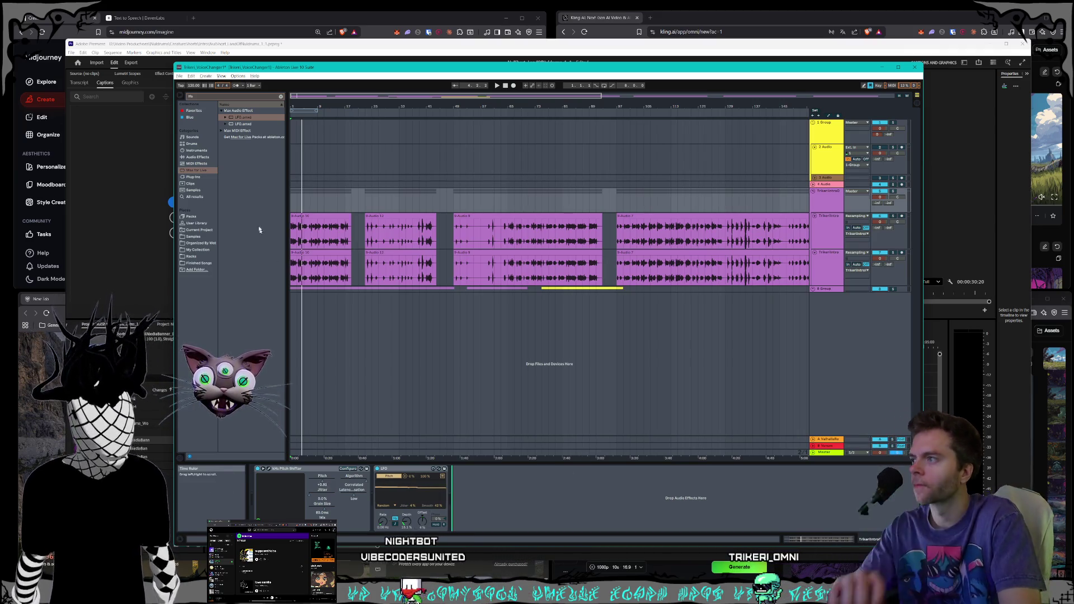
click(485, 86)
key(space)
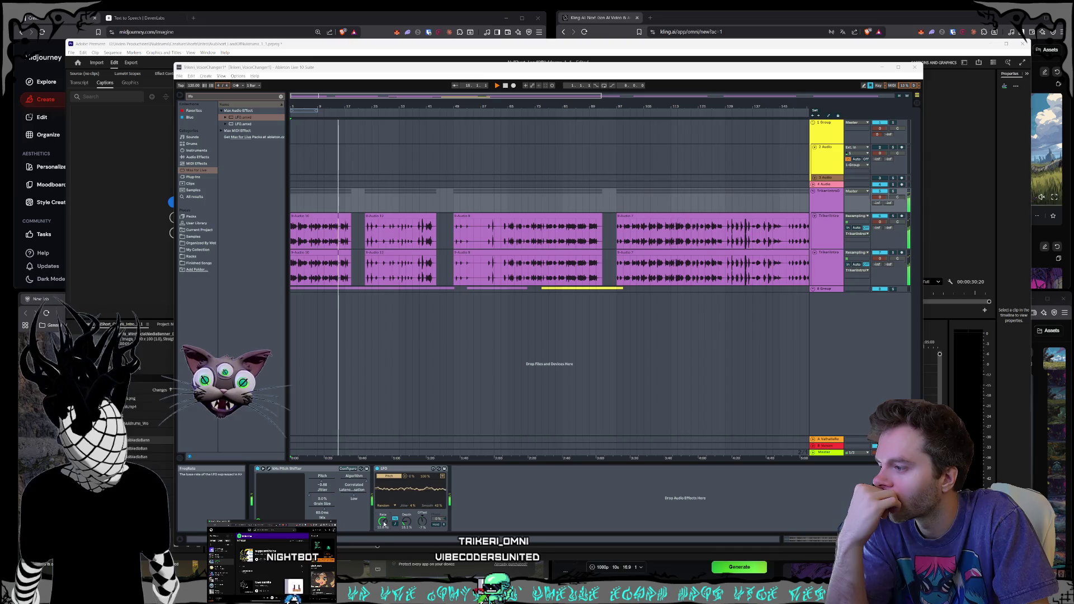
click(386, 468)
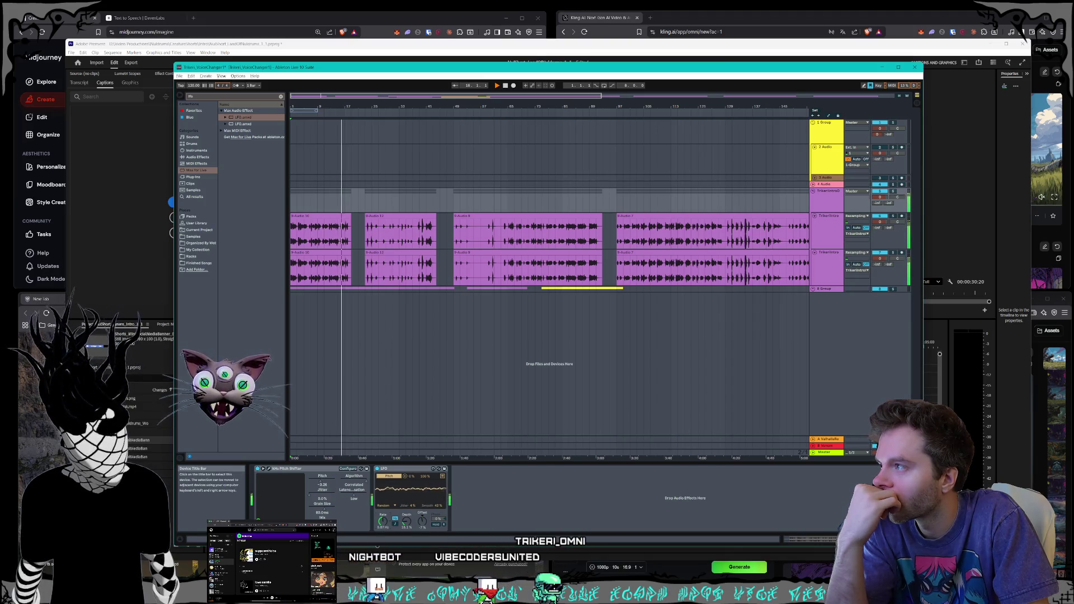
click(330, 244)
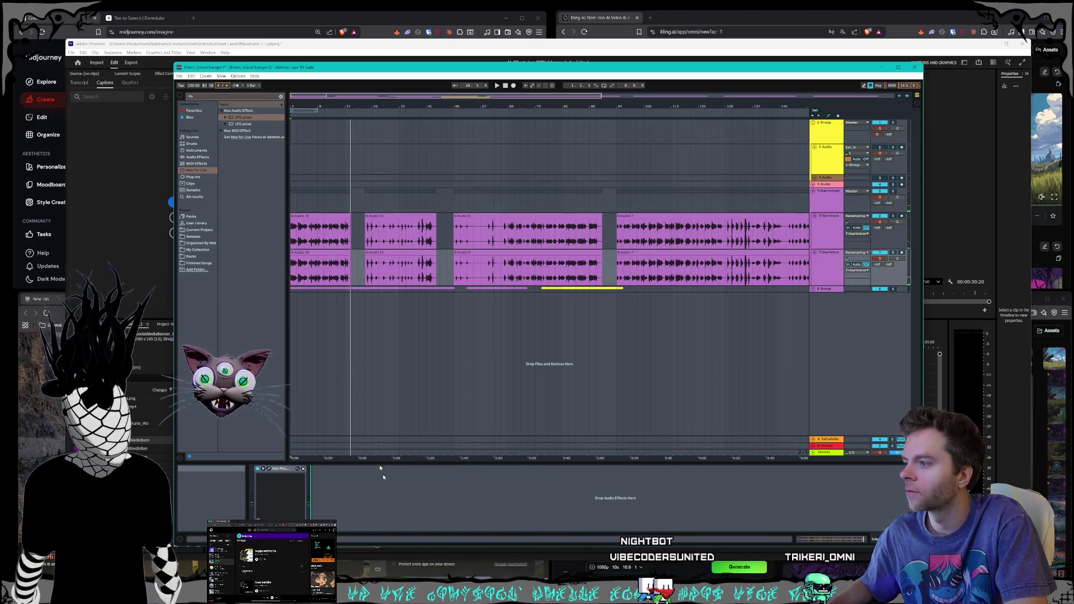
- Search for 'util' and drop Utility after the pitch shifter on the 9-Audio 10 track
click(321, 268)
double_click(321, 269)
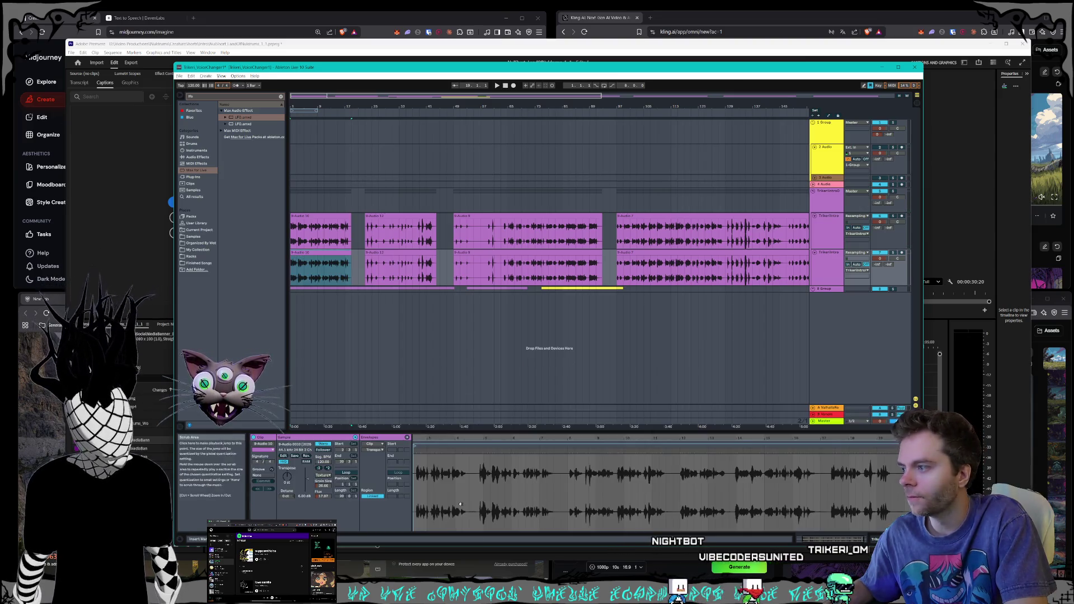
drag(509, 415, 509, 446)
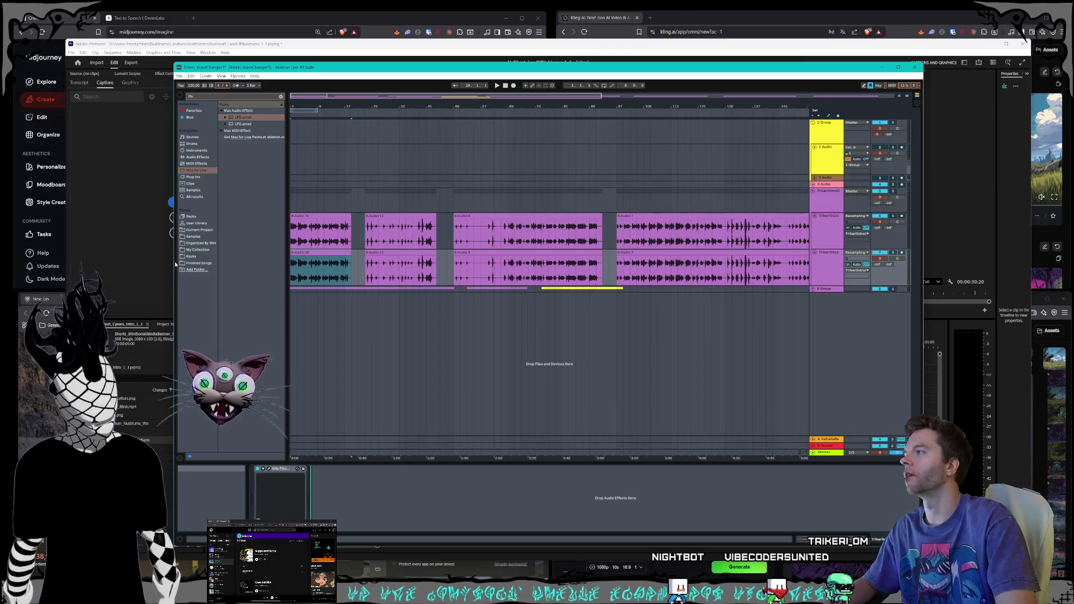
click(200, 150)
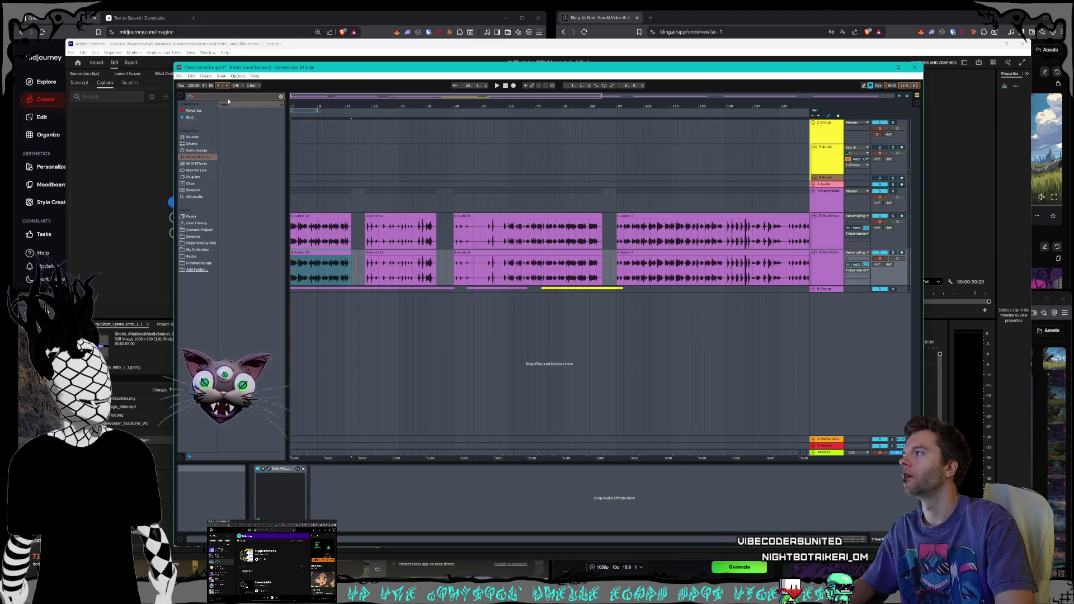
key(BackSpace)
key(BackSpace)
key(BackSpace)
text(utilit)
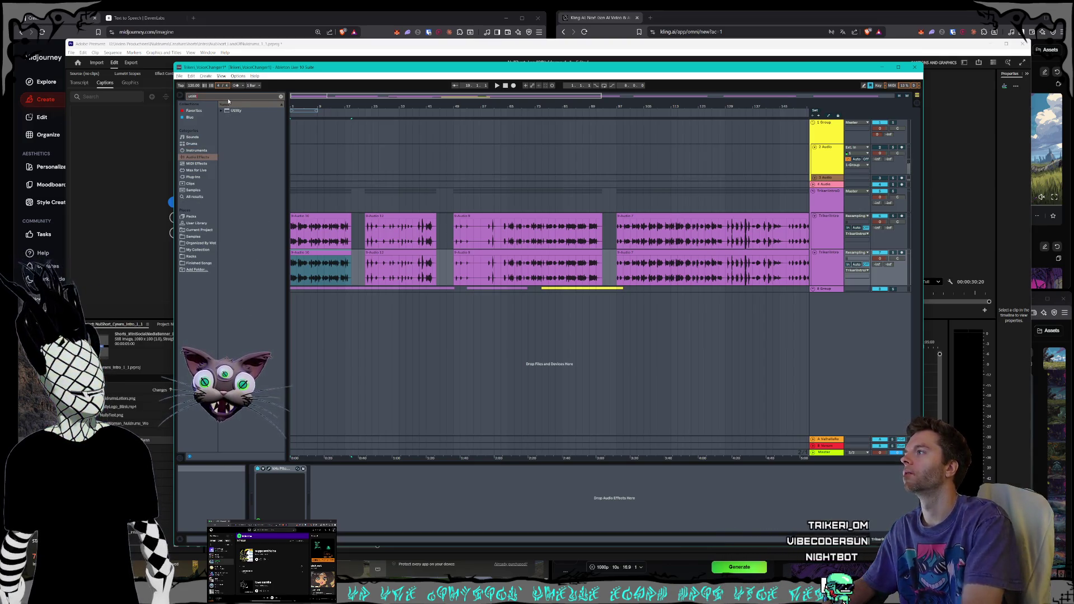
drag(261, 253, 345, 488)
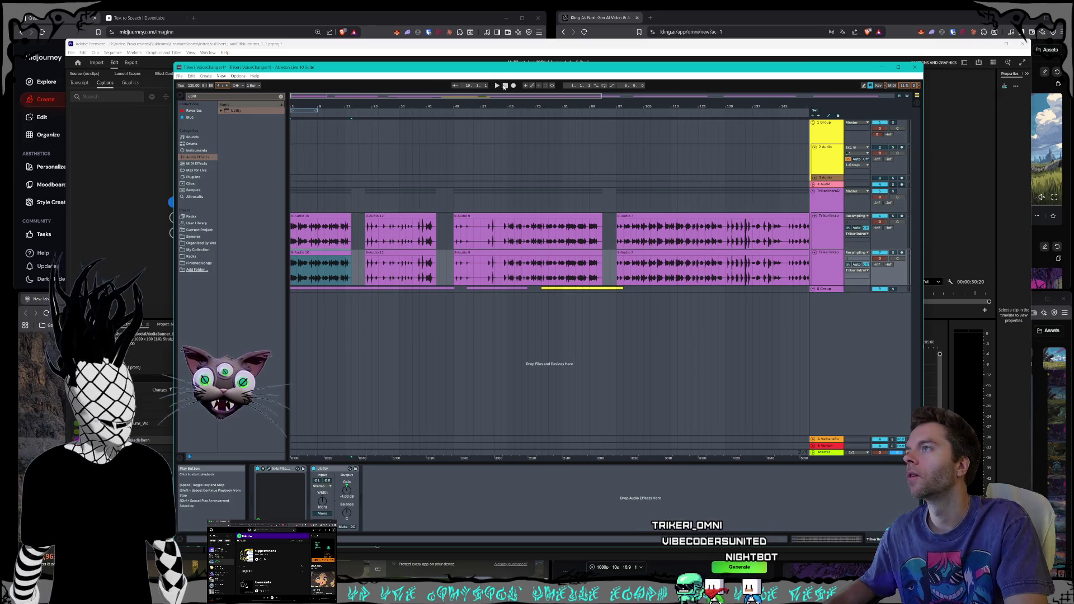
- Replay the narration, lower the LFO depth to 15.0 %, and select TrikeriIntro's Utility
click(504, 85)
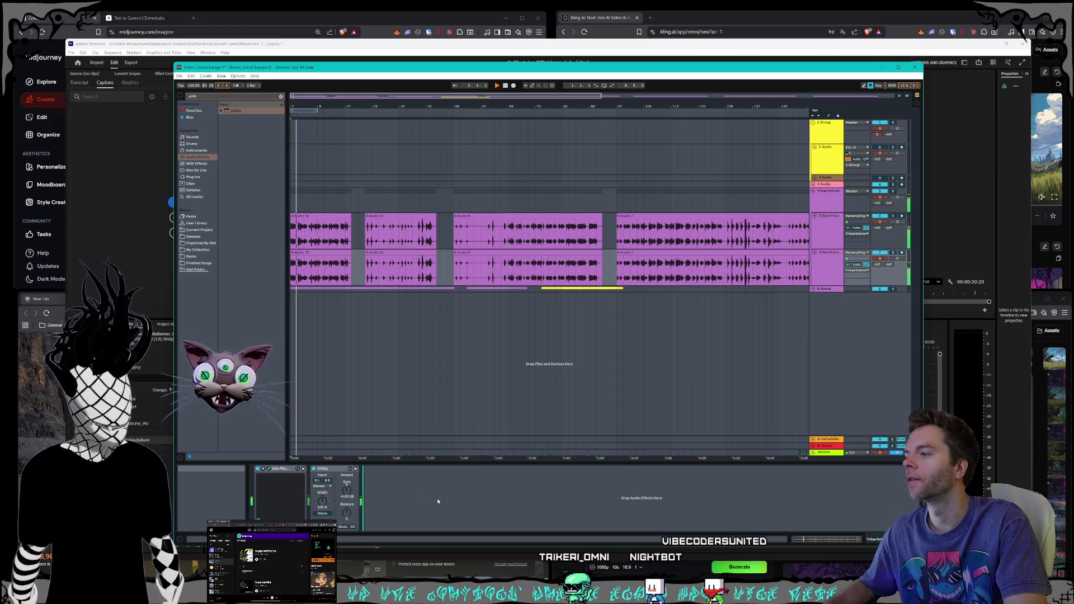
key(Up)
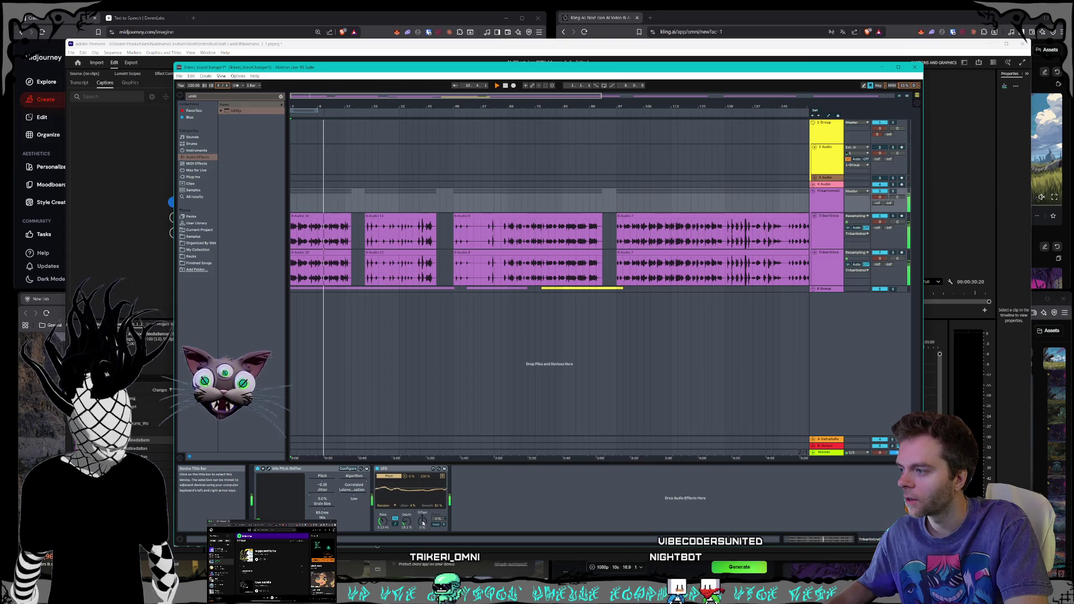
drag(406, 520, 406, 523)
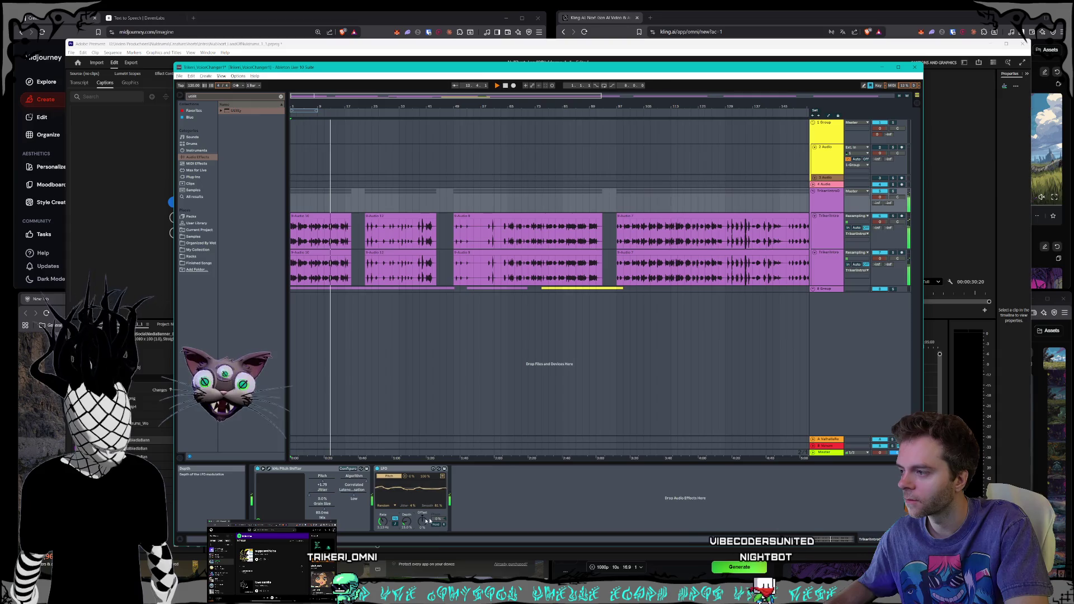
click(826, 263)
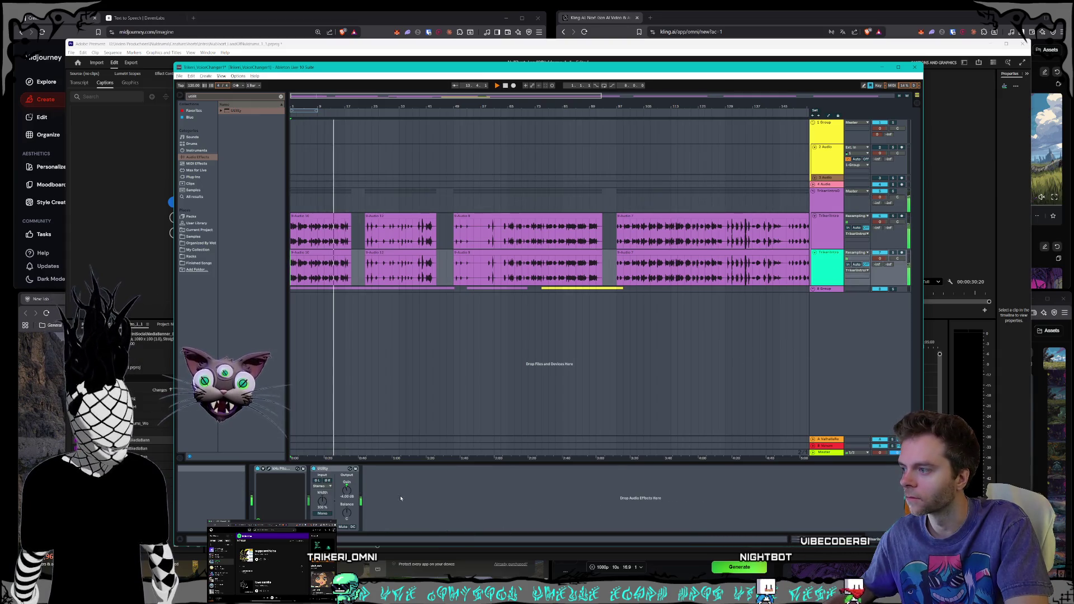
click(339, 505)
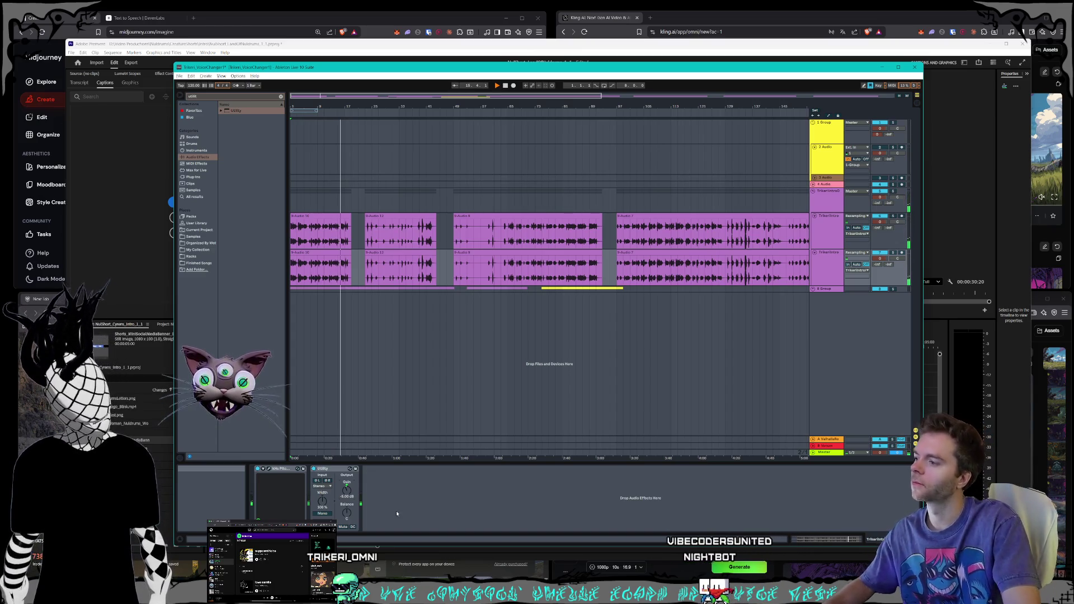
- Compare the Utility devices on the TrikeriIntroG and TrikeriIntro tracks, then stop playback
right_click(333, 472)
key(Escape)
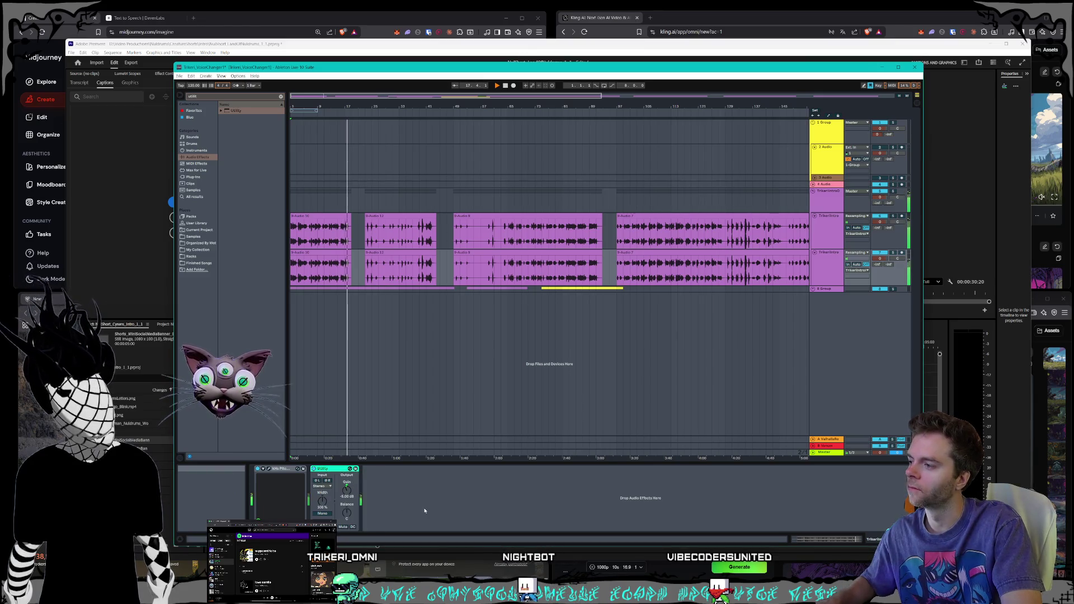
click(824, 209)
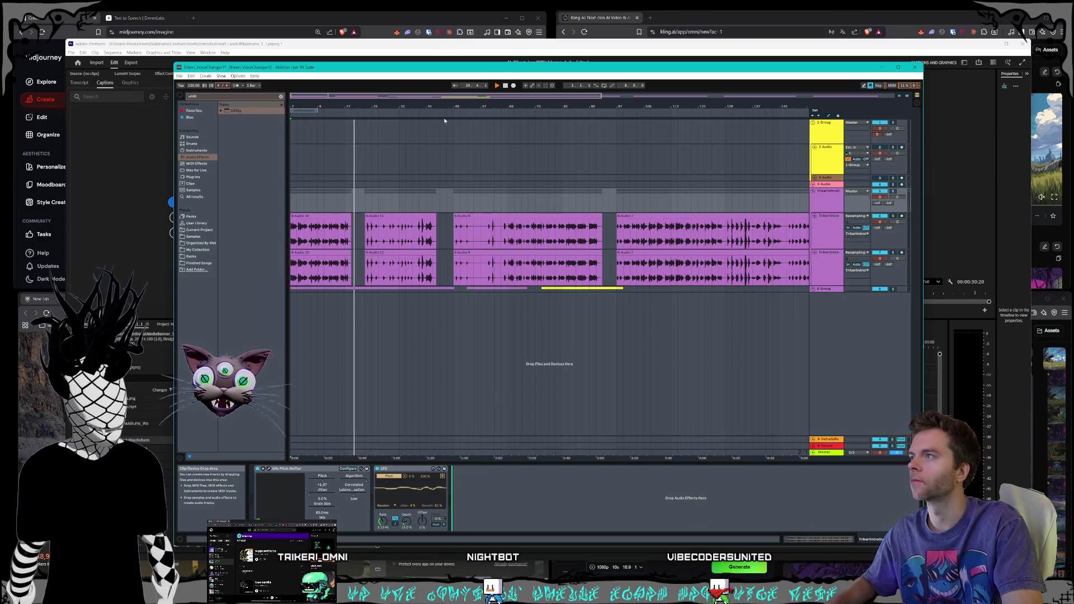
click(505, 85)
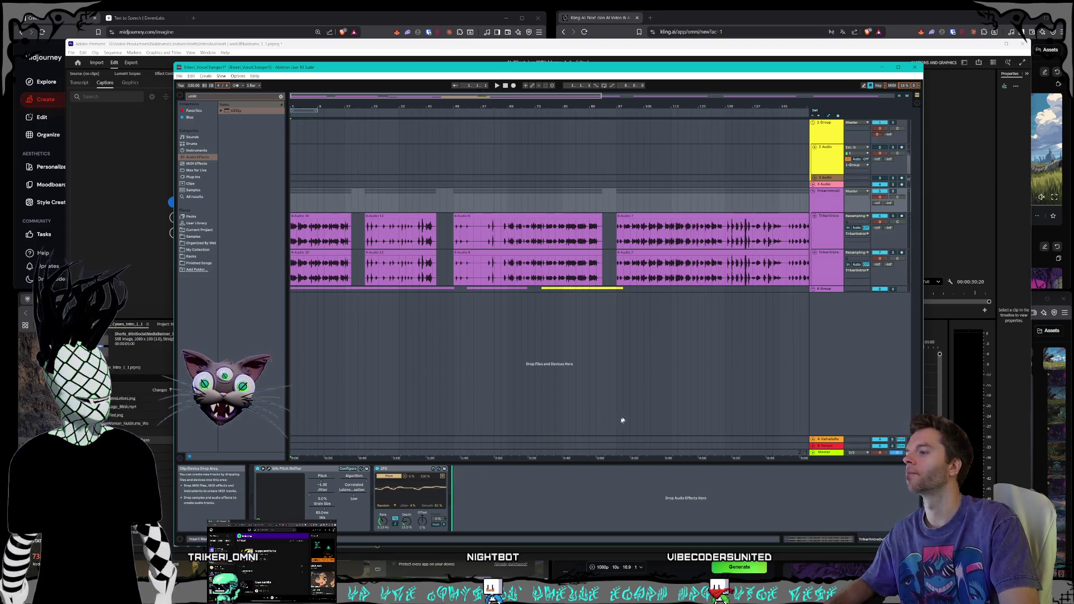
click(824, 218)
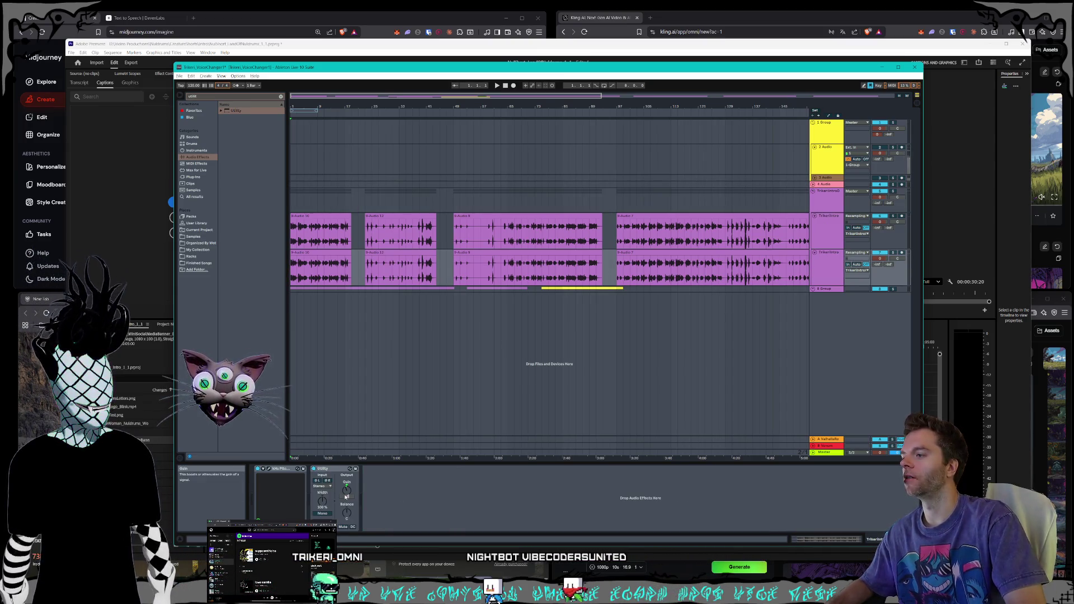
click(474, 514)
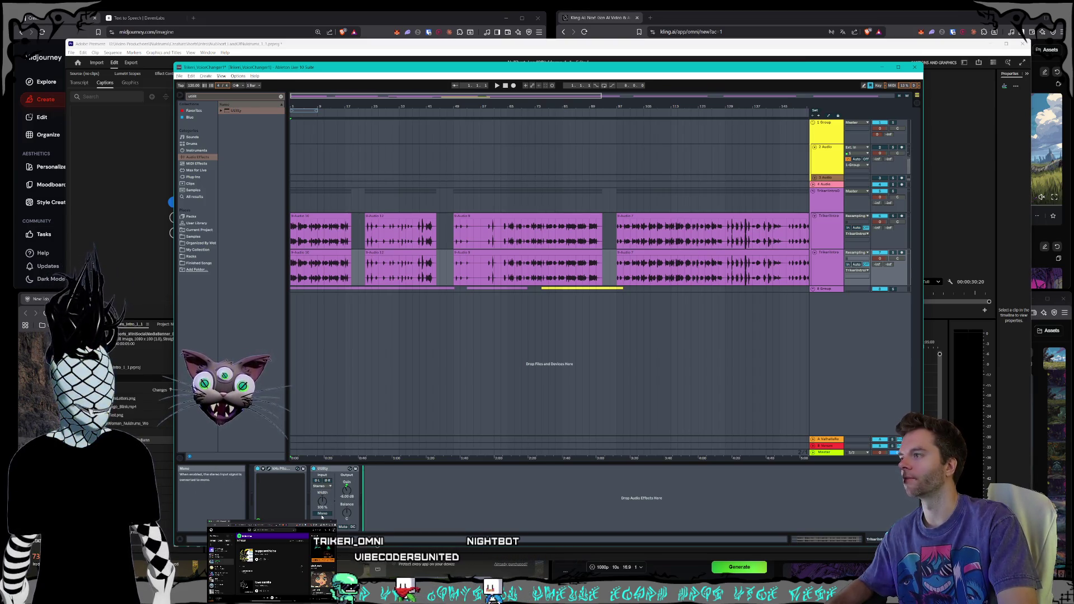
- Add a Utility at 0.00 dB gain to the effect-free intro track
right_click(334, 468)
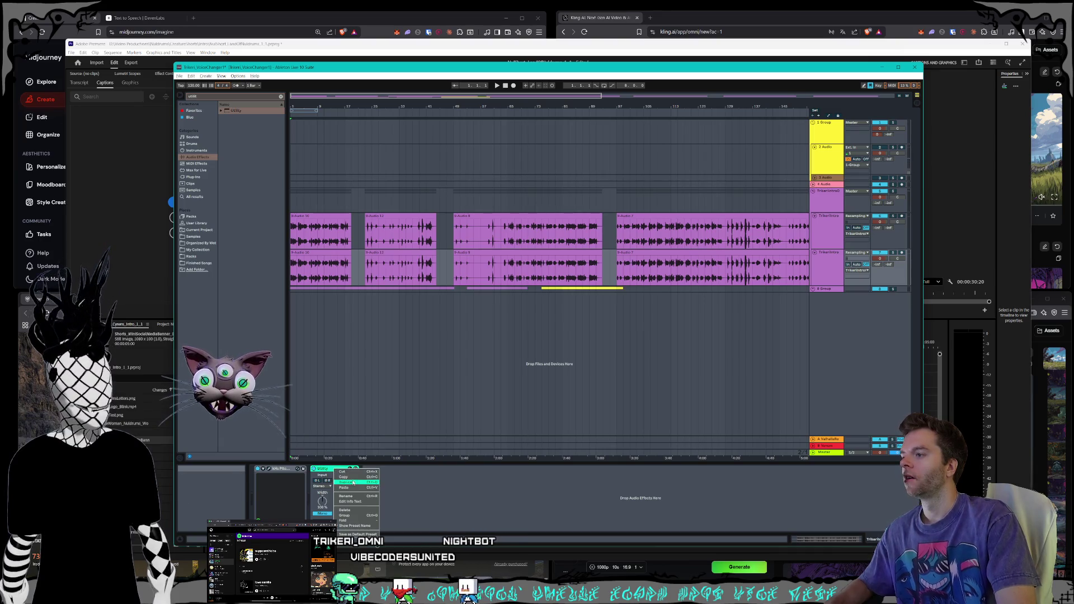
click(529, 537)
click(814, 223)
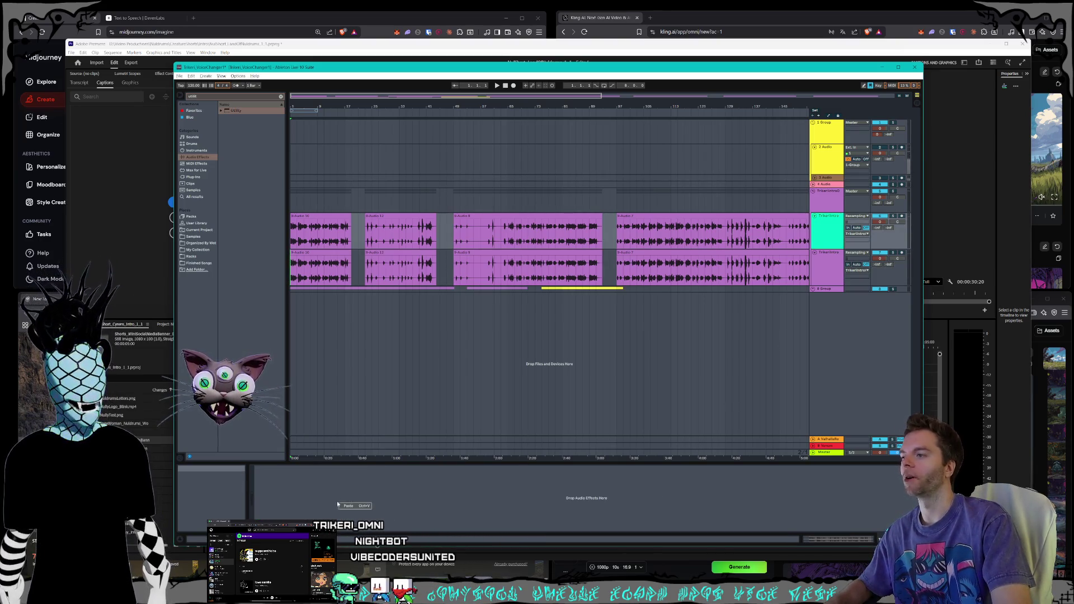
double_click(235, 110)
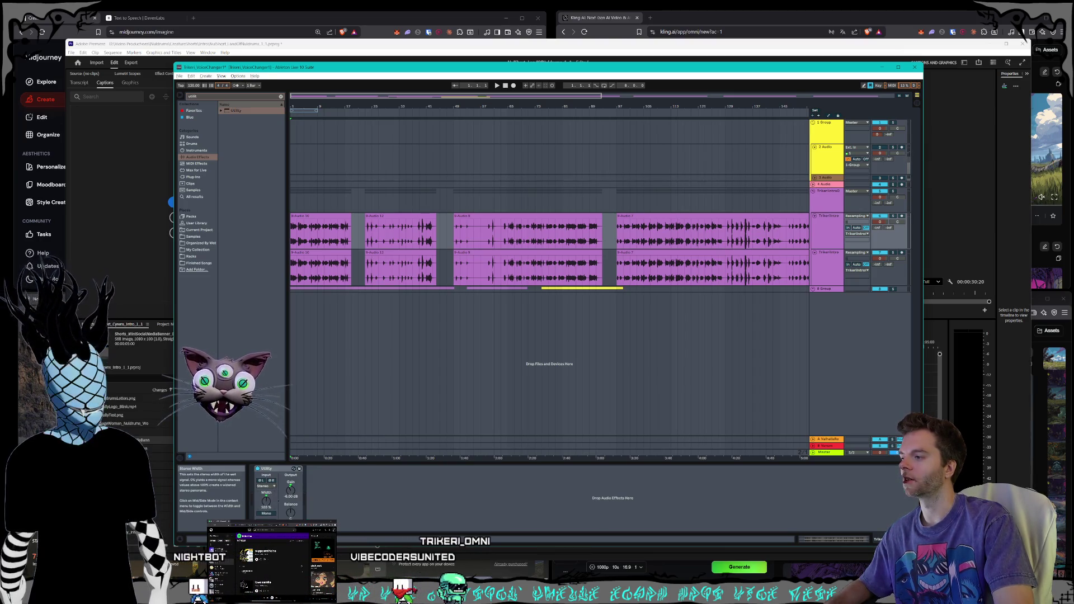
drag(266, 499, 266, 493)
click(291, 490)
key(Delete)
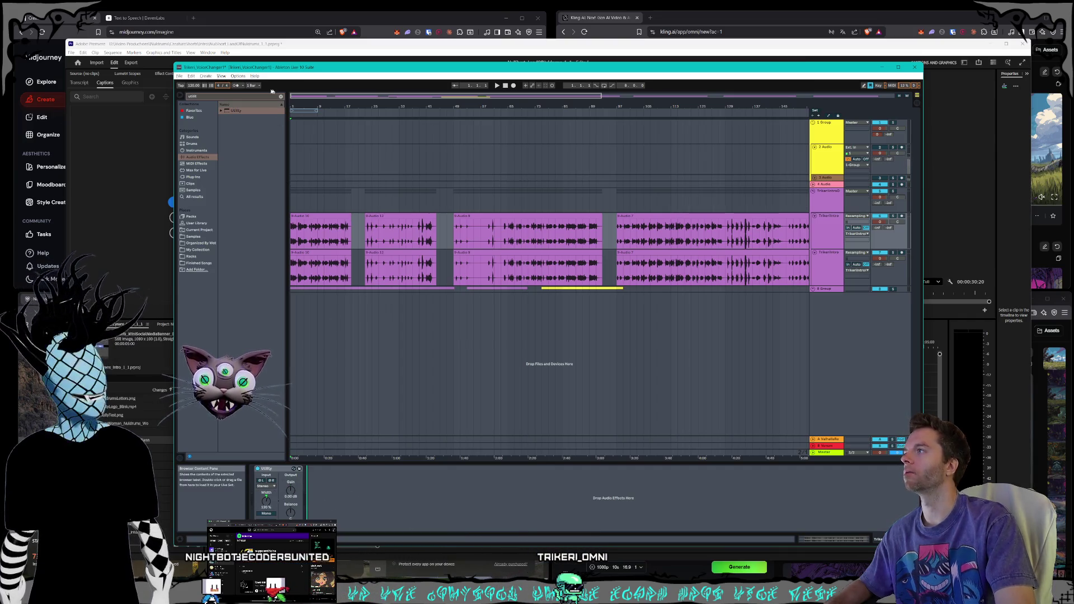
- Save the Live Set
click(179, 76)
click(213, 136)
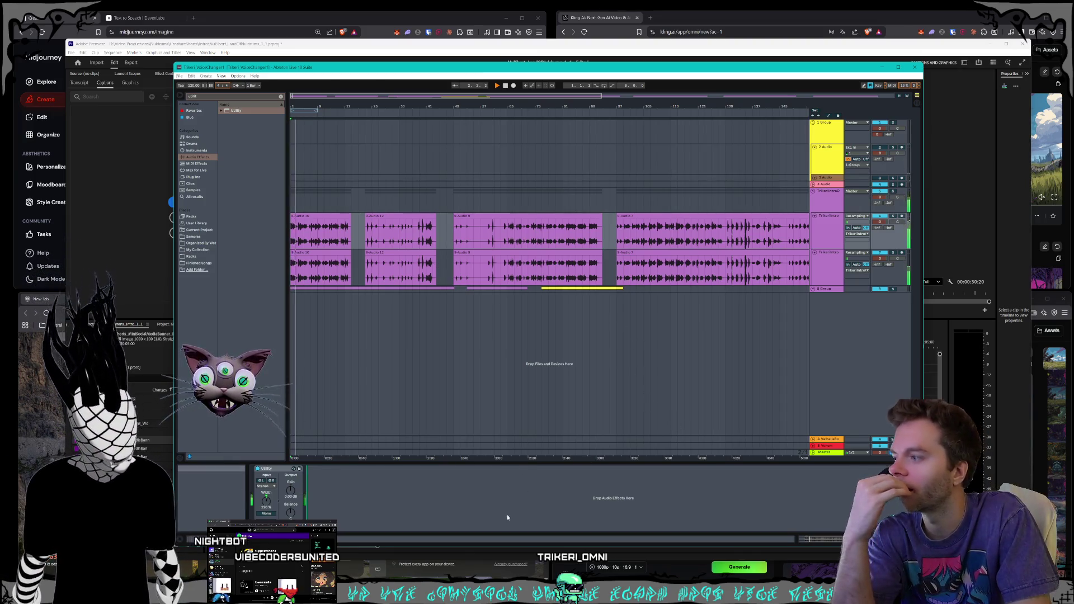
key(Up)
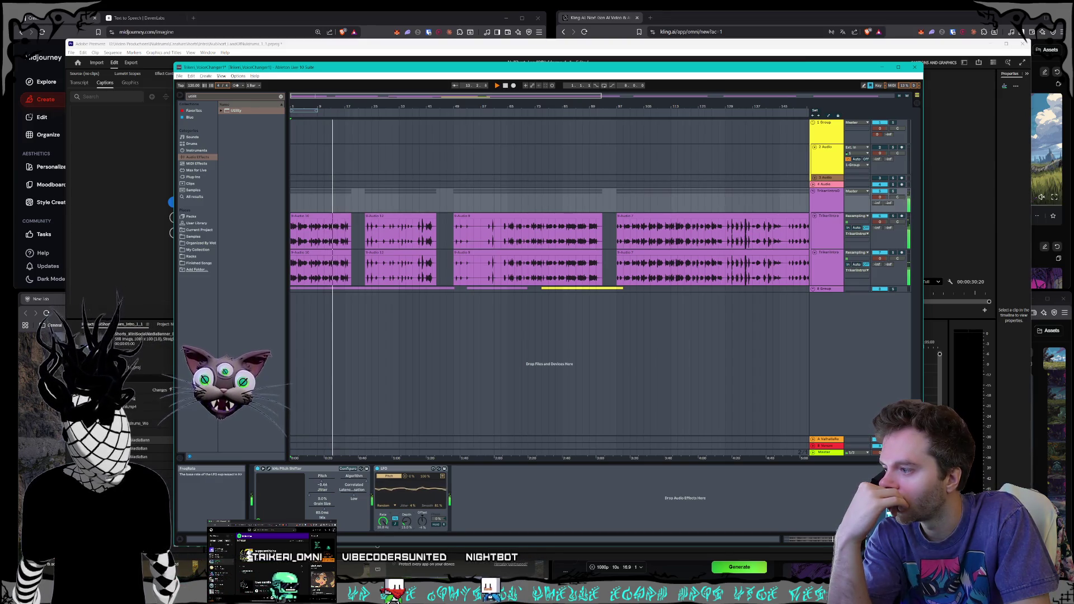
- Raise the LFO rate to 40.0 Hz and replay the narration from the start
drag(383, 521, 383, 515)
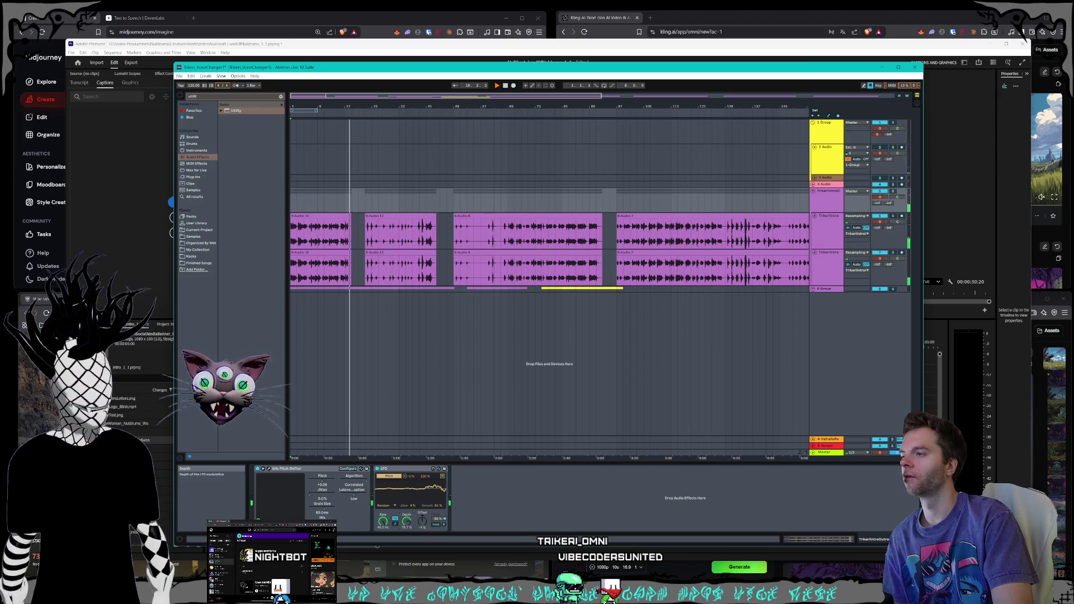
key(space)
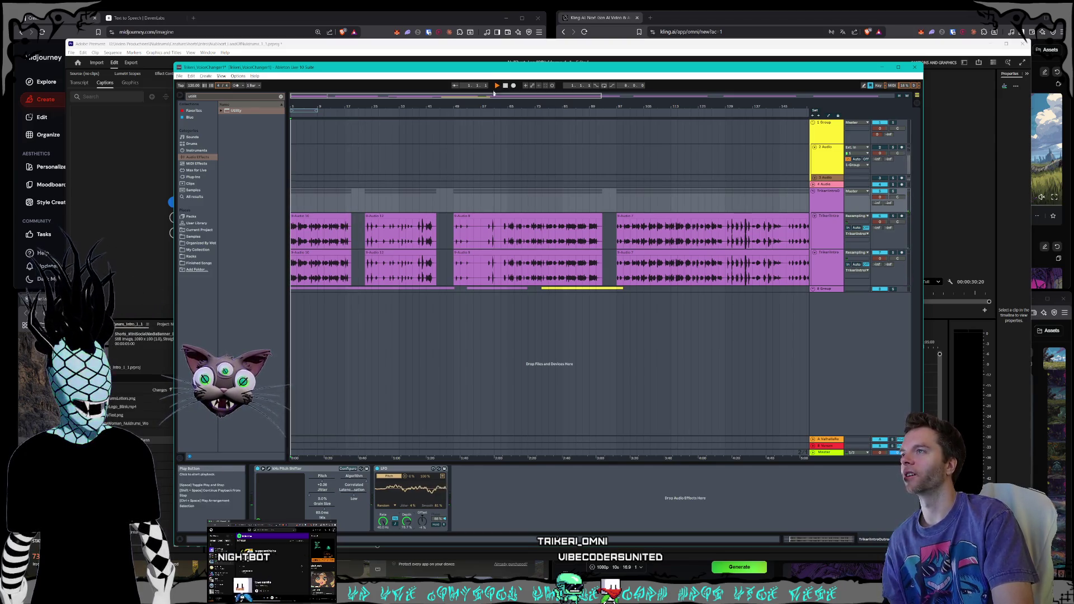
key(space)
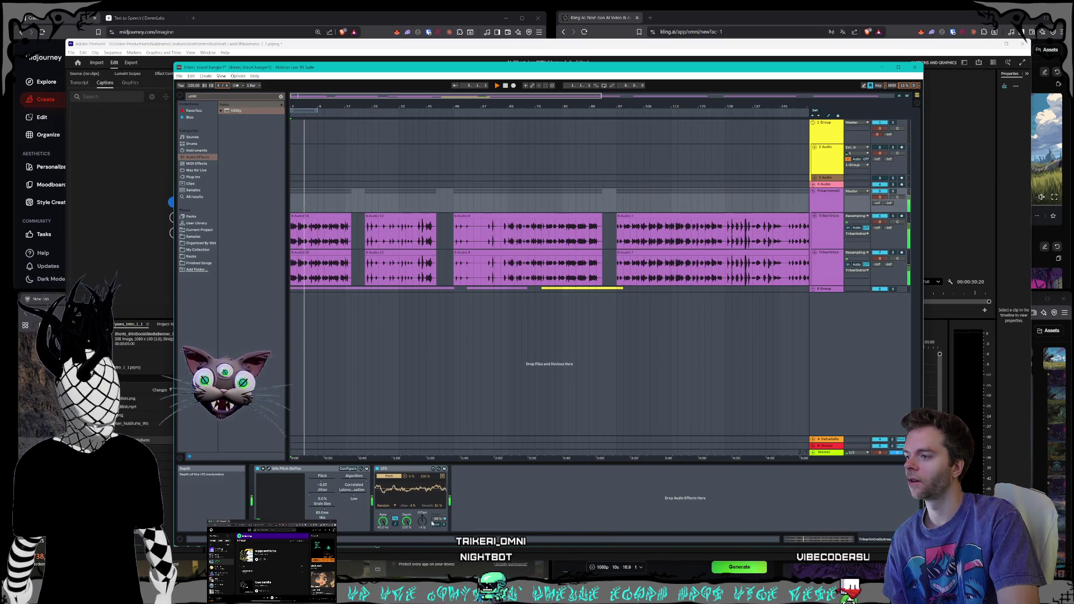
key(space)
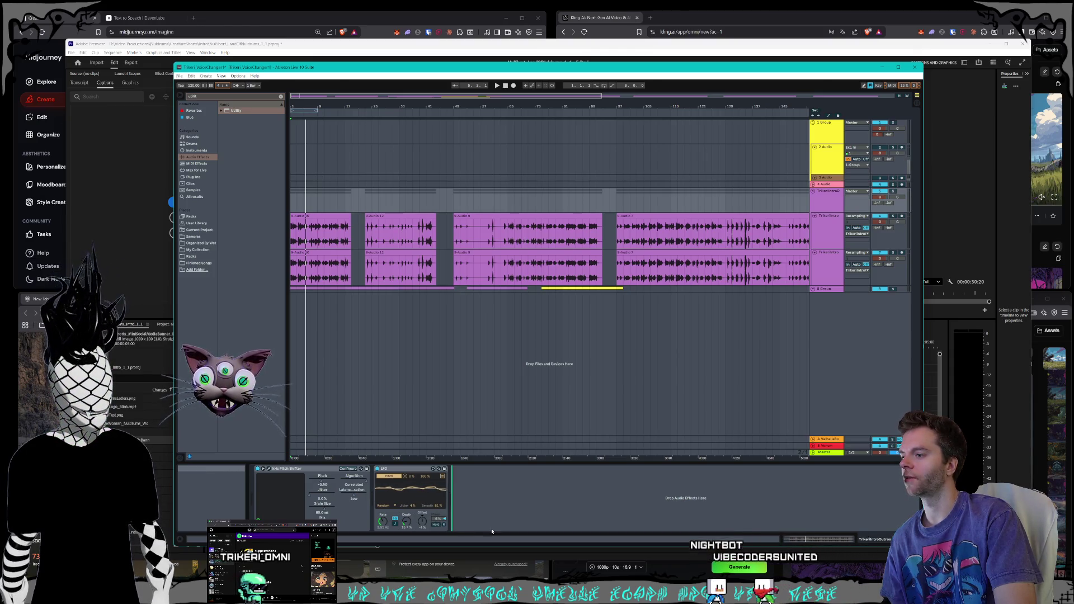
click(496, 85)
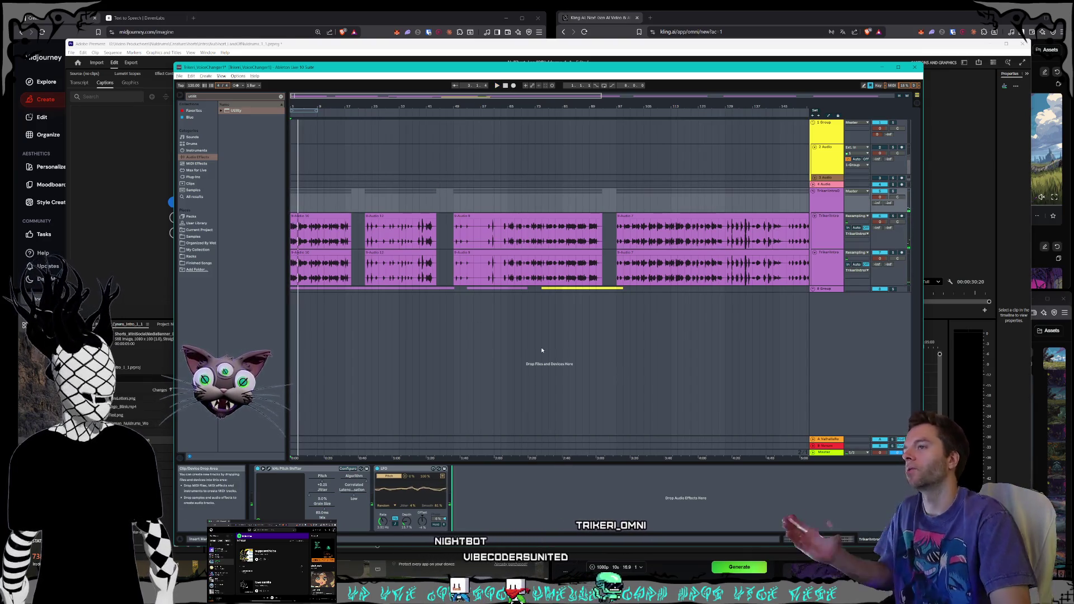
click(412, 161)
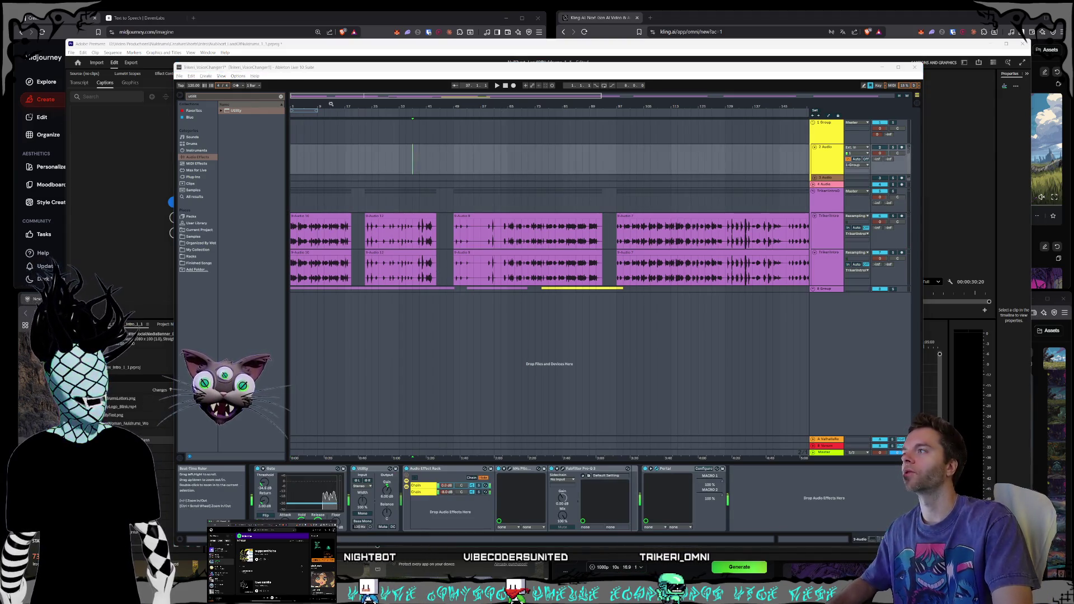
drag(364, 95, 683, 105)
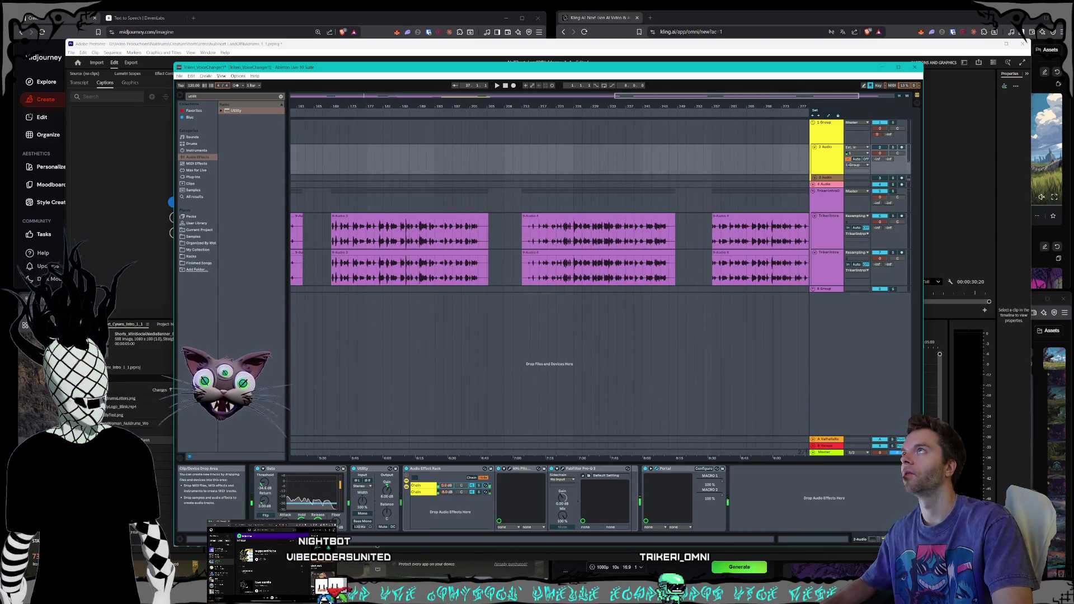
drag(695, 114, 694, 114)
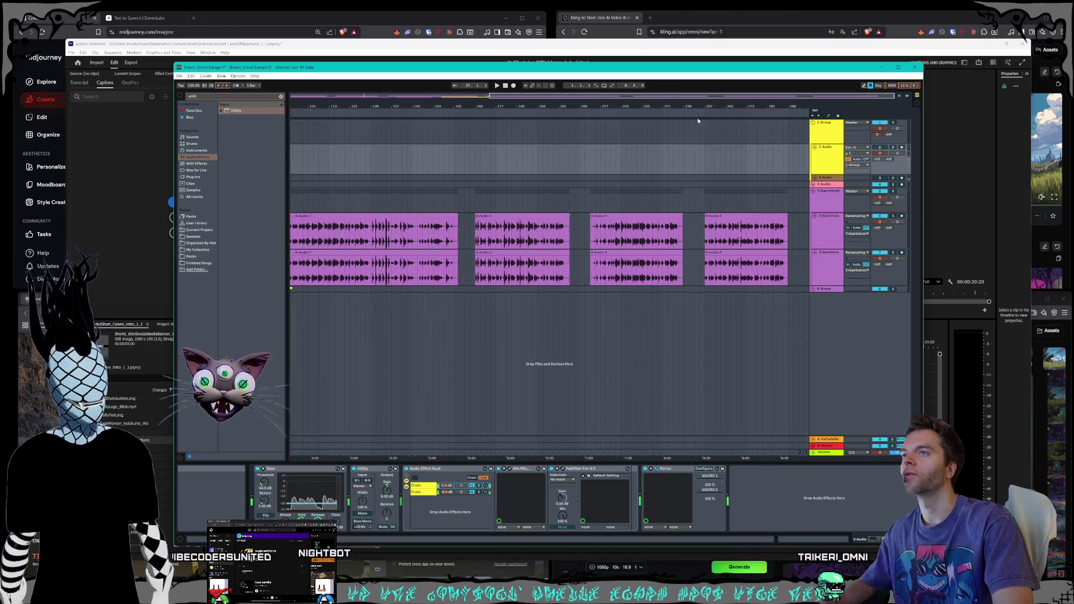
drag(613, 96, 613, 96)
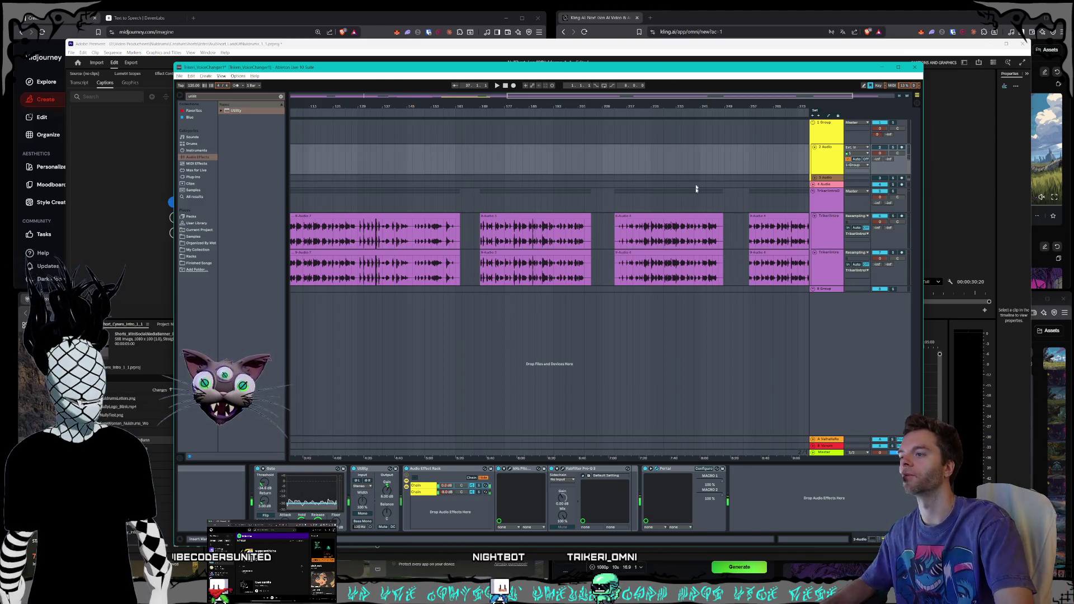
drag(527, 96, 610, 100)
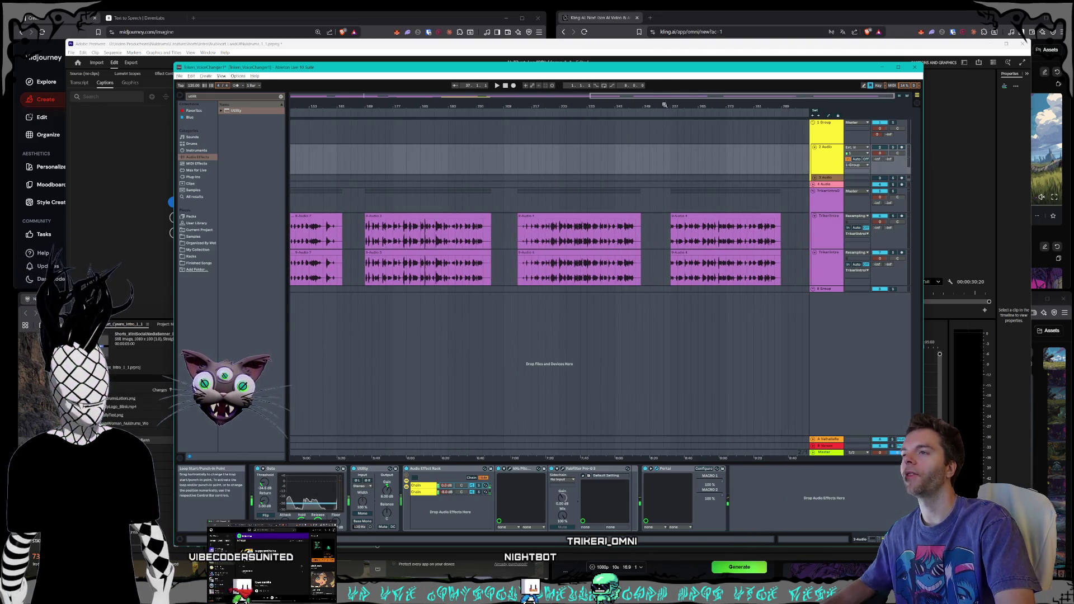
drag(655, 97, 336, 123)
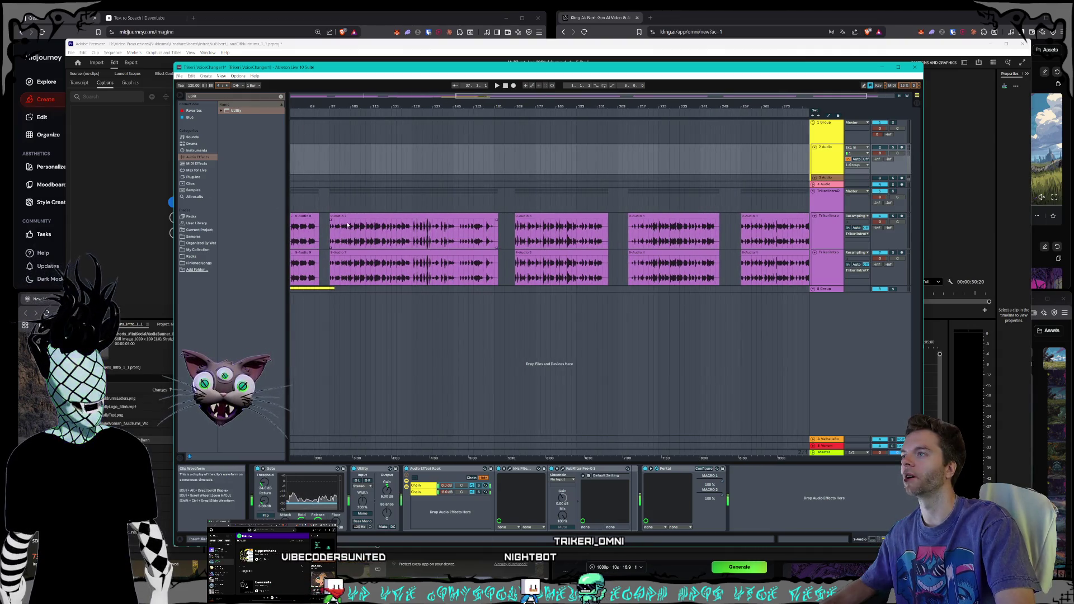
click(405, 216)
shift+click(405, 253)
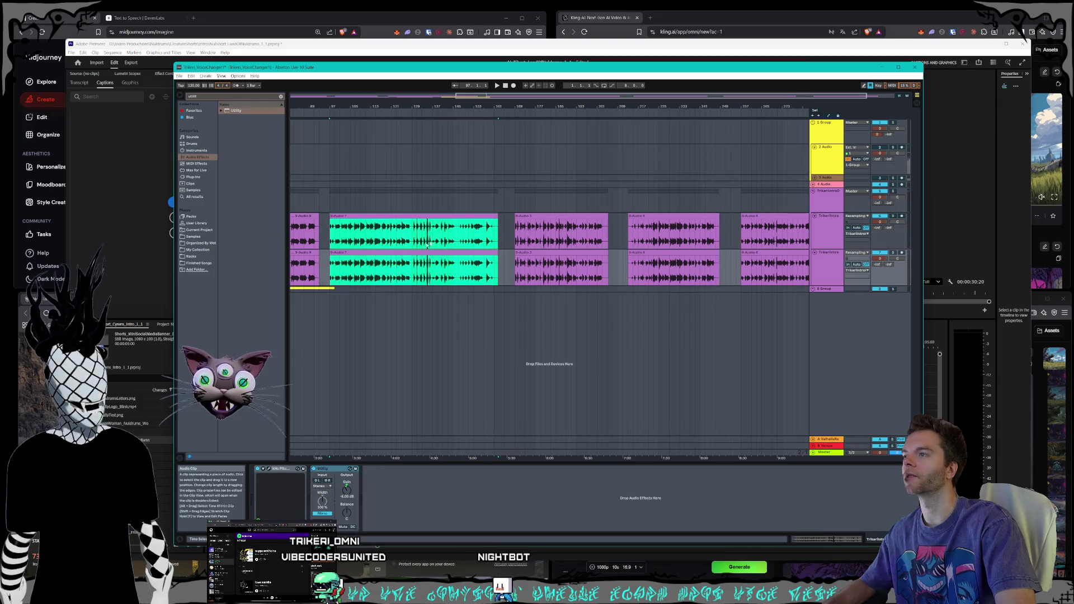
key(u)
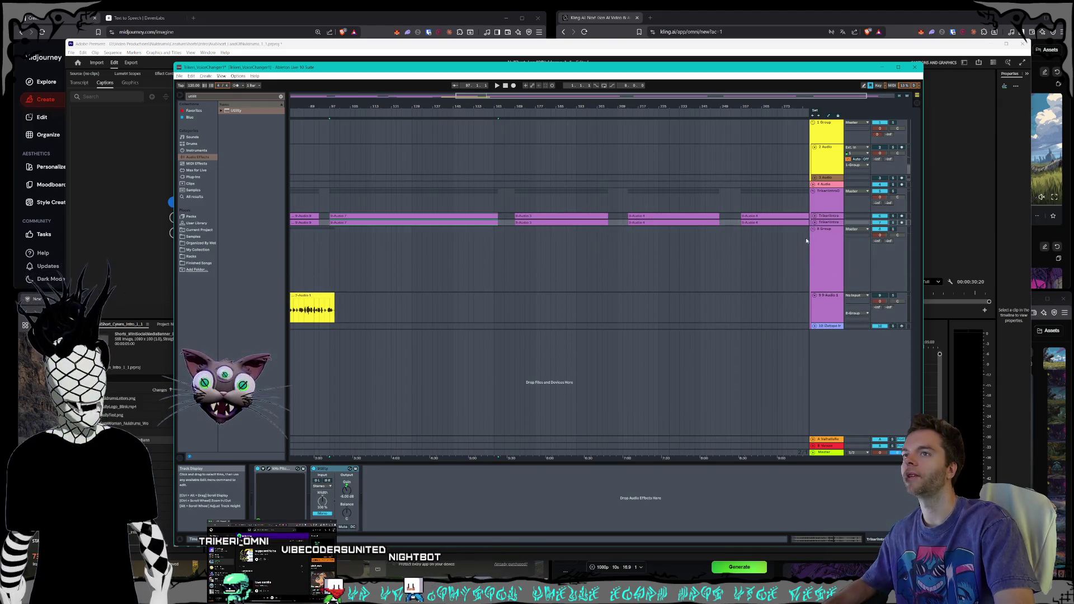
click(813, 229)
click(814, 223)
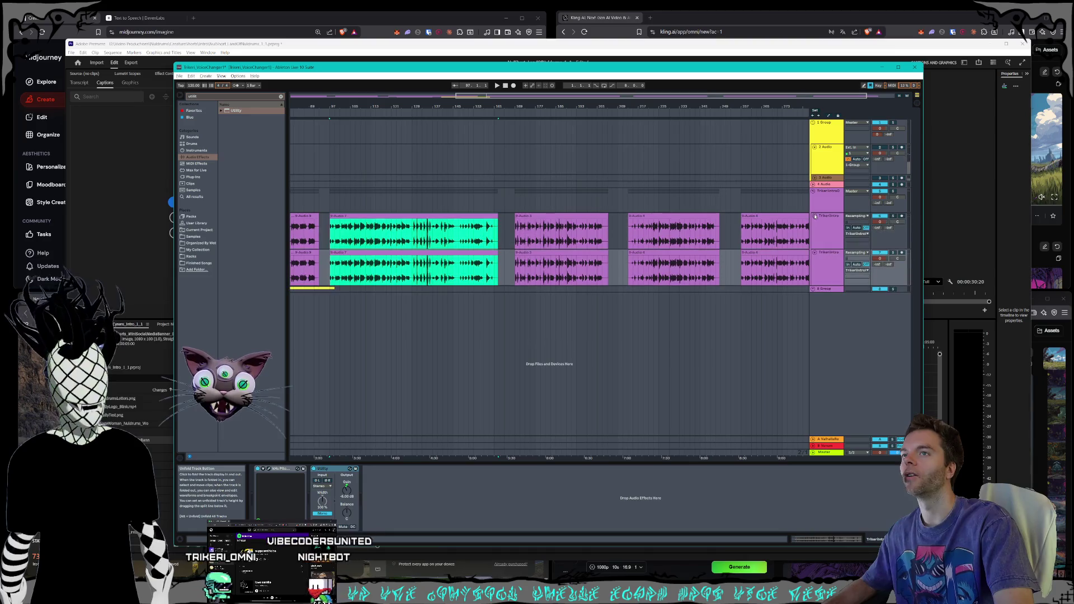
mouse_move(487, 102)
mouse_down()
mouse_move(495, 112)
mouse_move(533, 100)
mouse_up()
mouse_move(479, 216)
mouse_down()
mouse_move(810, 228)
mouse_move(741, 222)
mouse_up()
click(577, 204)
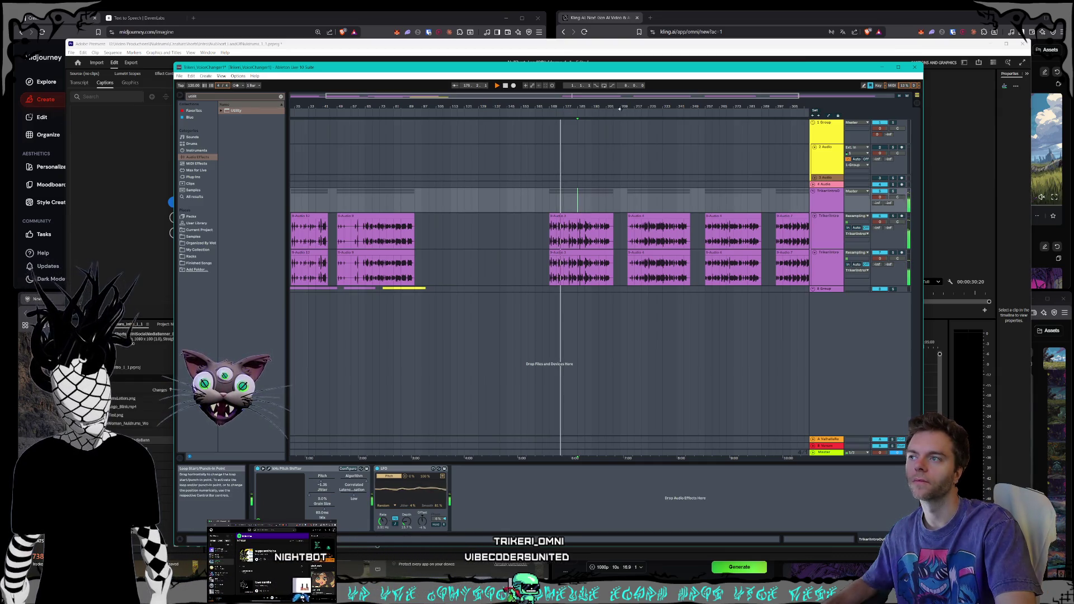
mouse_move(626, 96)
mouse_down()
mouse_move(626, 111)
mouse_move(648, 112)
mouse_move(620, 98)
mouse_up()
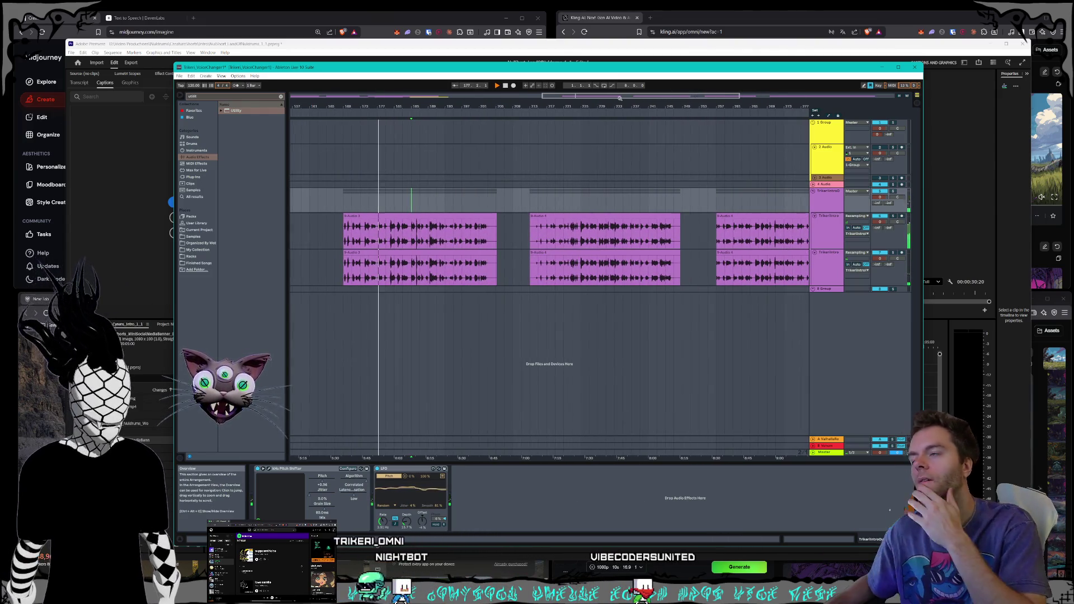
click(827, 252)
click(340, 500)
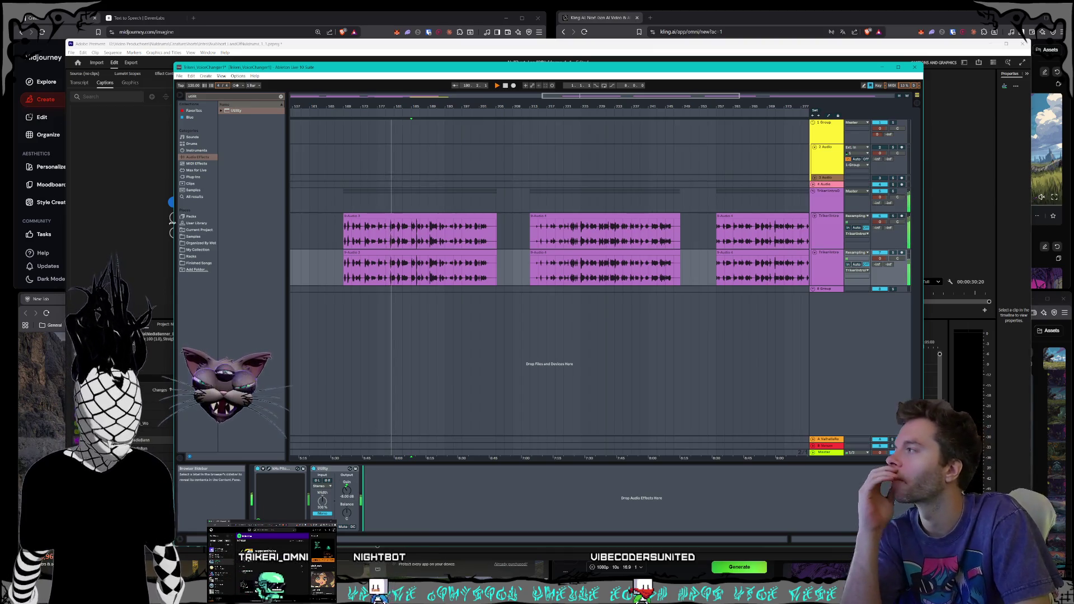
click(197, 164)
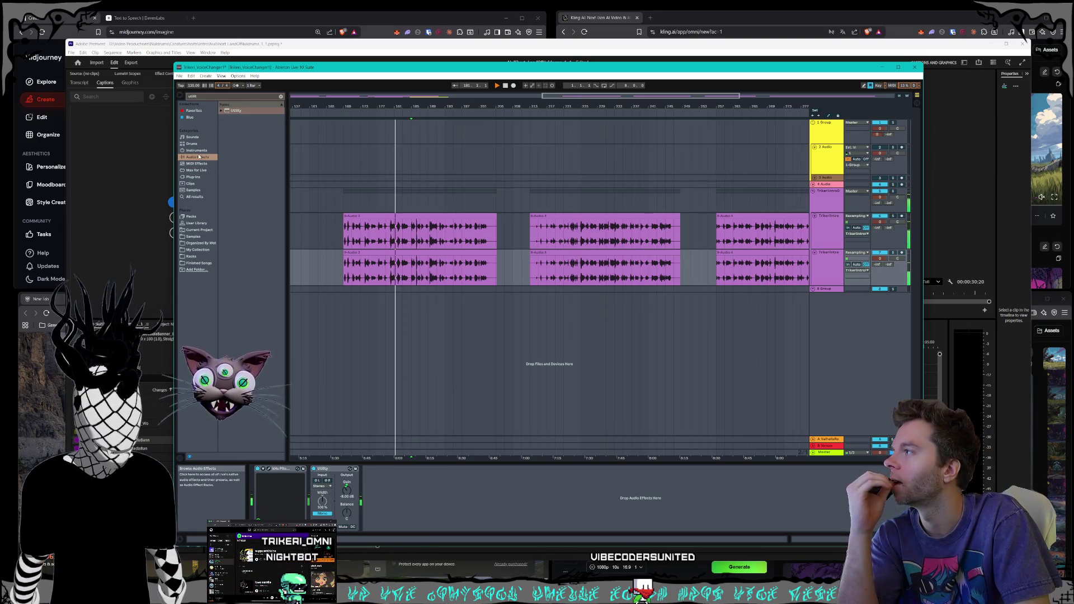
- Filter the plug-ins by 'fab' and load FabFilter Pro-Q 3 onto the narration track
click(281, 97)
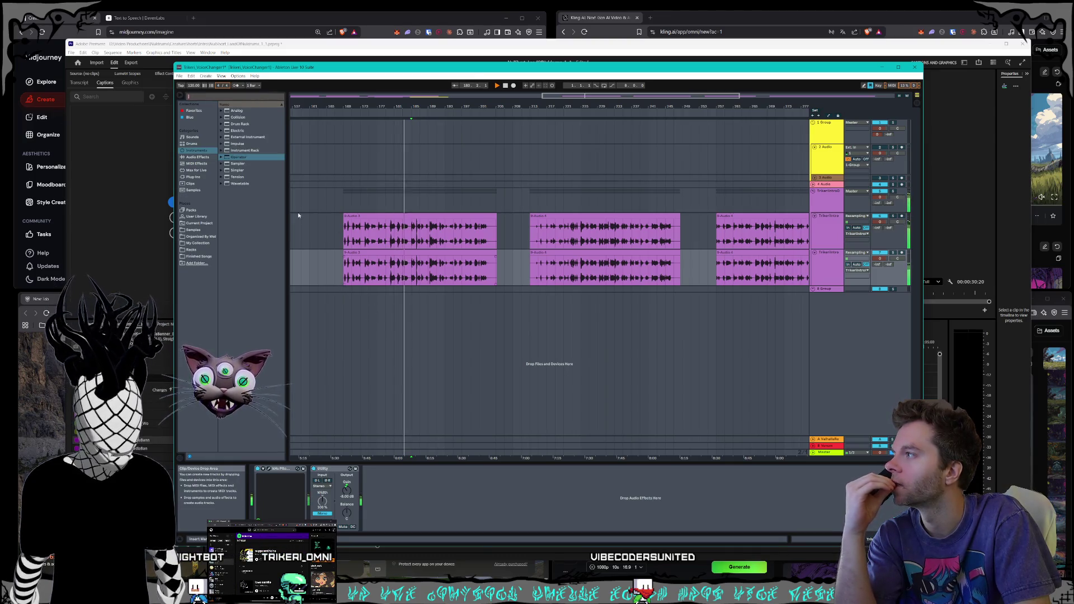
click(193, 177)
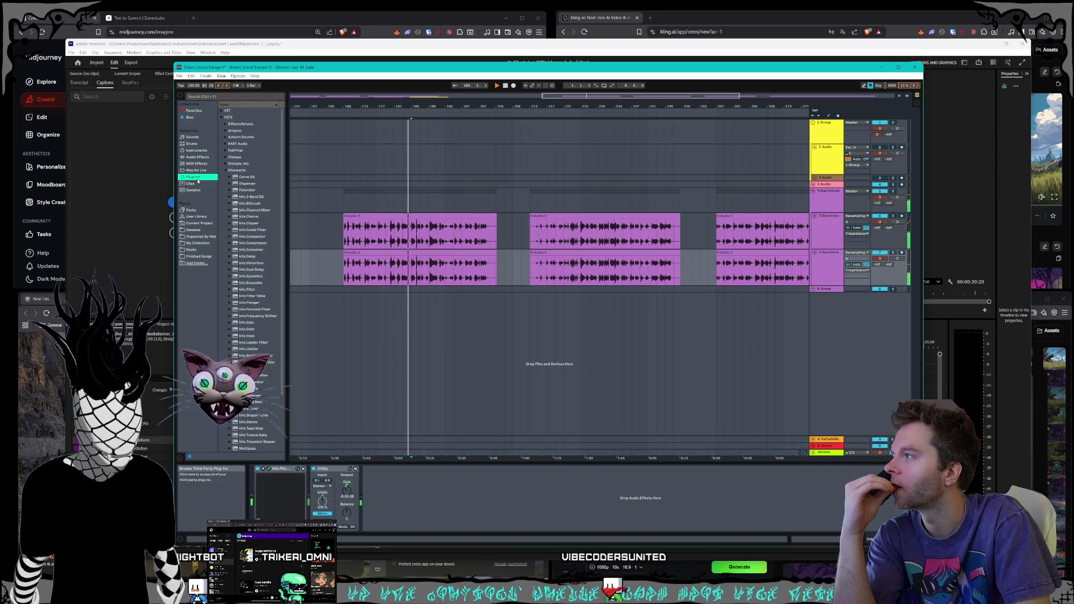
key(ctrl+f)
text(fab)
click(226, 124)
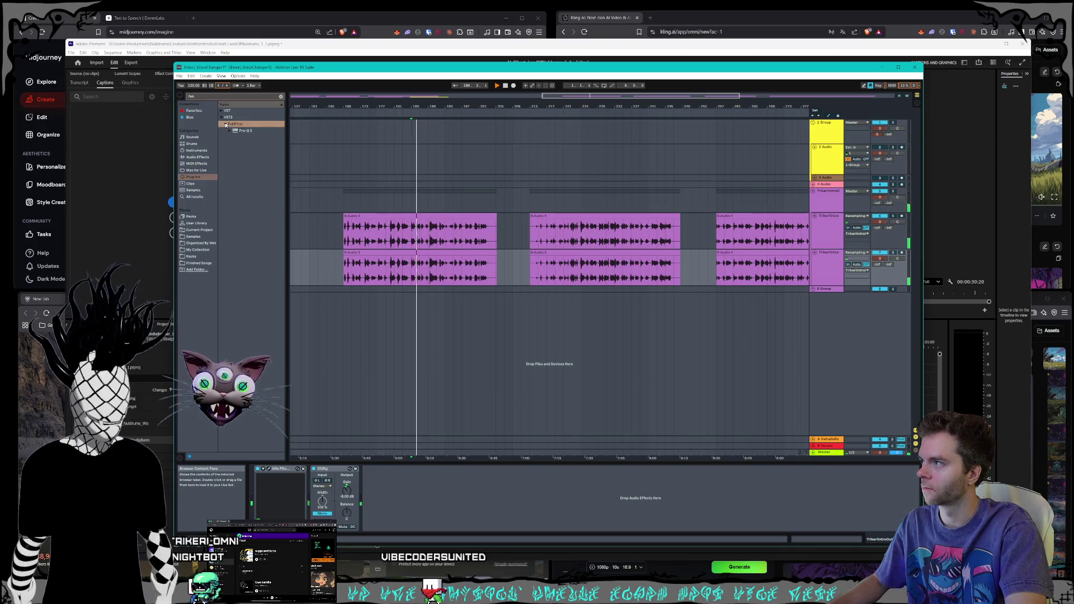
double_click(239, 133)
- Reposition the Pro-Q 3 window and move to the intro track's Pro-Q 3
drag(517, 123, 492, 279)
key(ctrl+alt+p)
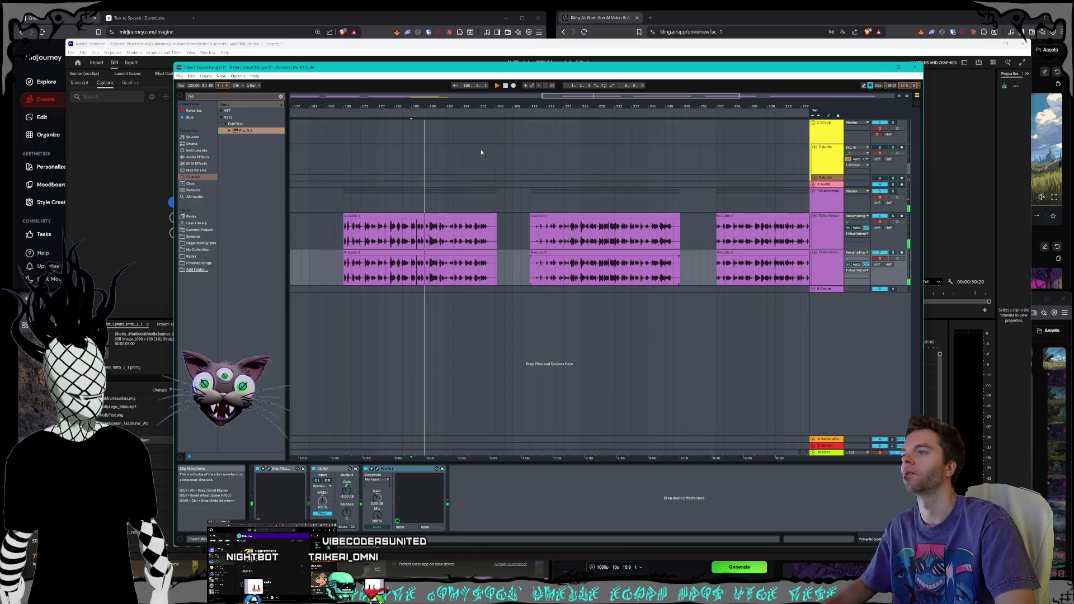
scroll(574, 110, down, 3)
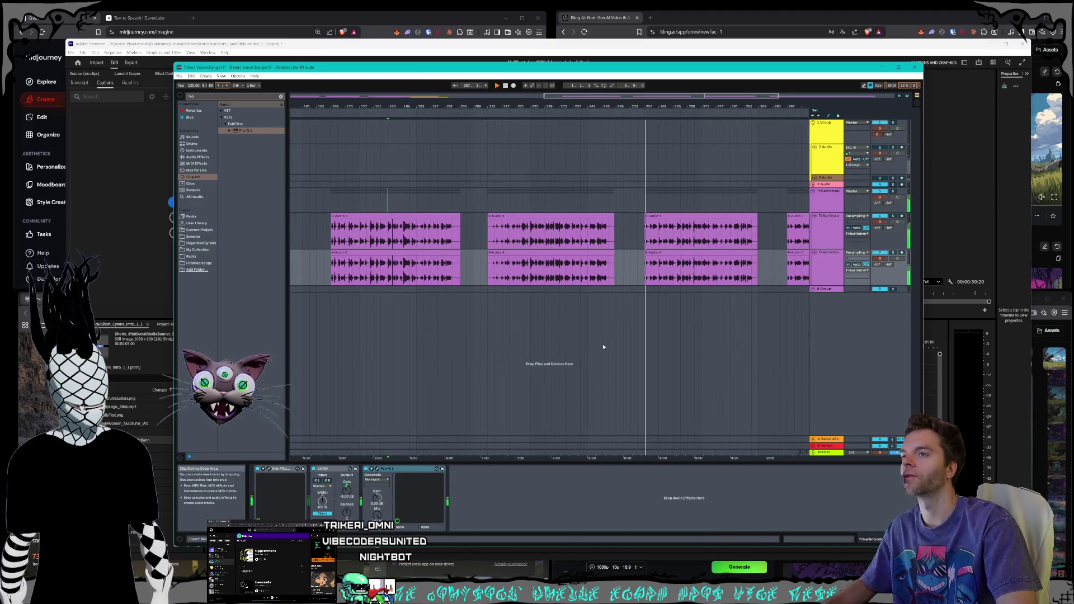
click(377, 470)
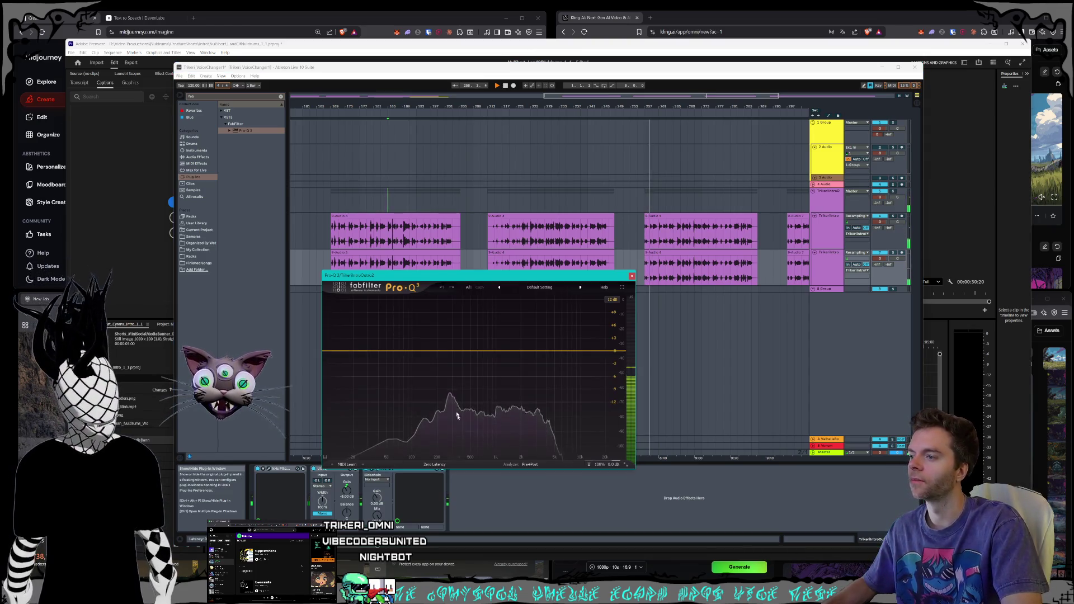
click(632, 276)
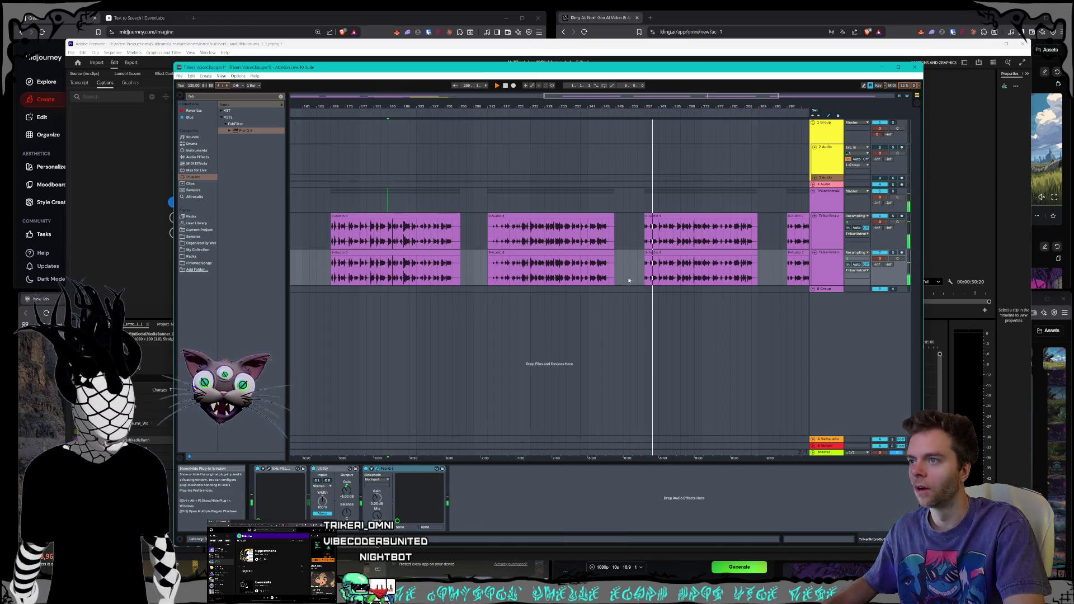
key(Up)
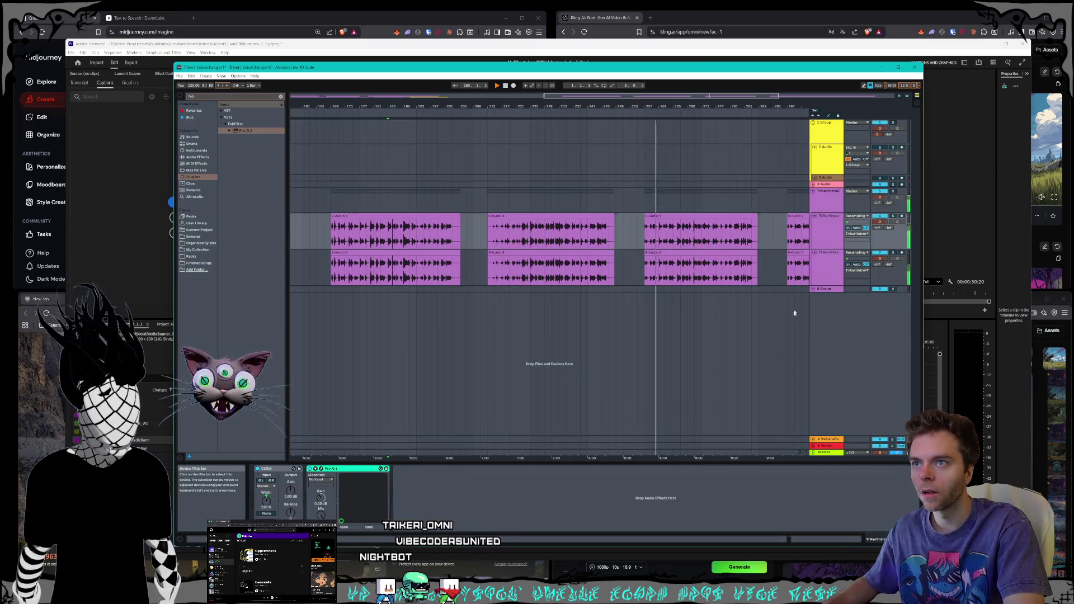
click(381, 469)
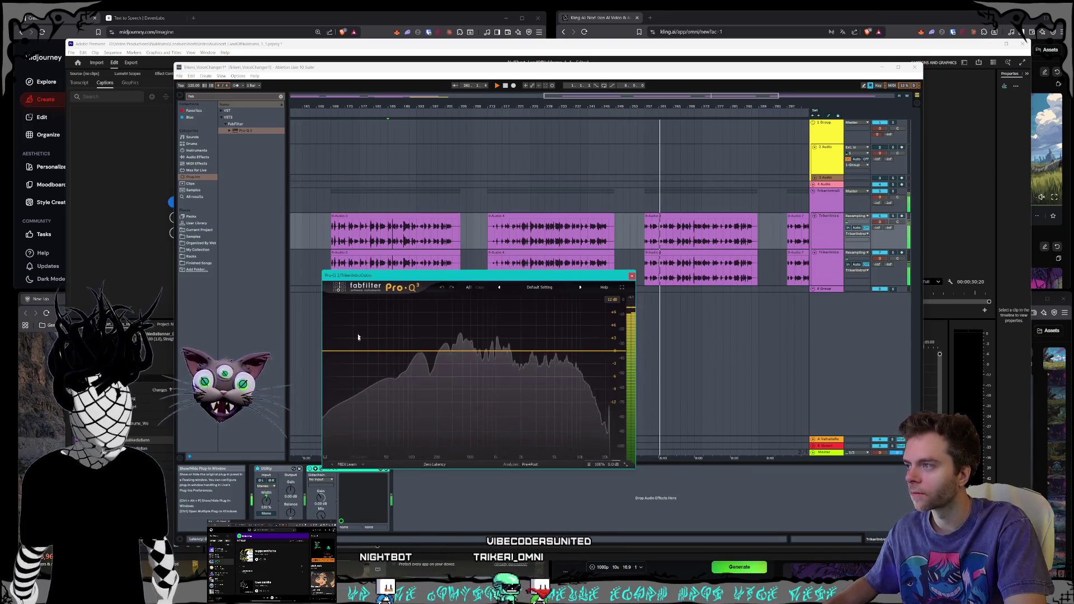
- Add a 96 dB/oct low cut near 120 Hz in Linear Phase mode
drag(347, 351, 404, 353)
click(344, 443)
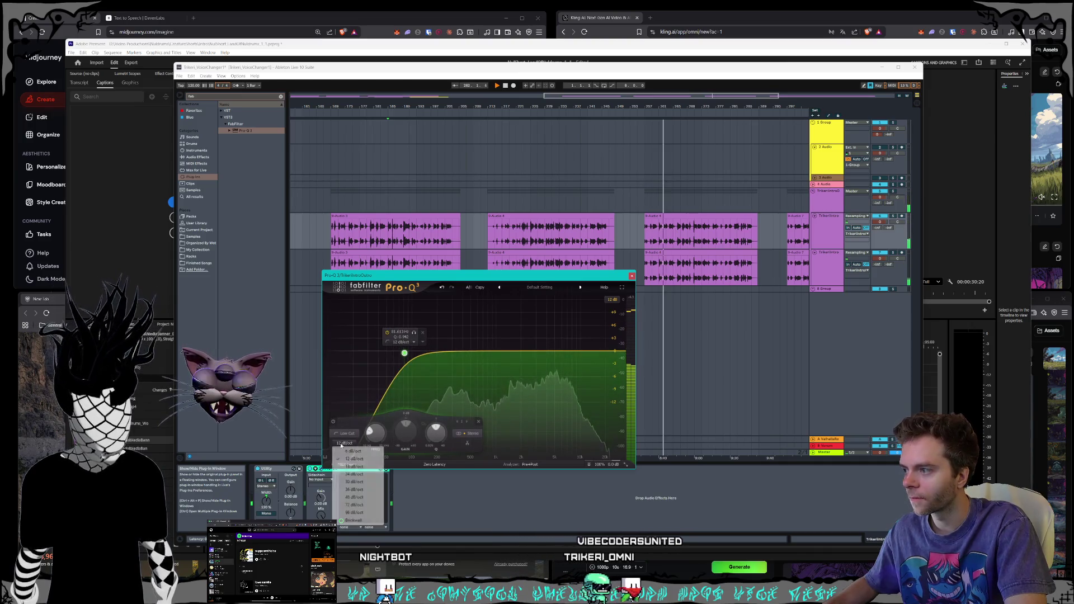
click(354, 512)
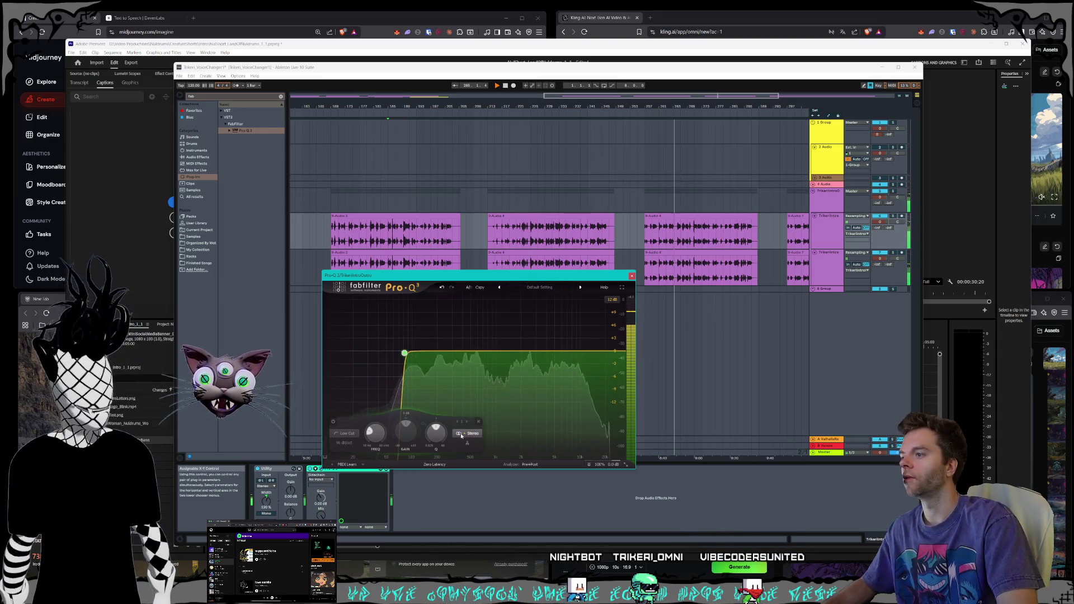
click(416, 464)
click(425, 484)
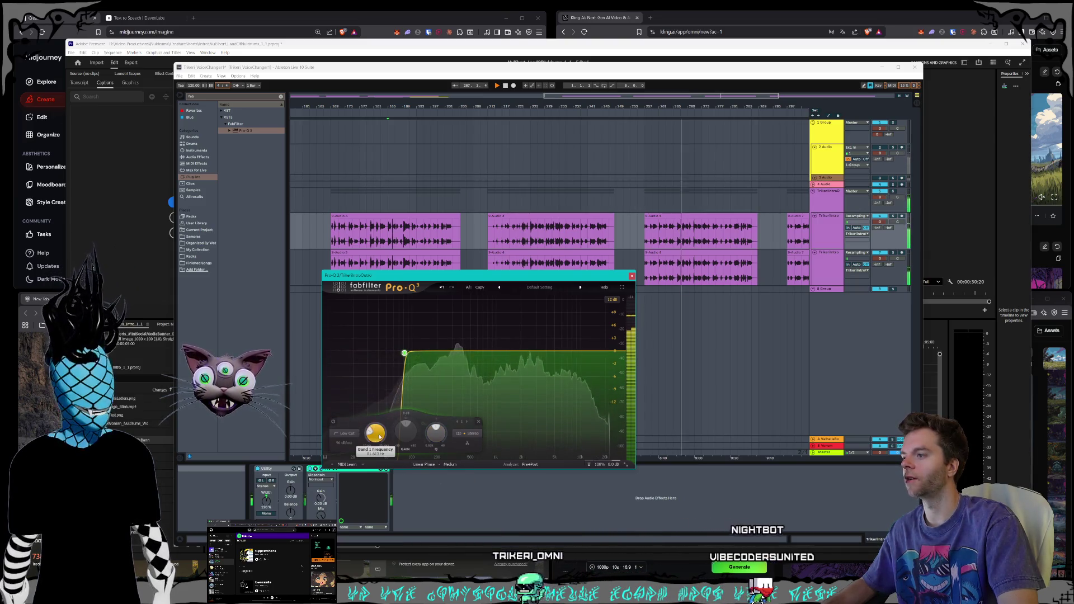
scroll(375, 434, up, 3)
mouse_move(421, 351)
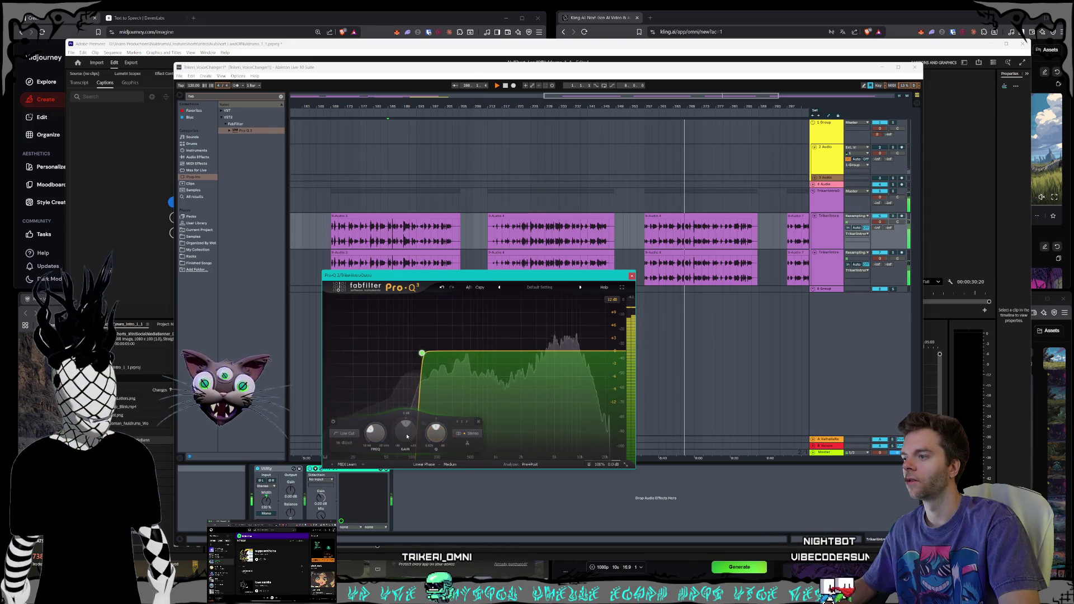
drag(421, 344, 418, 380)
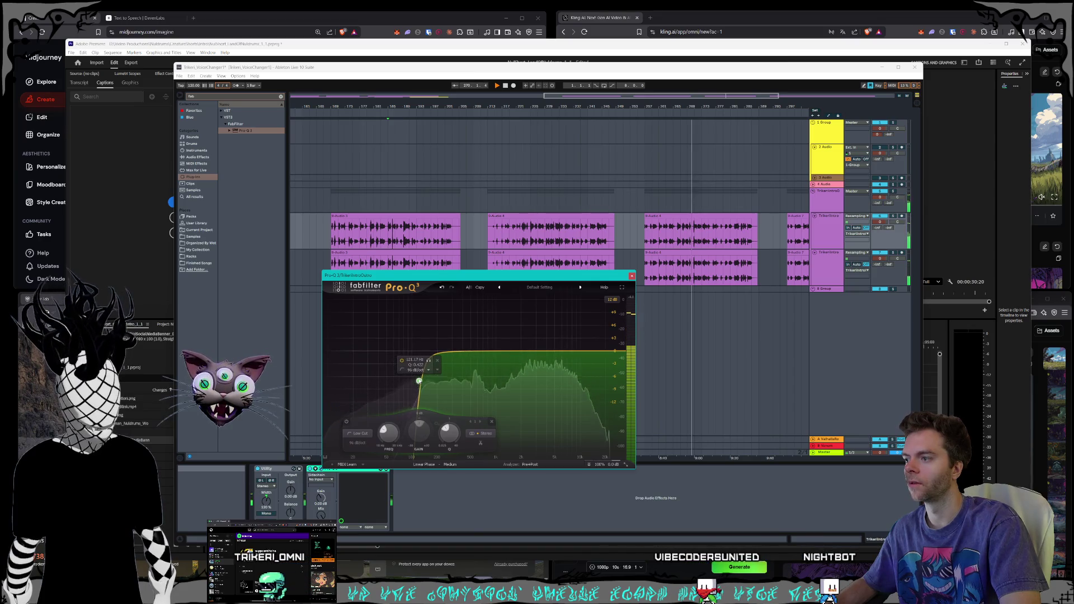
- Copy the Pro-Q 3 device and paste it after the Utility on the second TrikeriIntro track
click(631, 276)
right_click(343, 473)
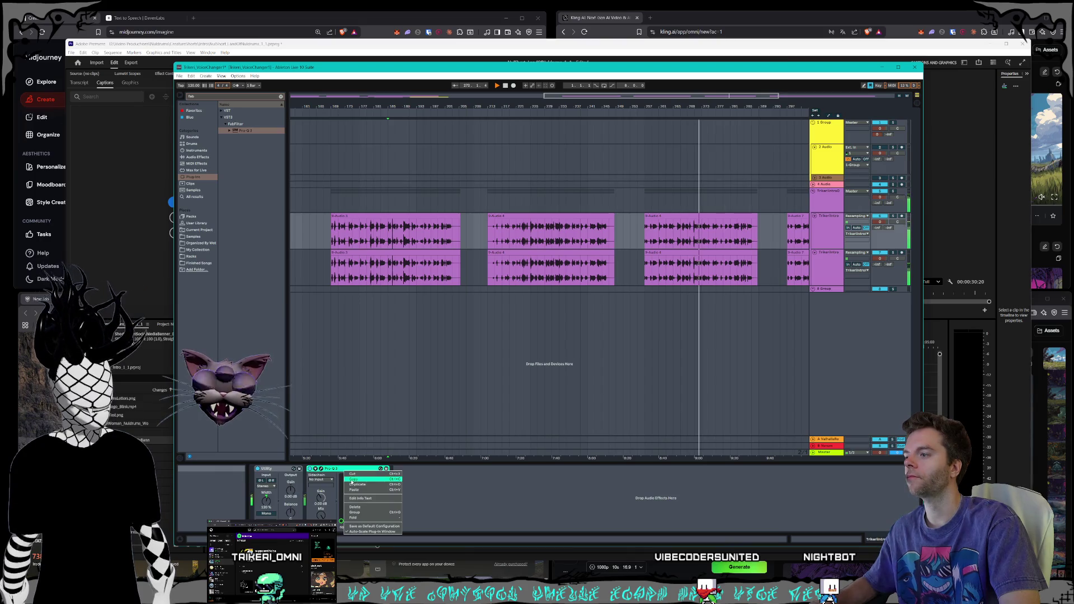
click(352, 480)
click(842, 263)
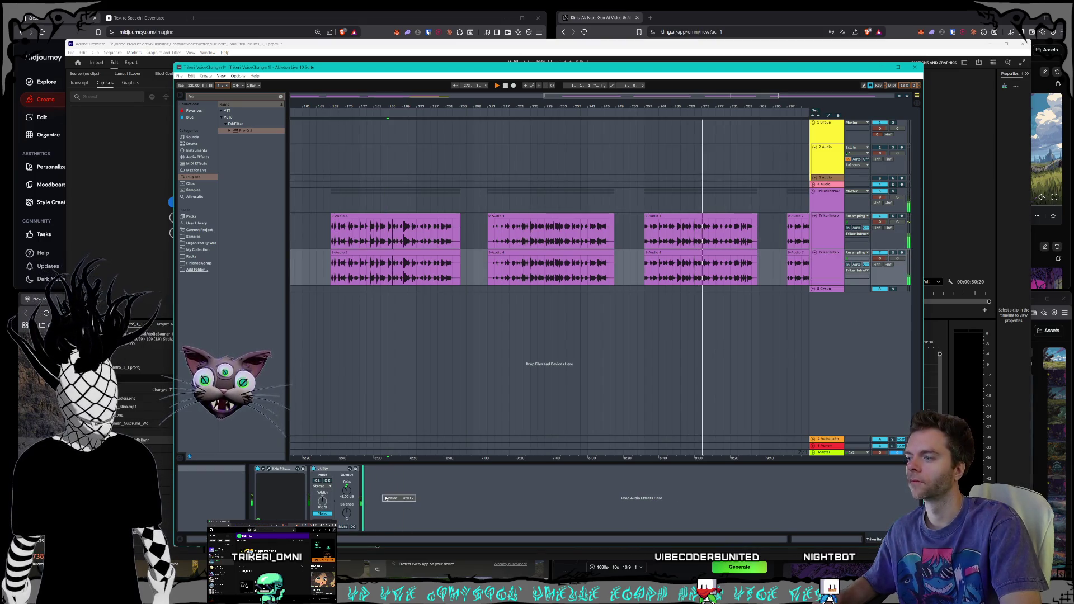
click(386, 498)
- Replace the pasted EQ's low-cut with a 48 dB/oct high cut at about 5232 Hz
click(377, 470)
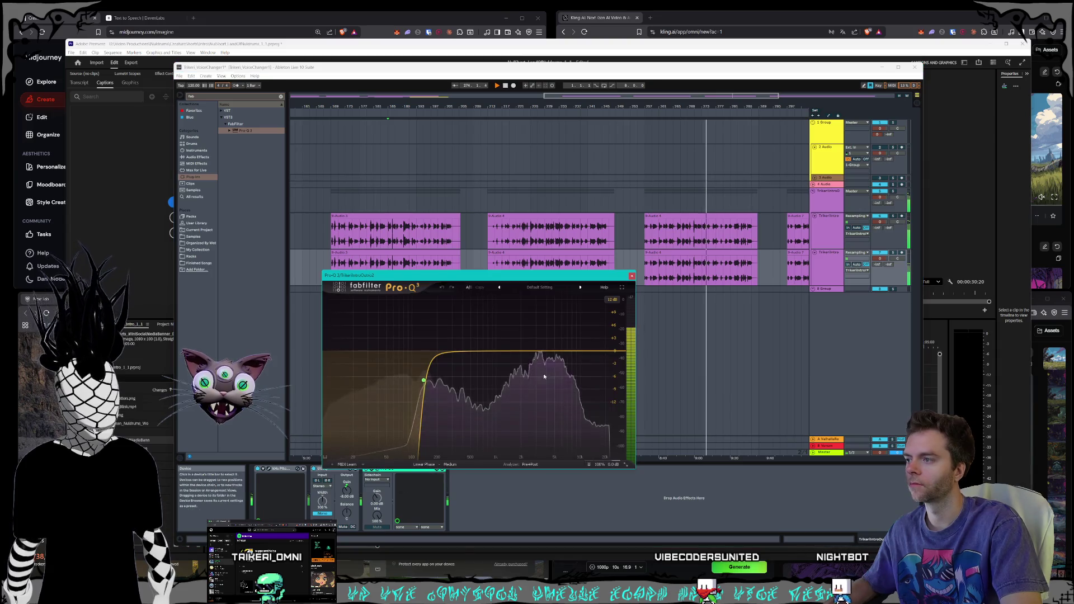
click(424, 381)
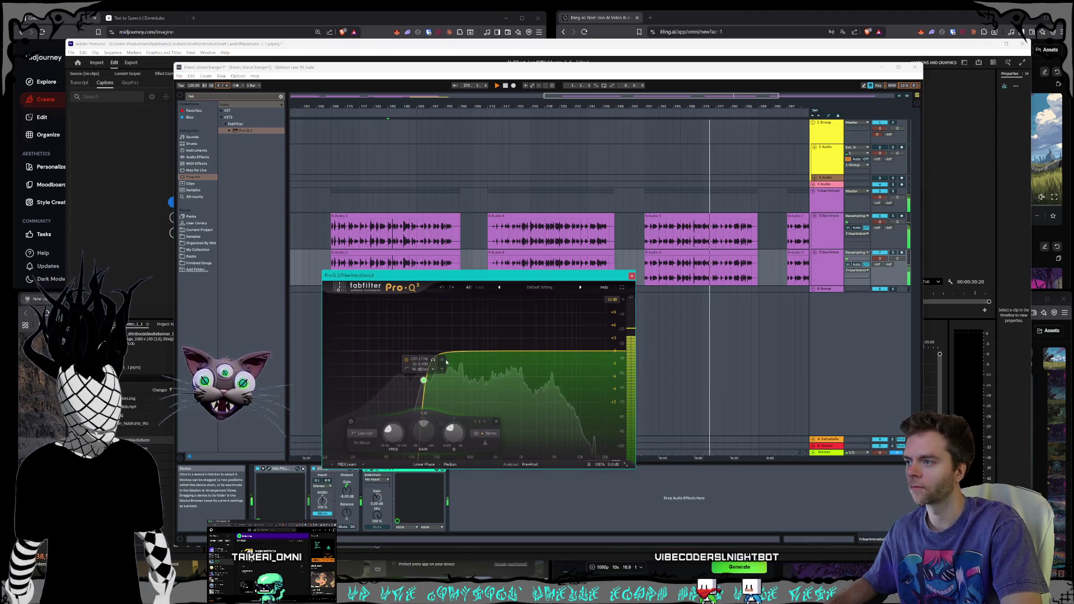
click(442, 361)
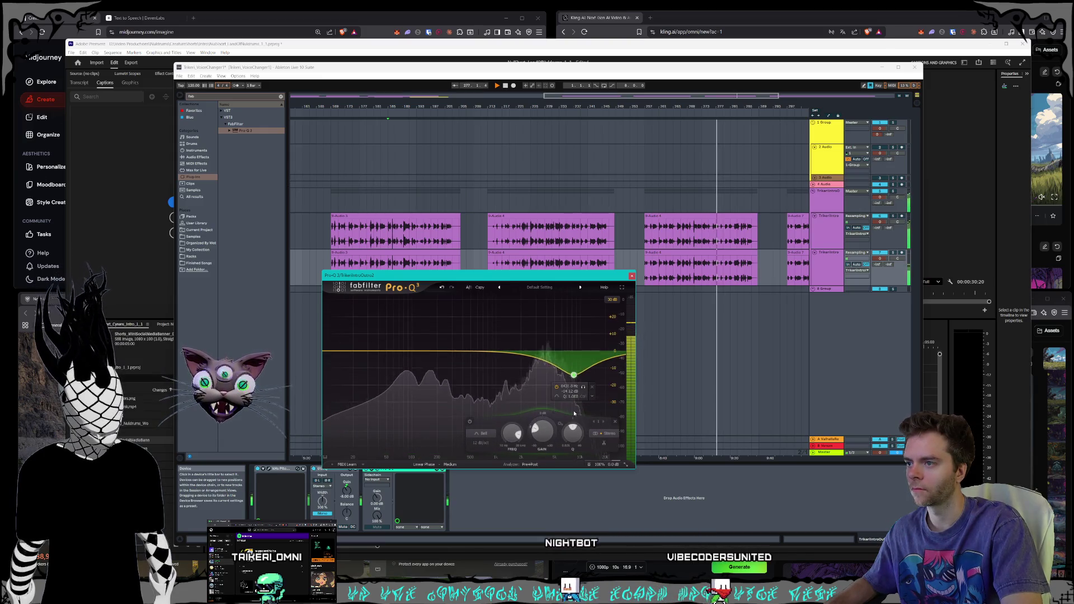
drag(558, 405, 573, 374)
click(479, 434)
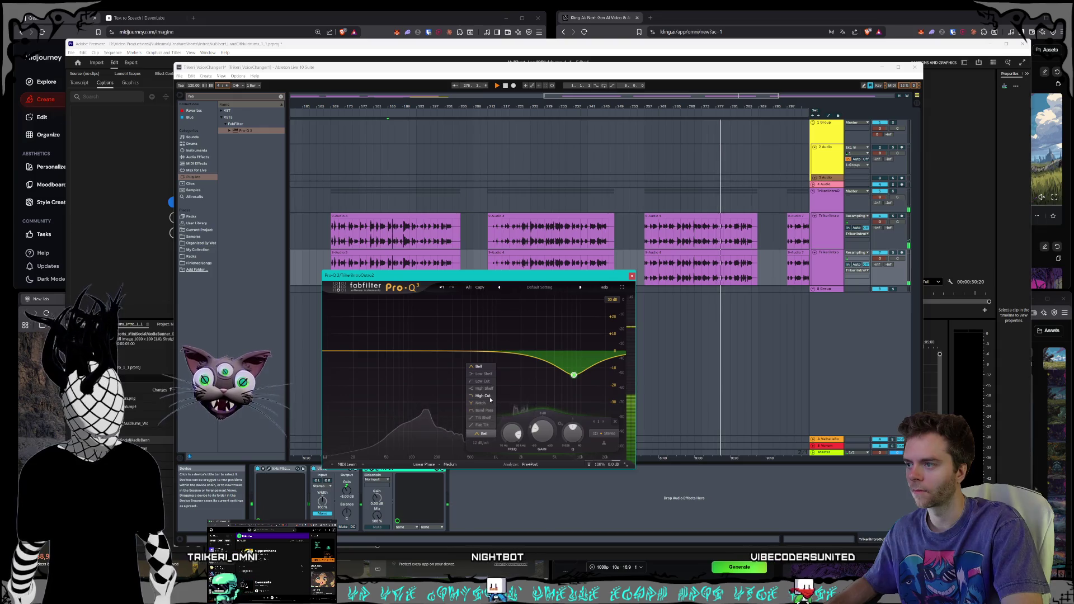
click(483, 395)
click(481, 443)
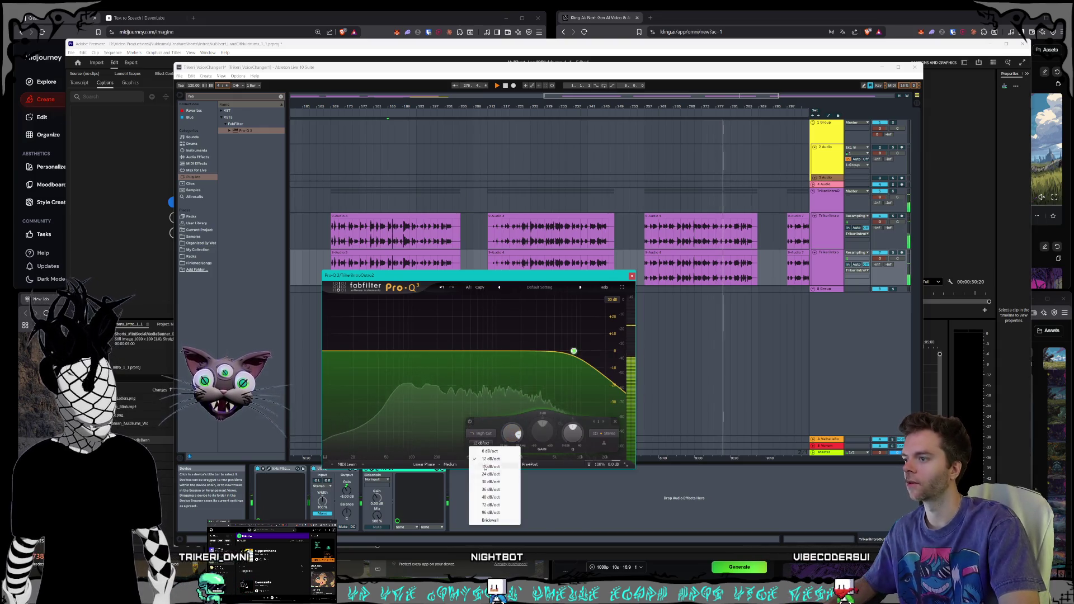
click(490, 497)
drag(573, 354, 556, 369)
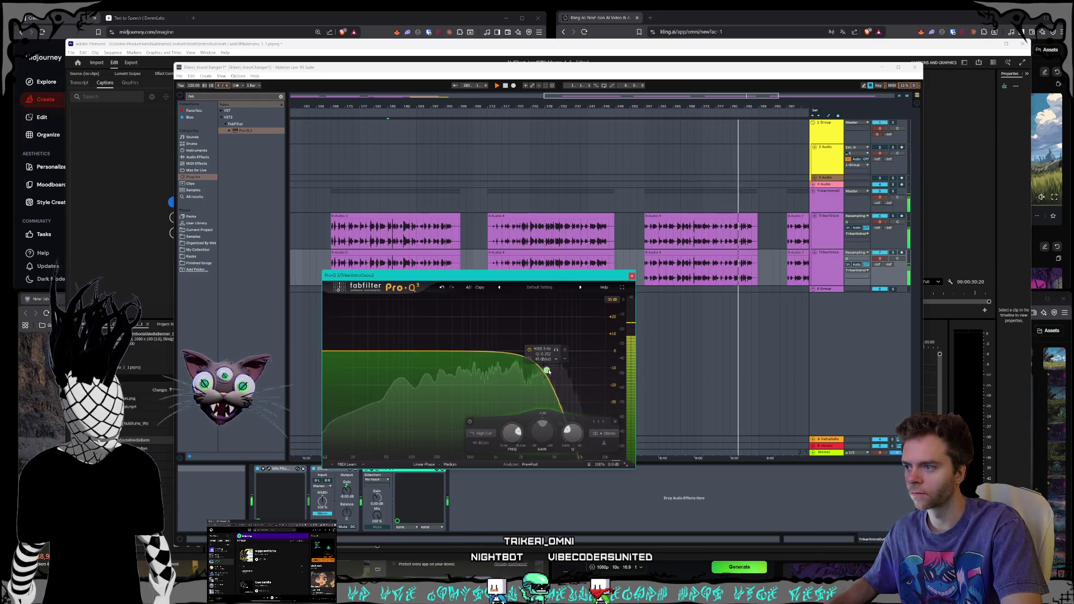
- Set this Pro-Q 3's Linear Phase quality to Very High
click(450, 464)
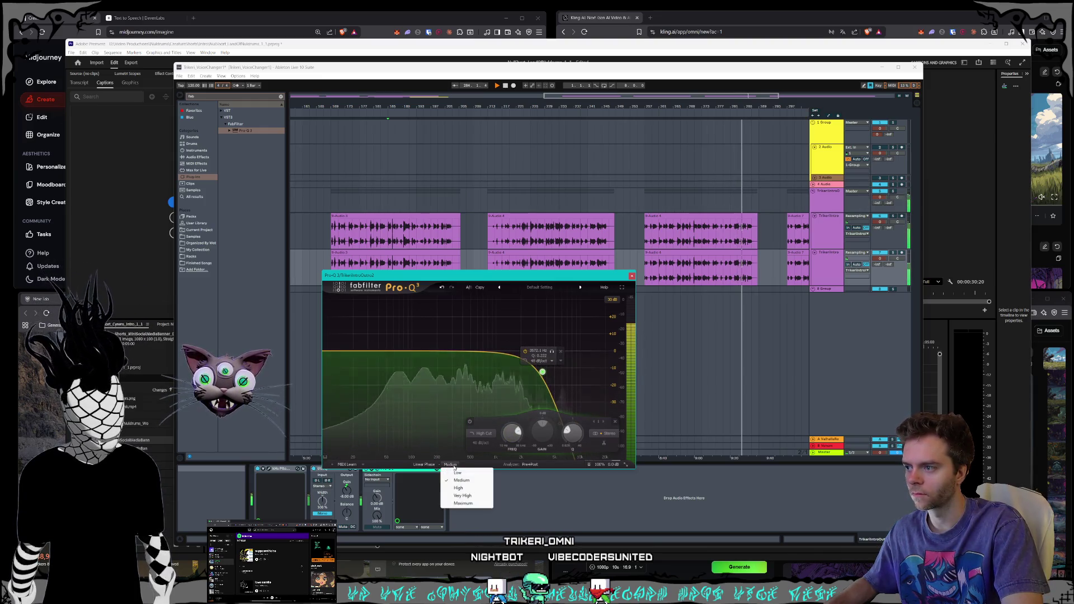
click(462, 495)
click(632, 276)
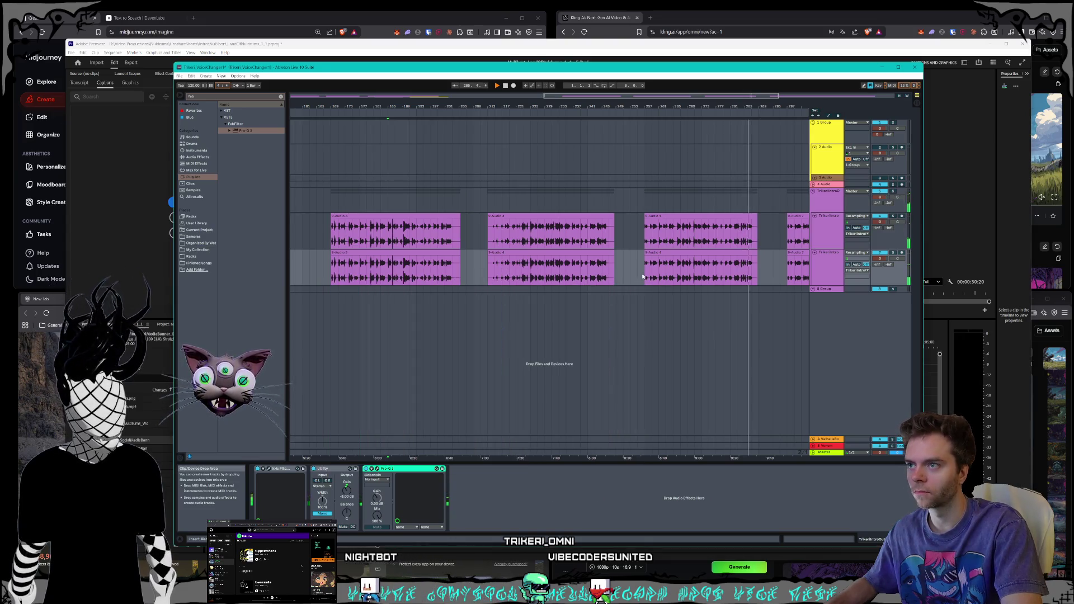
- Set the second intro narration track's Pro-Q 3 Linear Phase quality to Very High as well
click(828, 232)
click(317, 468)
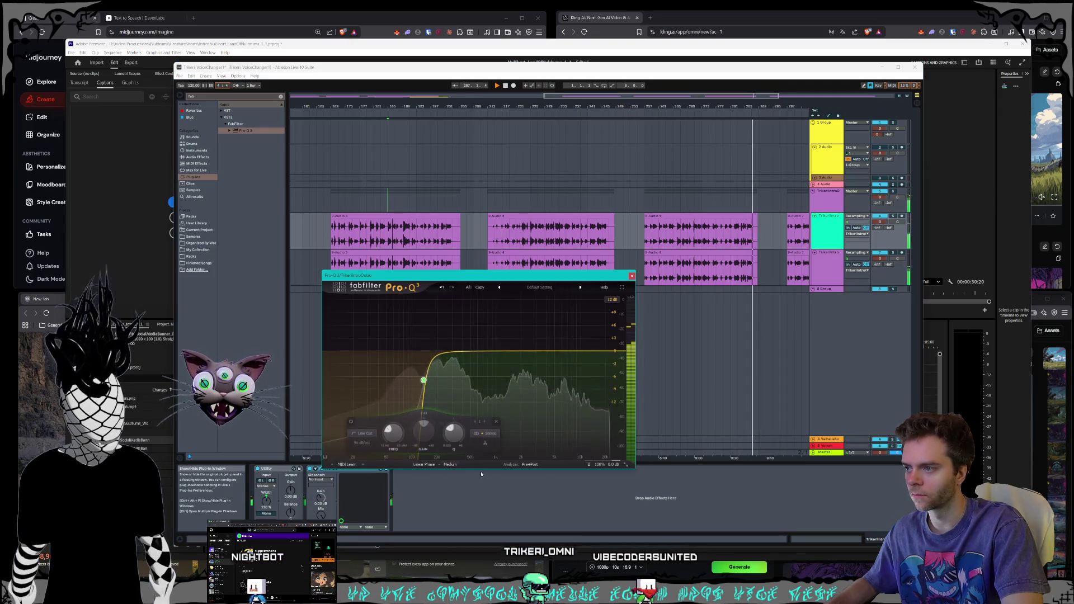
click(451, 464)
click(462, 495)
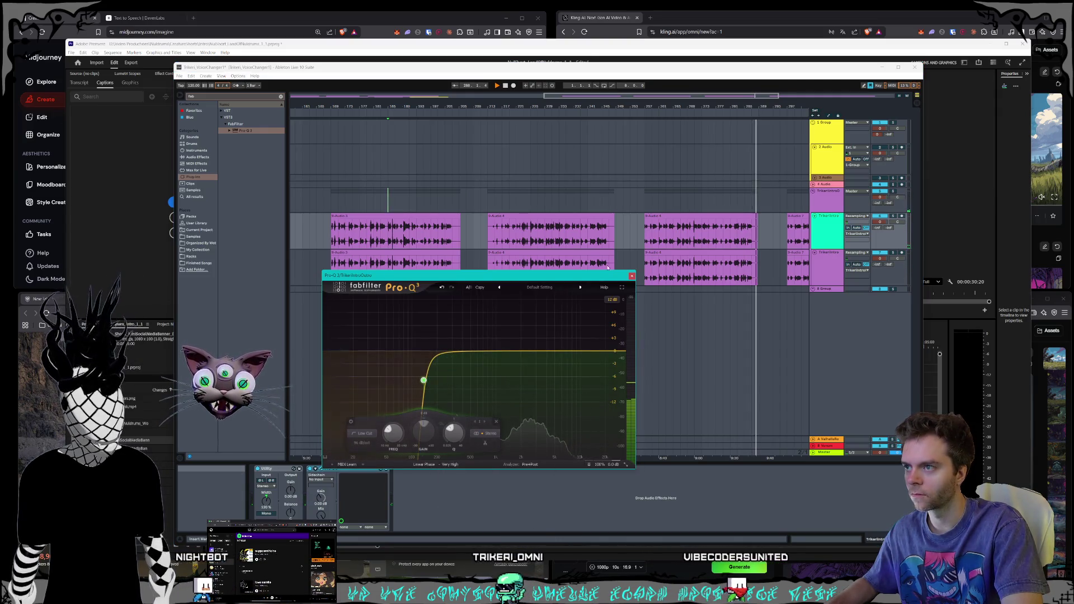
click(631, 275)
drag(400, 98, 401, 91)
click(604, 289)
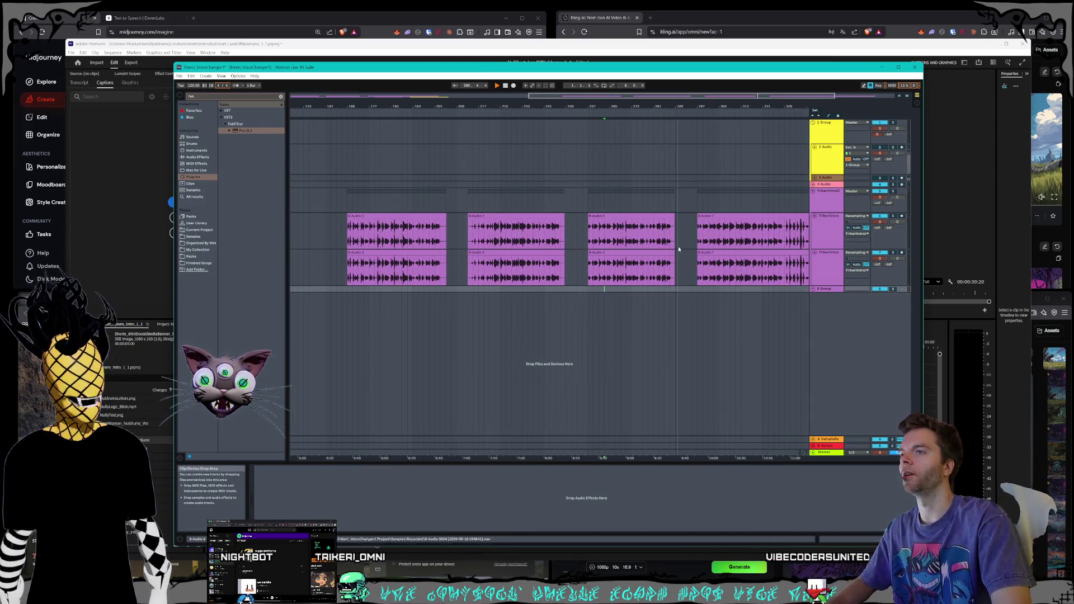
- Move the 9-Audio 4 clip pair left on both intro tracks to close the gap
click(820, 209)
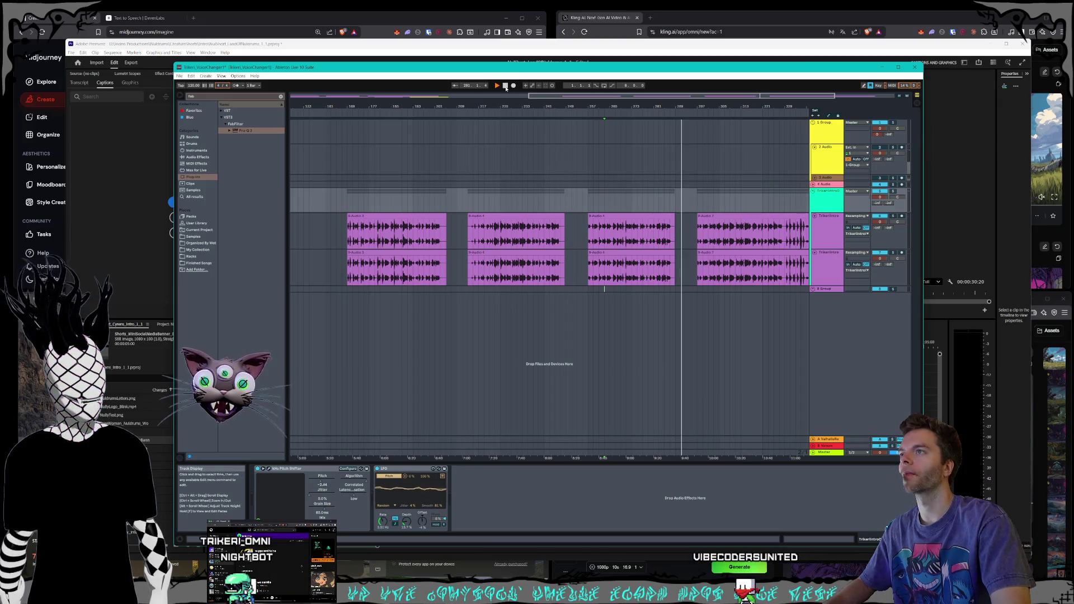
click(607, 215)
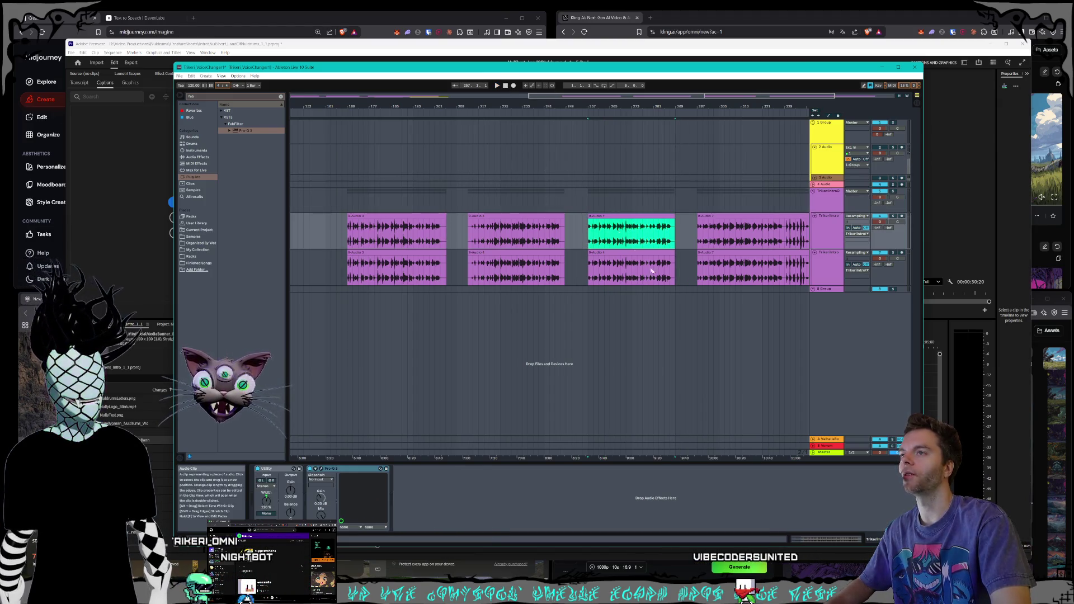
shift+click(630, 267)
drag(551, 95, 532, 93)
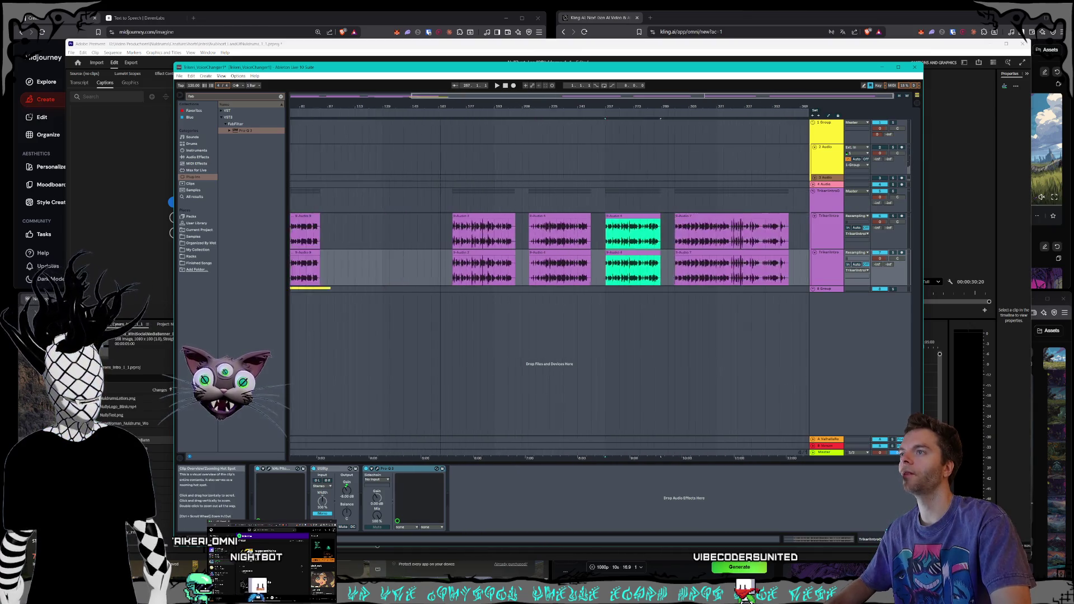
drag(635, 215, 439, 209)
- Move the 9-Audio 7 clip pair left to close its gap
mouse_move(462, 96)
mouse_down()
mouse_move(492, 156)
mouse_move(545, 213)
mouse_up()
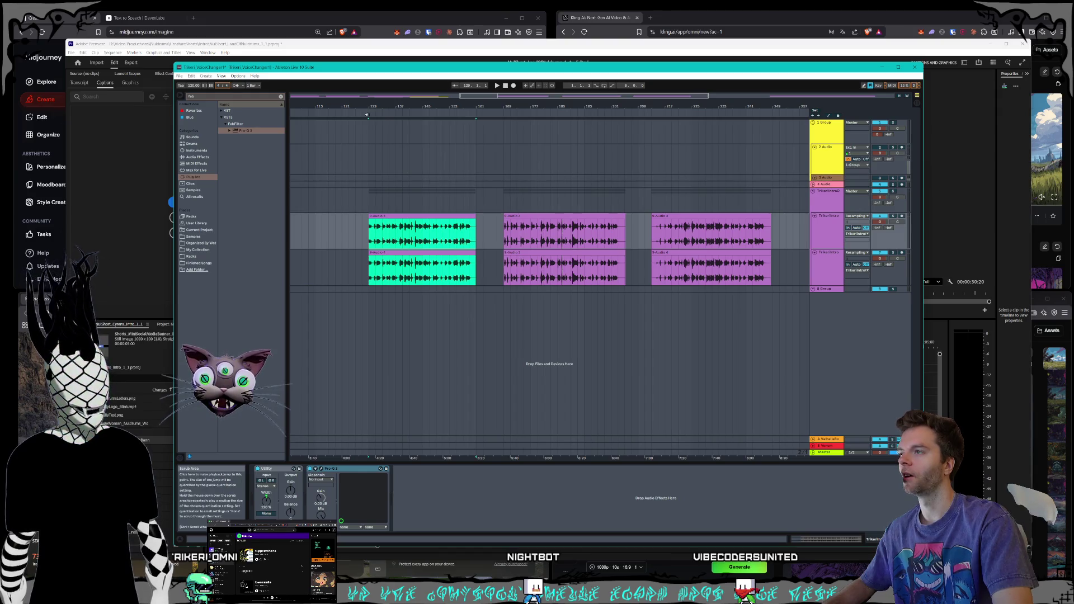
drag(506, 97, 638, 97)
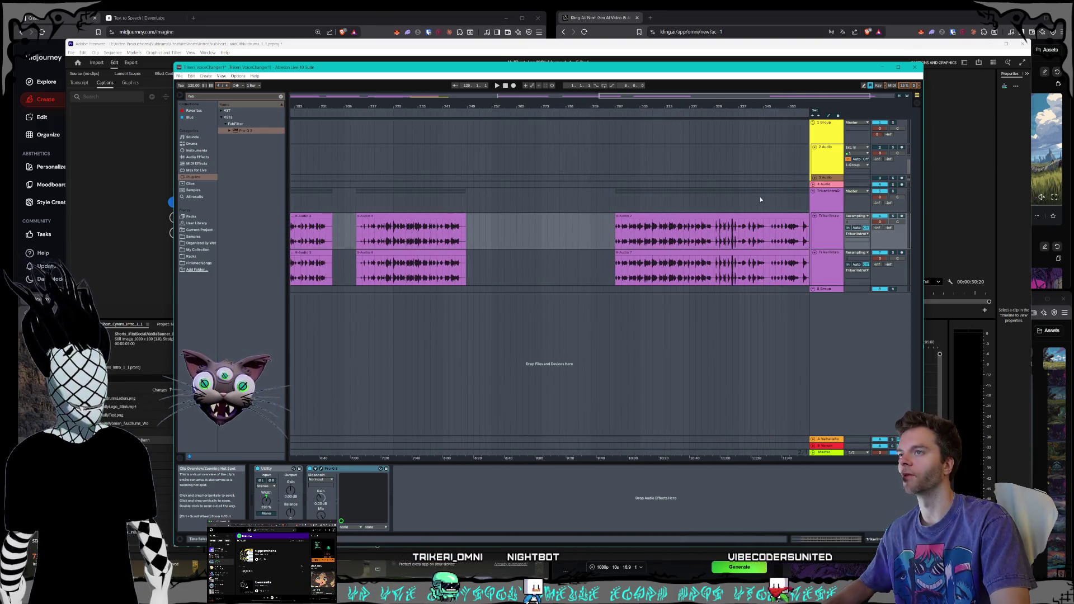
click(643, 224)
click(671, 255)
click(671, 255)
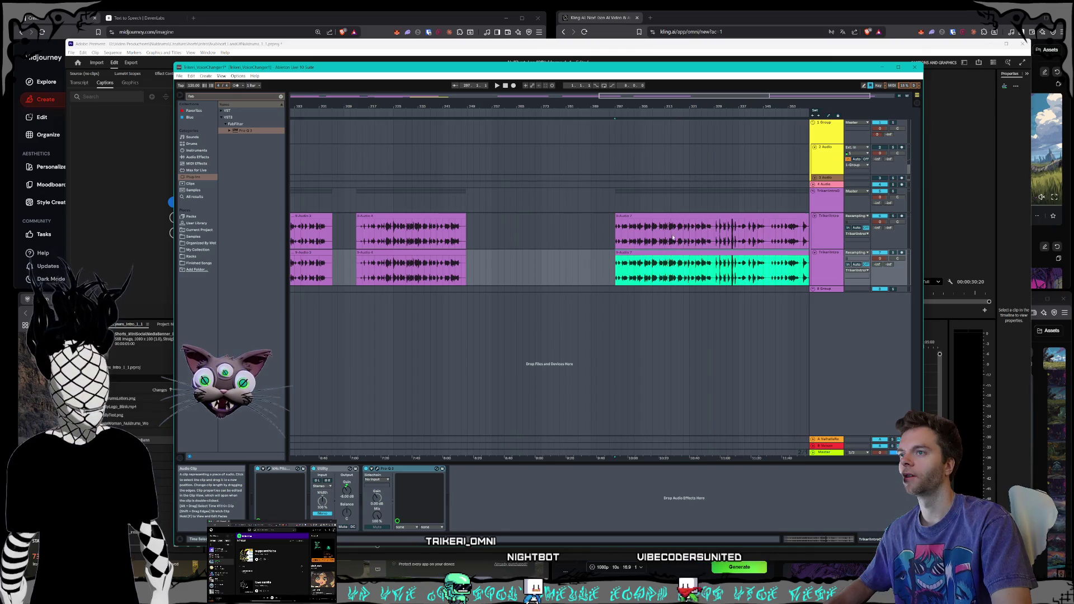
shift+click(676, 214)
mouse_move(676, 214)
mouse_down()
mouse_move(559, 190)
mouse_move(558, 162)
mouse_up()
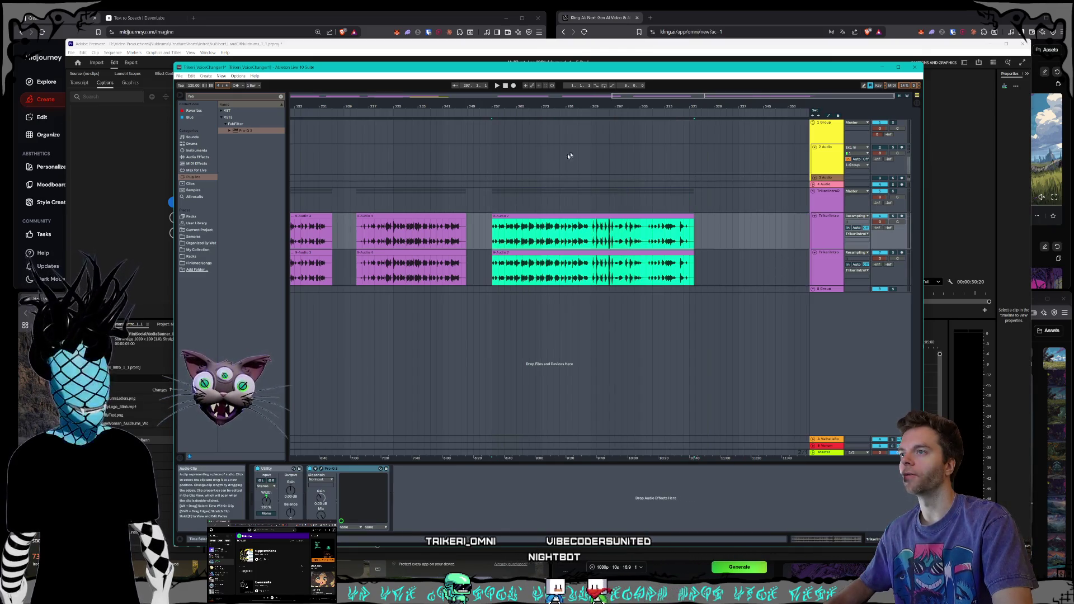
- Split both long final clips at bar 294 with Ctrl+E
mouse_move(581, 111)
mouse_down()
mouse_move(582, 124)
mouse_move(649, 93)
mouse_up()
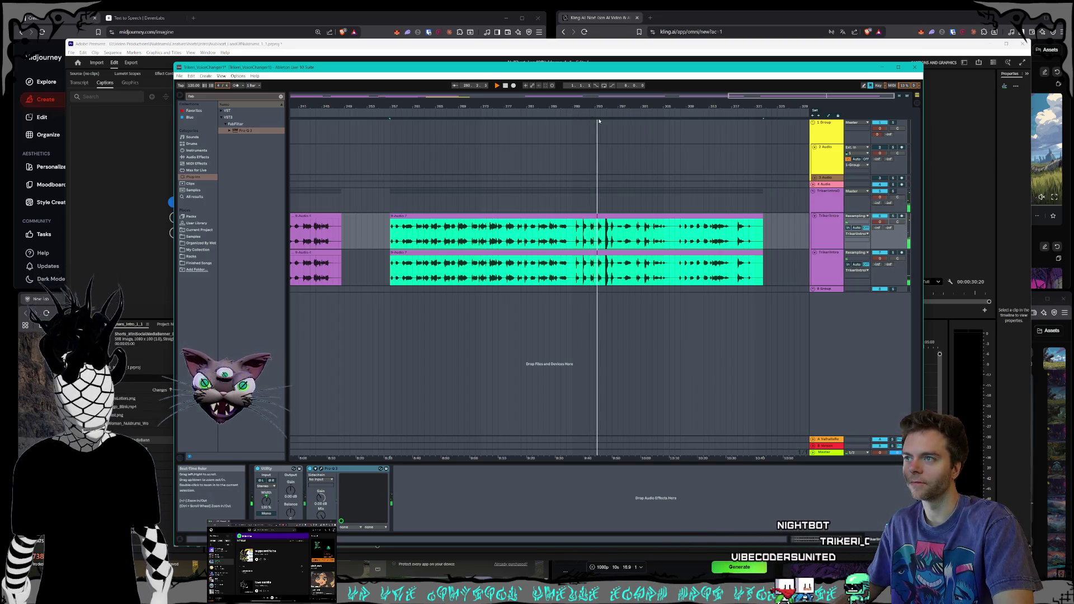
click(595, 234)
key(space)
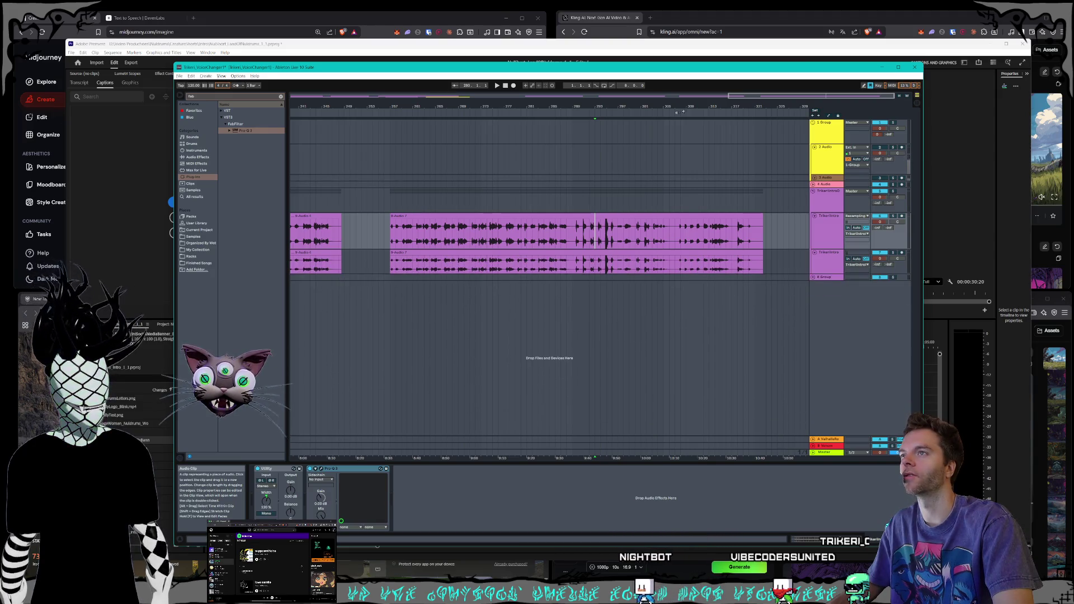
drag(803, 98, 821, 95)
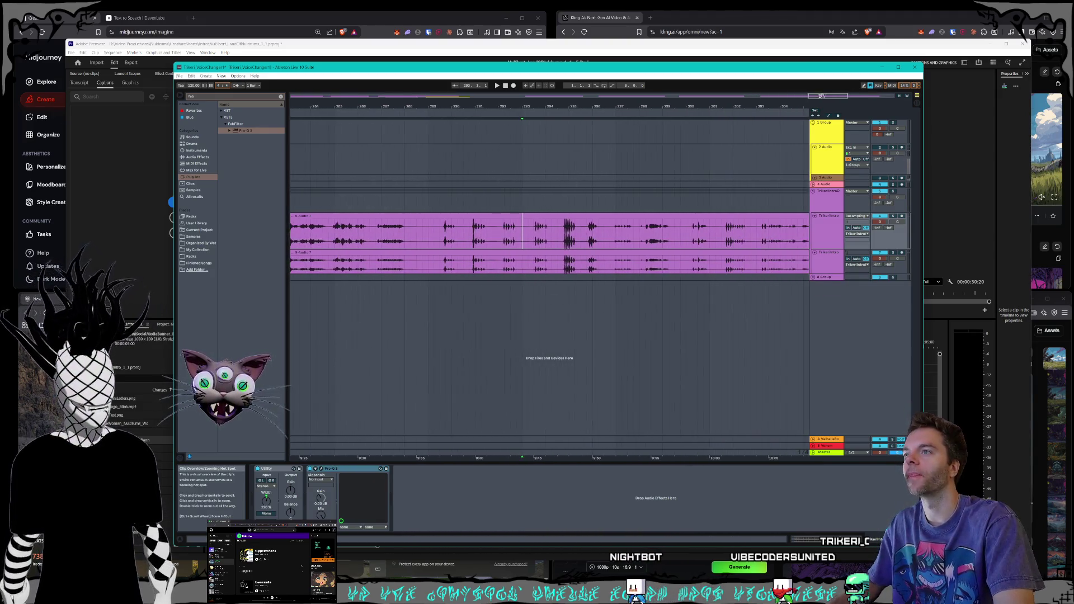
click(525, 232)
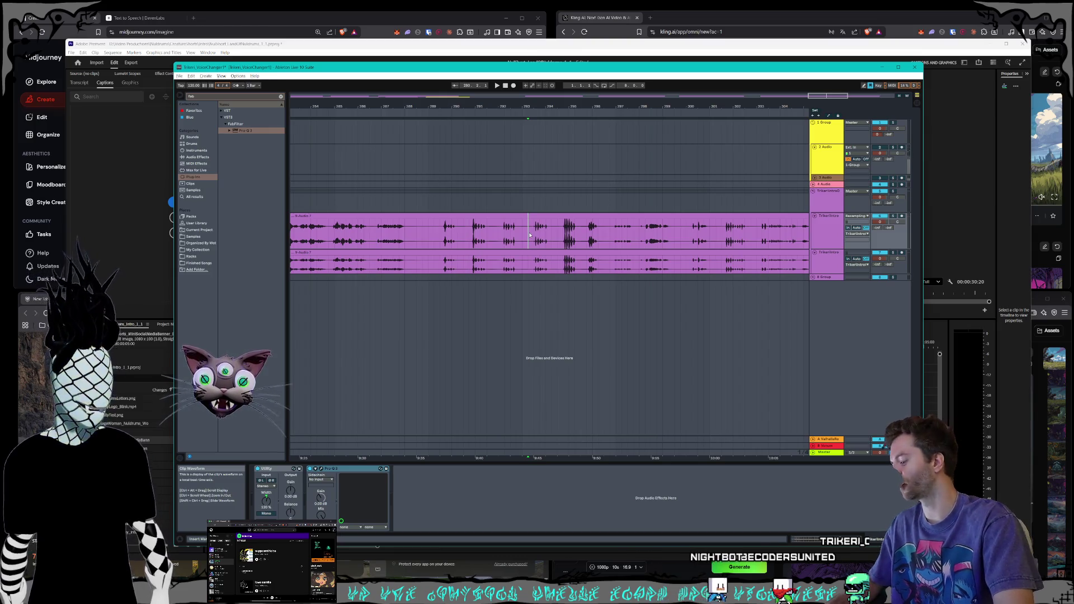
click(550, 233)
key(ctrl+e)
click(528, 265)
click(528, 265)
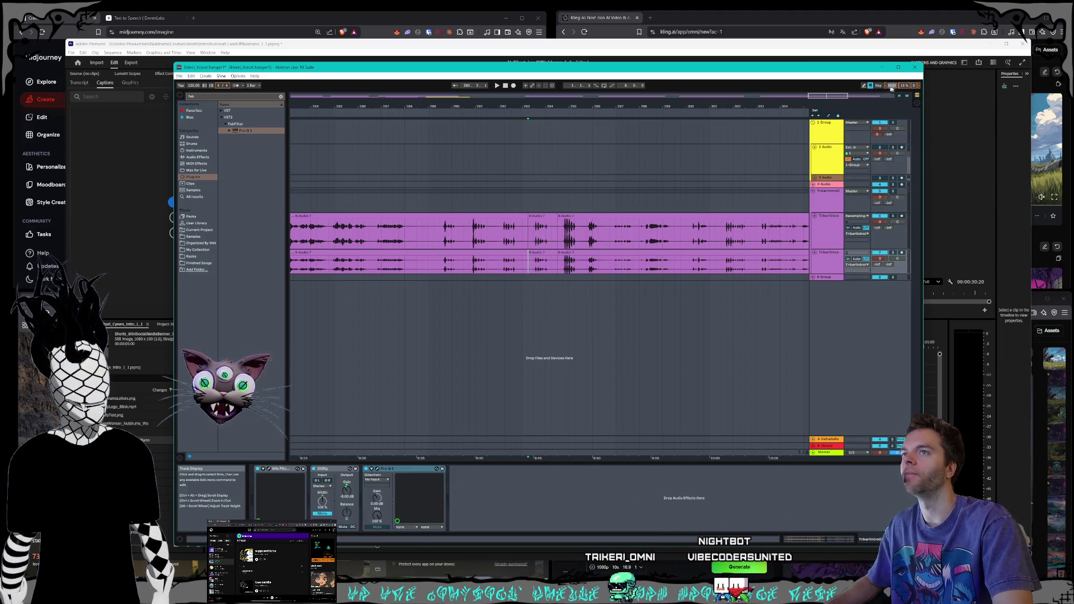
drag(827, 96, 828, 73)
click(826, 268)
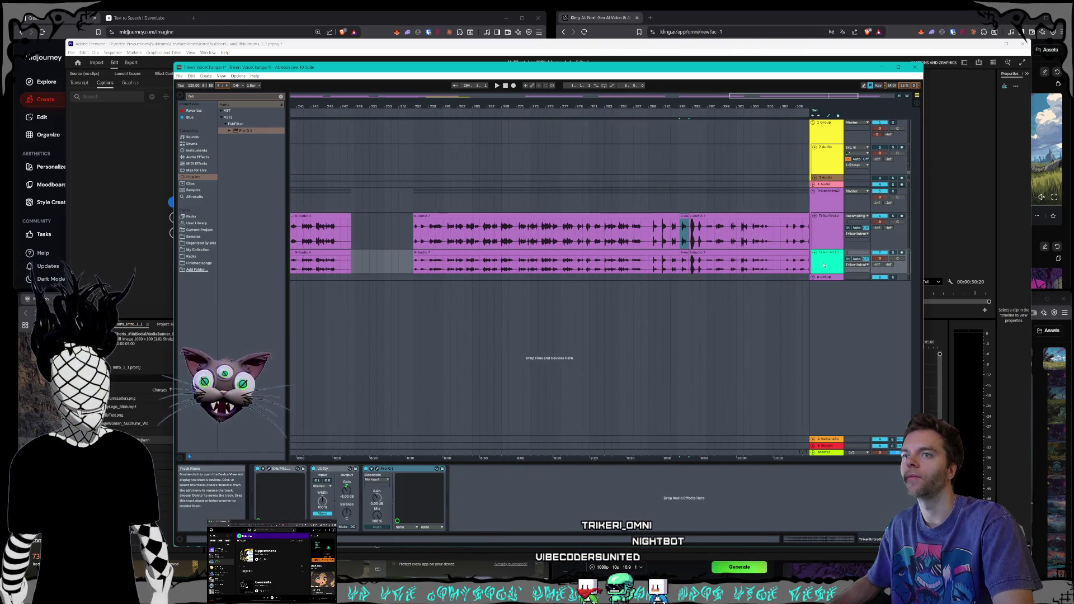
- Insert a new audio track below the intro narration tracks
right_click(827, 268)
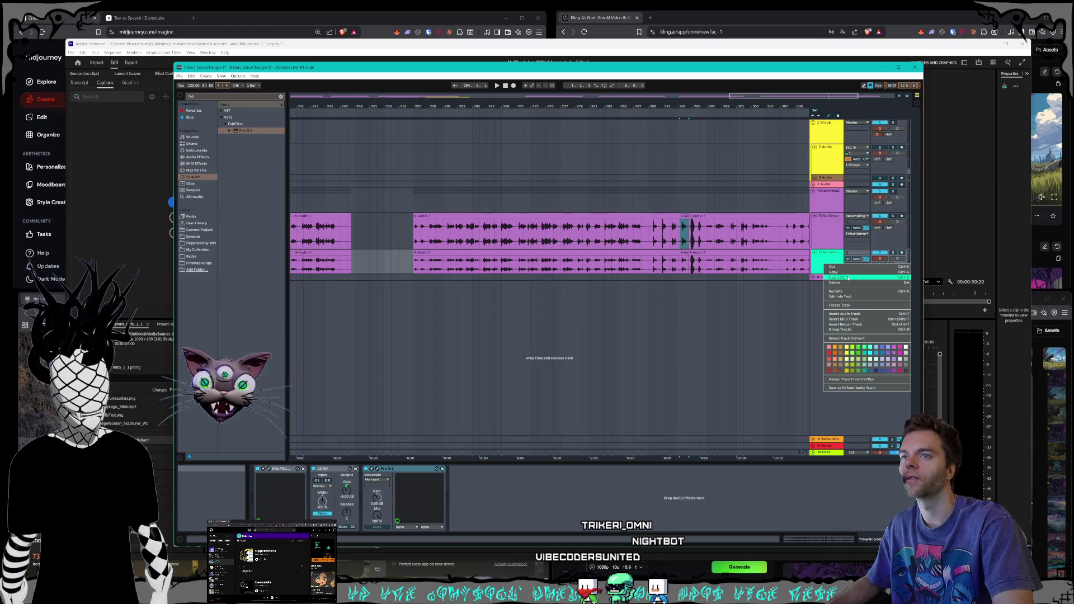
click(842, 315)
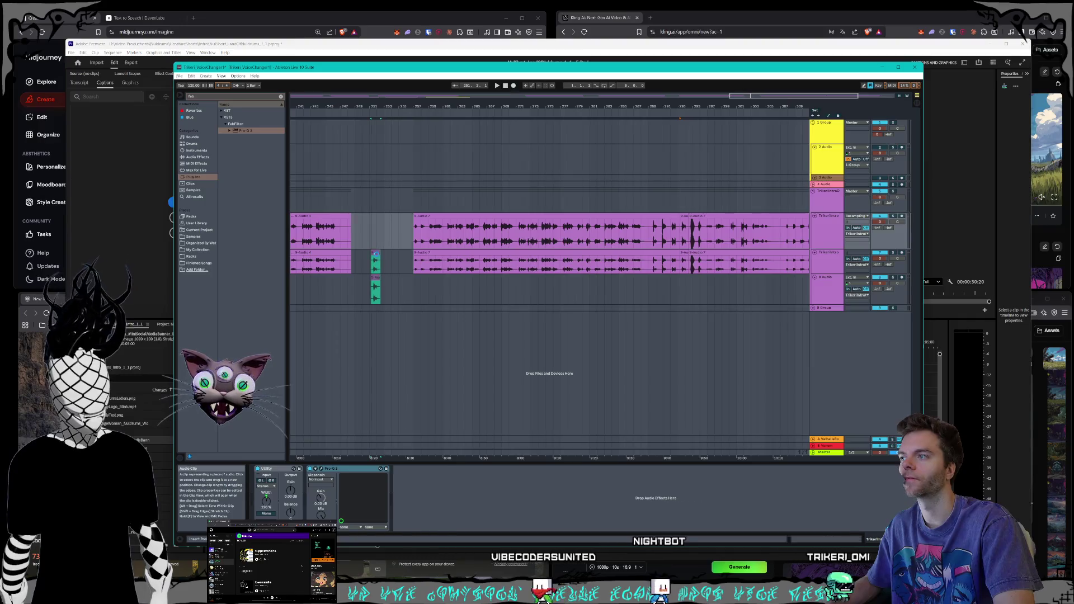
right_click(822, 293)
key(Escape)
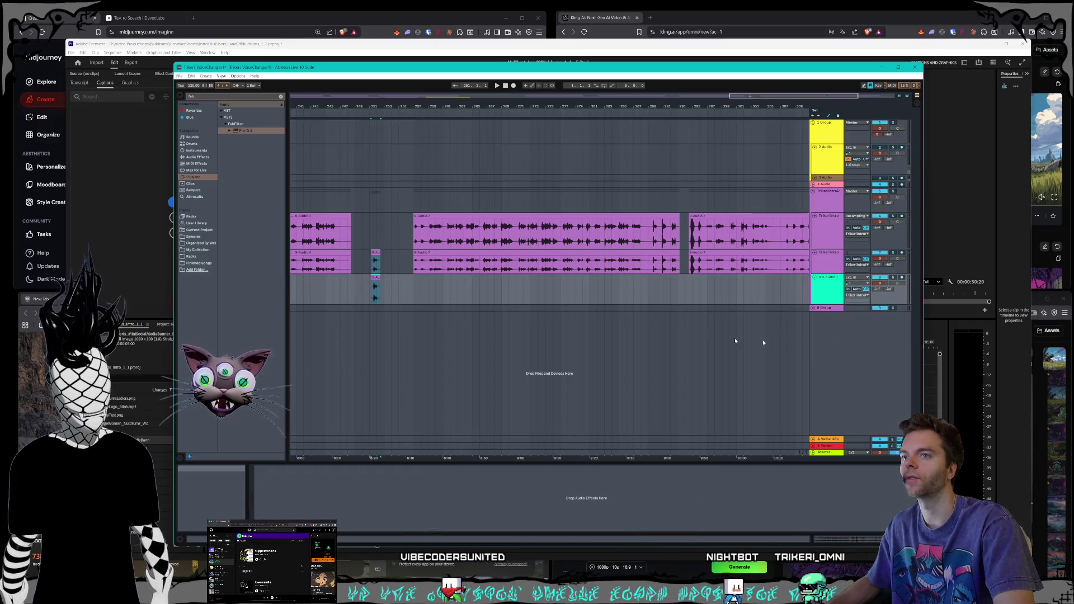
- Group tracks 8 and 9, then group the two intro narration tracks with Ctrl+G
click(375, 260)
click(376, 285)
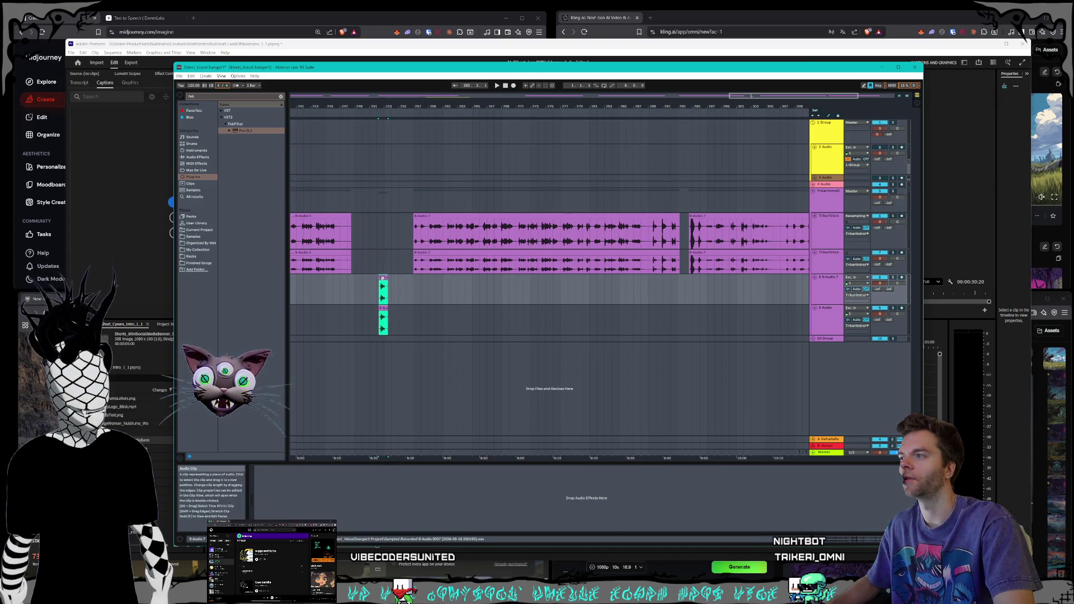
click(824, 317)
key(ctrl+g)
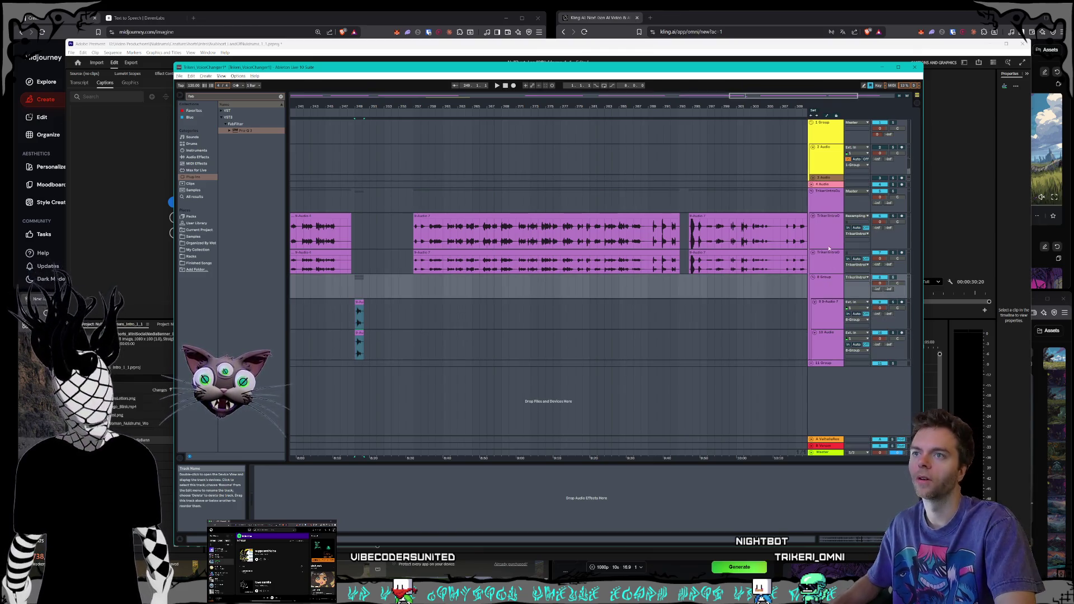
click(815, 261)
key(ctrl+g)
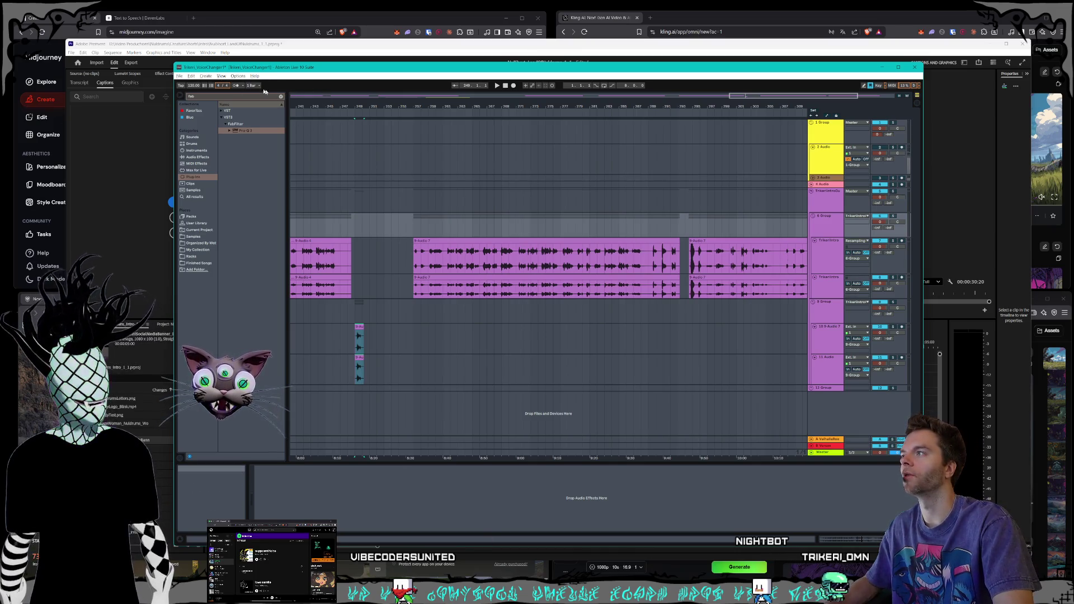
- Play from bar 302, then select a short range across both audio tracks
mouse_move(822, 88)
mouse_down()
mouse_move(855, 92)
mouse_move(856, 106)
mouse_up()
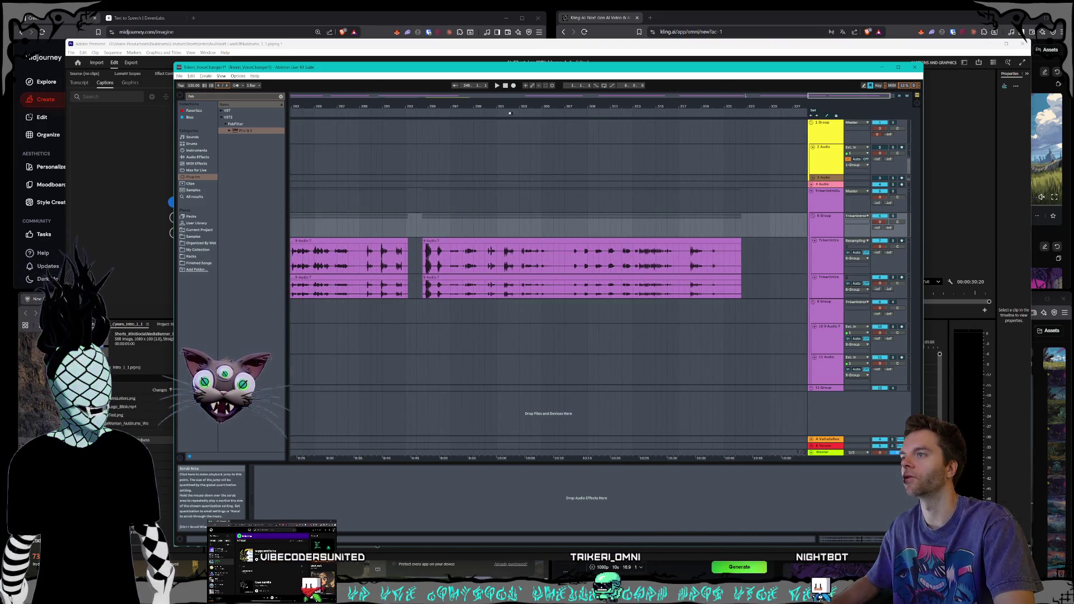
click(504, 115)
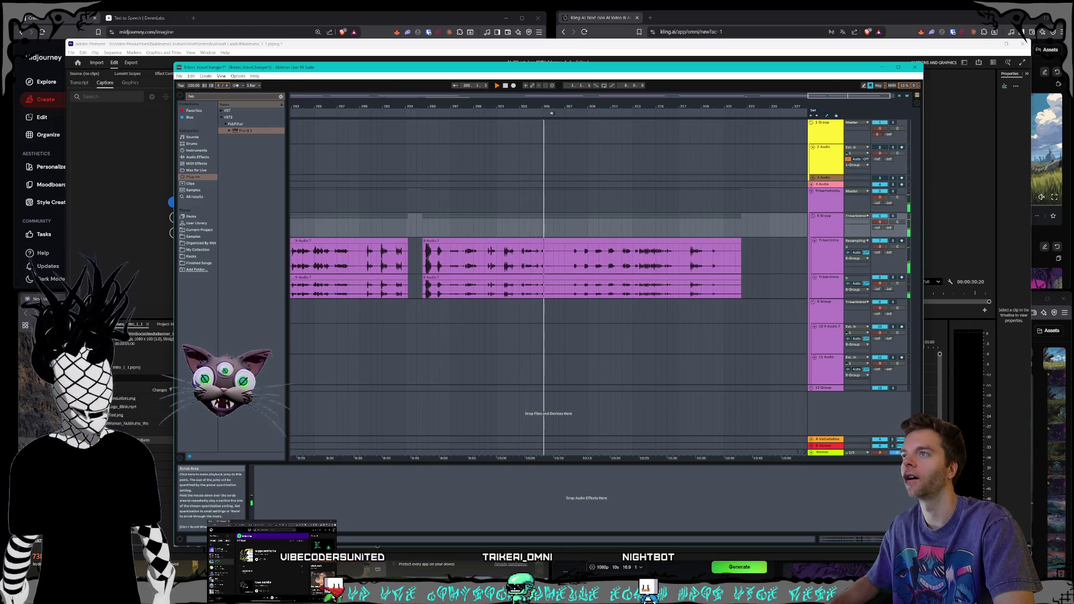
key(space)
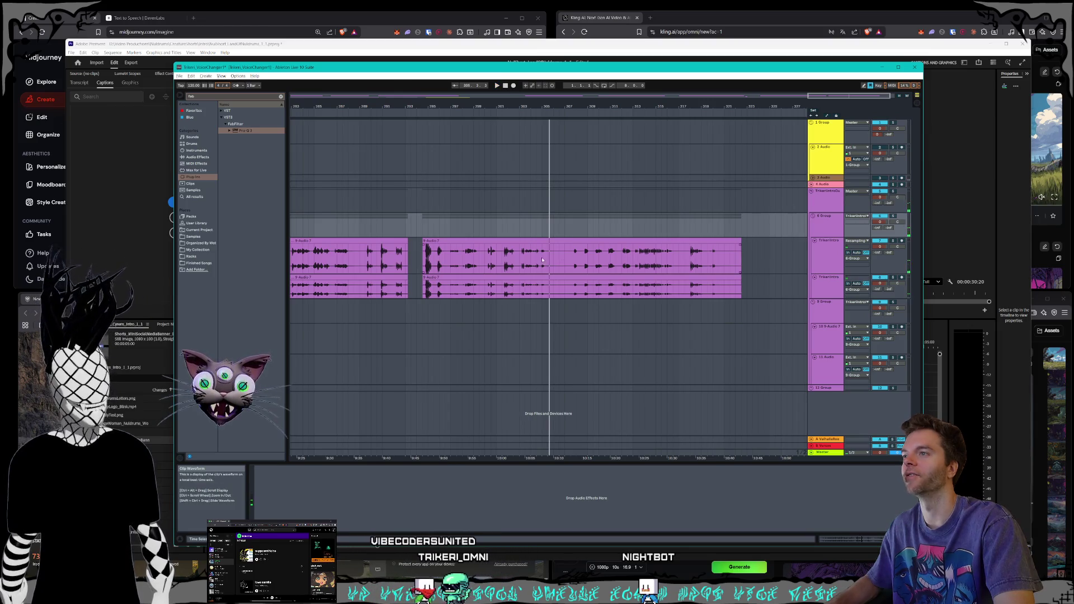
mouse_move(520, 258)
mouse_down()
mouse_move(549, 262)
mouse_move(551, 348)
mouse_move(499, 353)
mouse_move(347, 325)
mouse_move(377, 326)
mouse_up()
- Copy a short snippet of the Audio 7 clips onto tracks 10 and 11
click(502, 257)
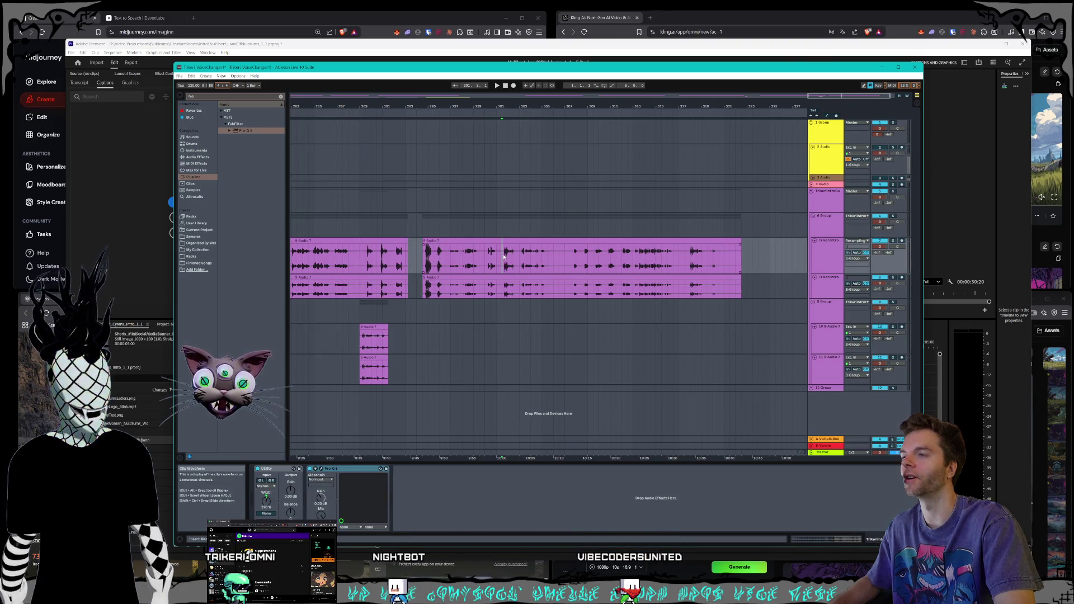
key(space)
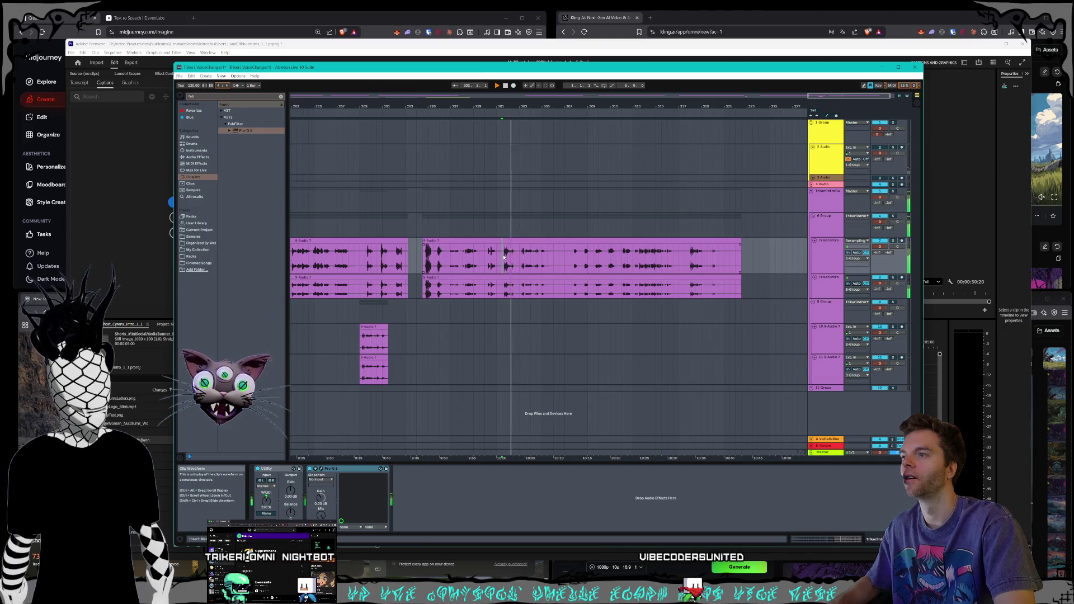
key(space)
drag(504, 257, 519, 288)
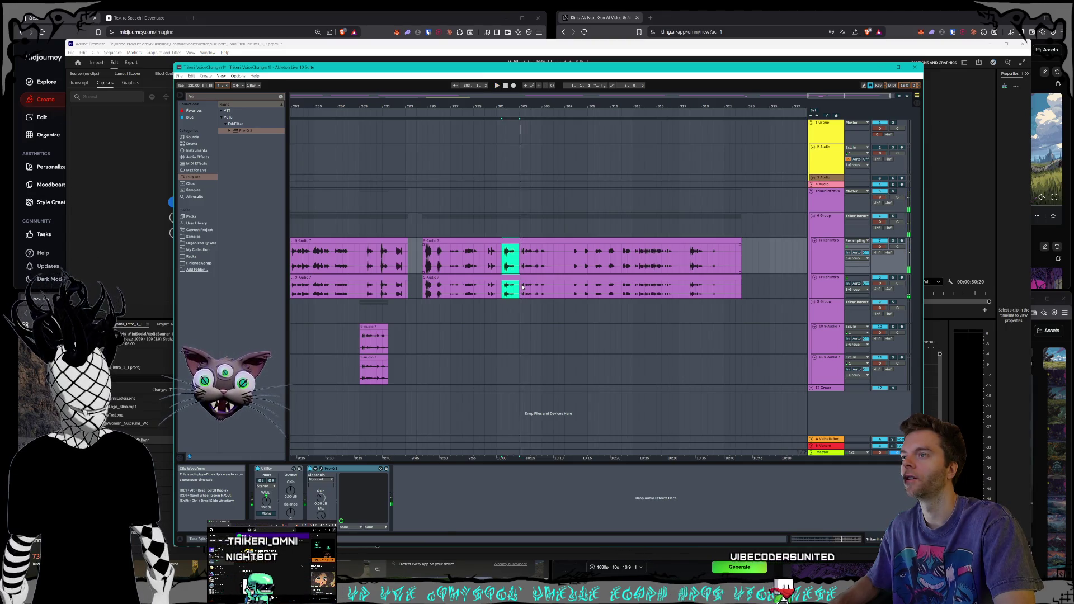
mouse_move(506, 240)
mouse_down()
mouse_move(470, 331)
mouse_move(415, 331)
mouse_up()
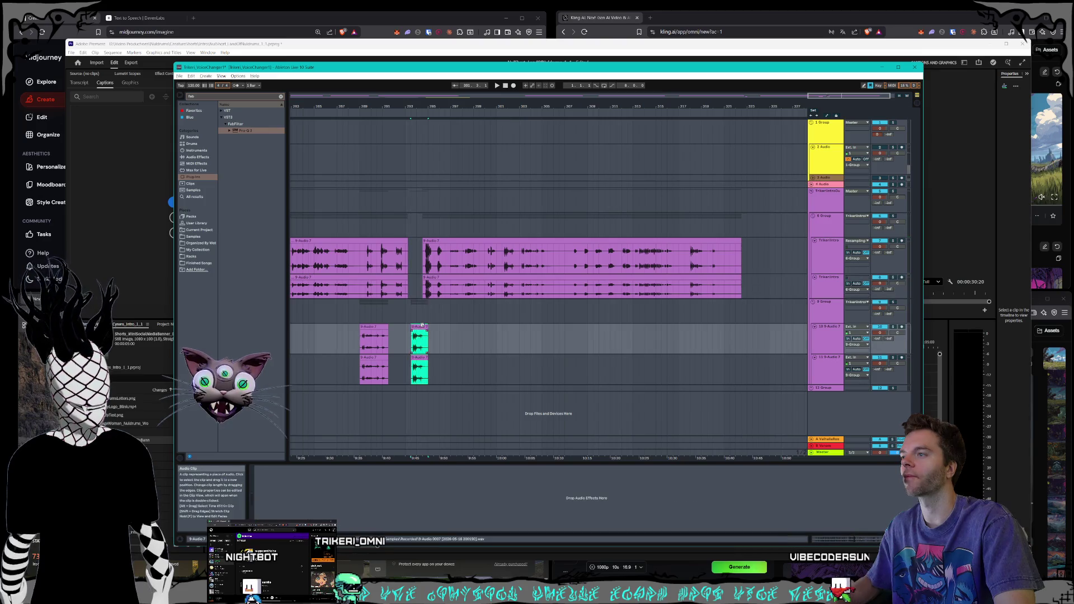
click(508, 333)
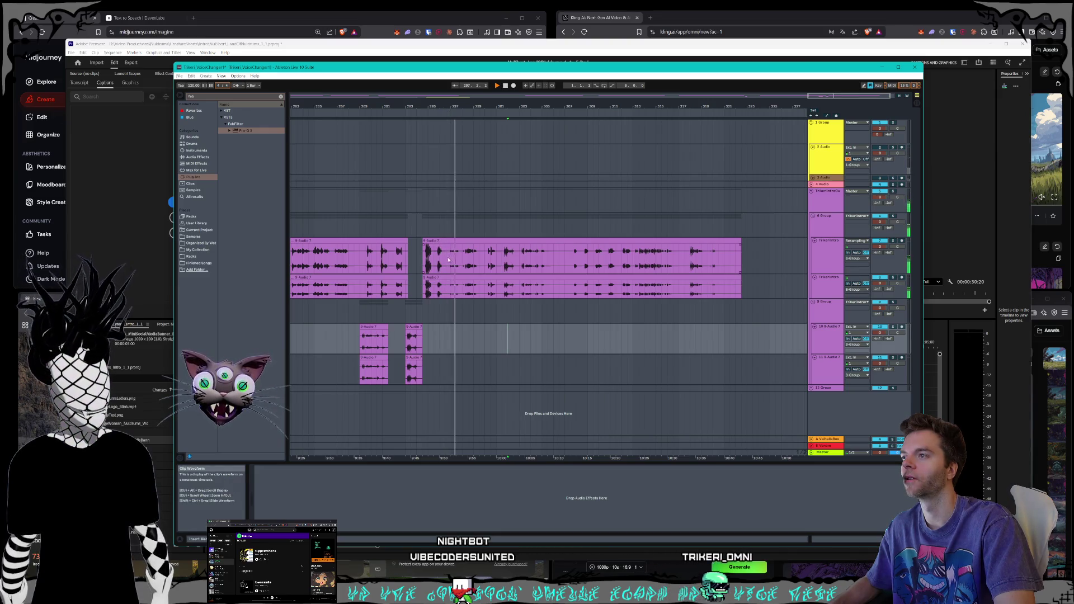
- Move two more narration sections from the upper clips down onto tracks 10–11
drag(445, 258, 461, 258)
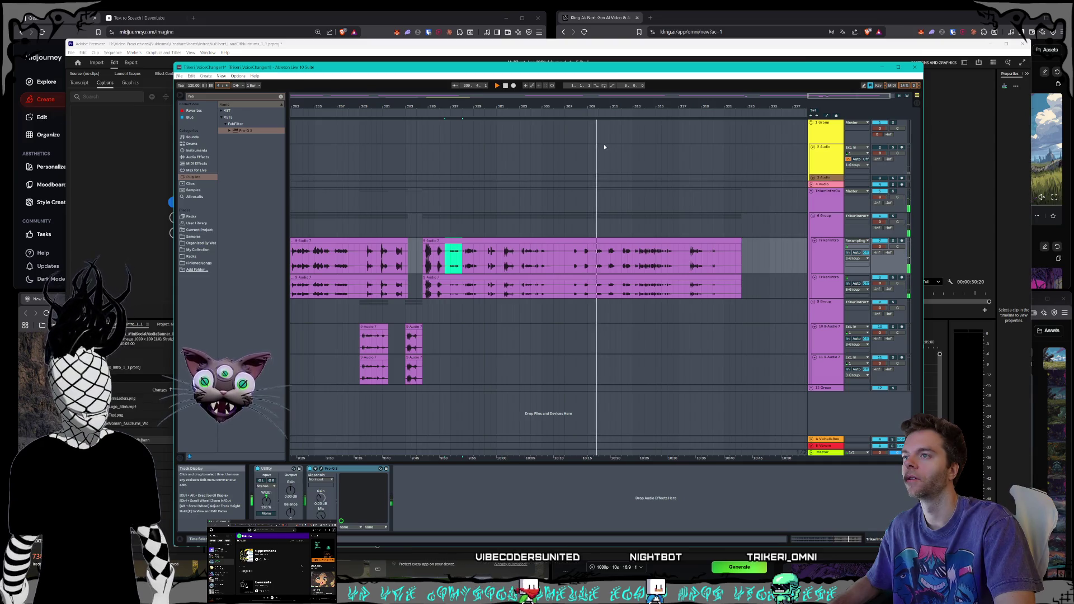
click(593, 259)
mouse_move(605, 289)
mouse_down()
mouse_move(634, 286)
mouse_move(644, 251)
mouse_up()
click(633, 286)
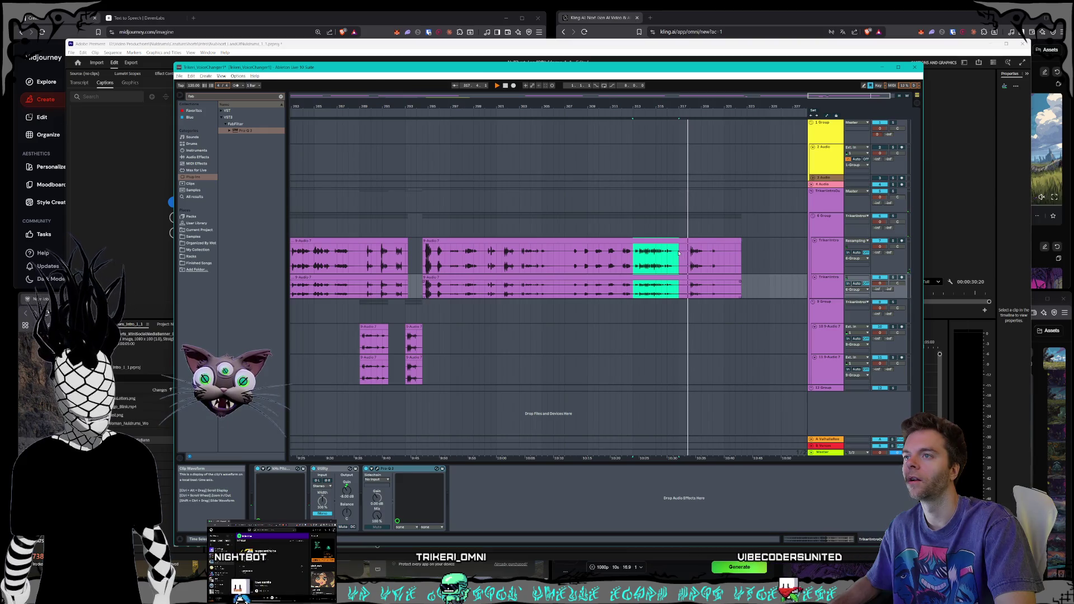
click(670, 250)
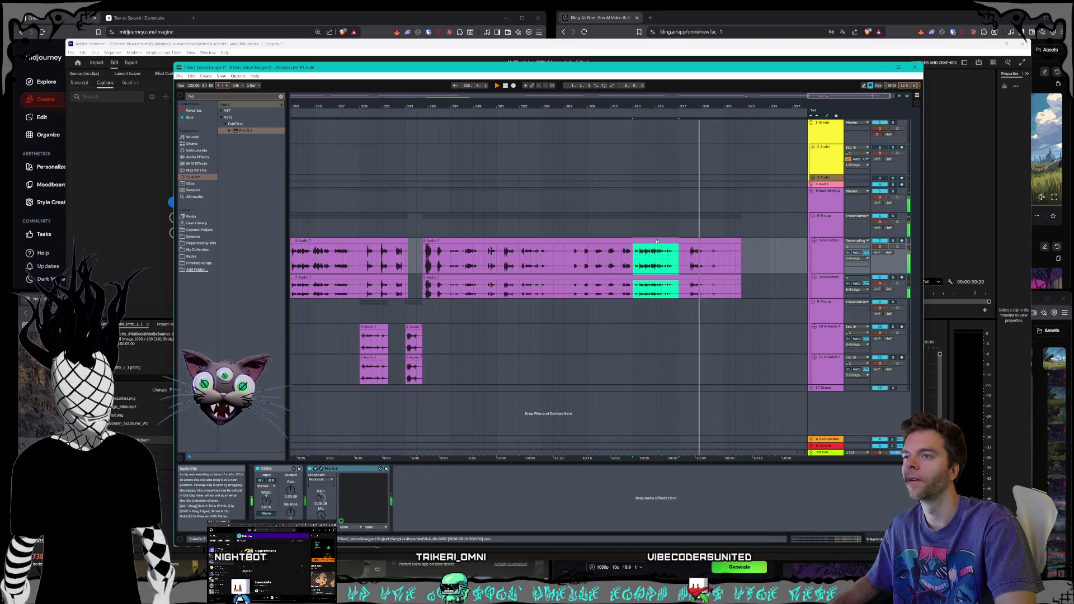
mouse_move(657, 242)
mouse_down()
mouse_move(657, 283)
mouse_move(464, 327)
mouse_up()
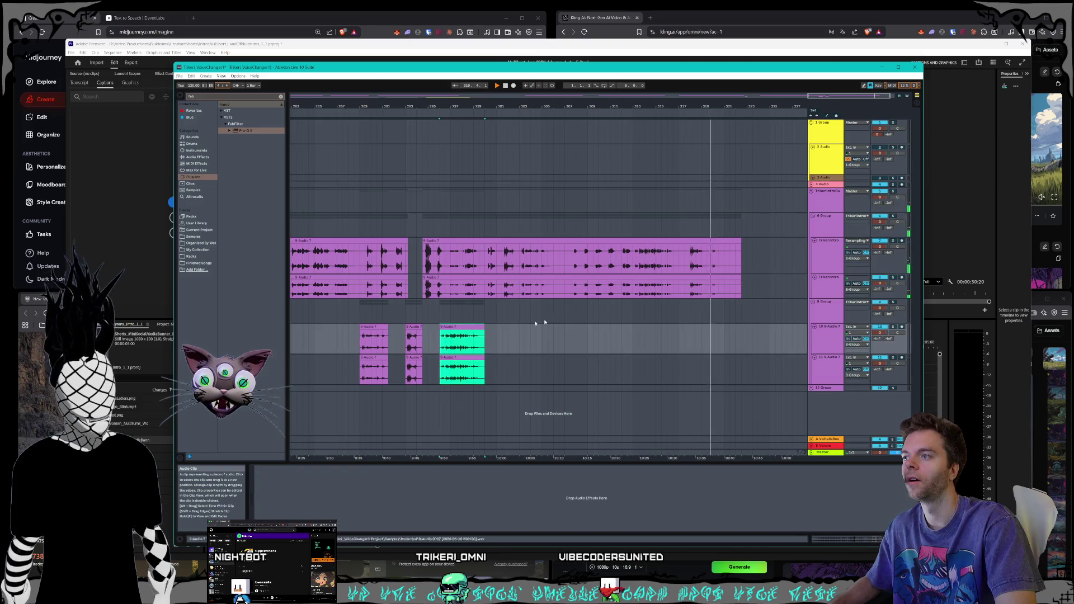
click(689, 292)
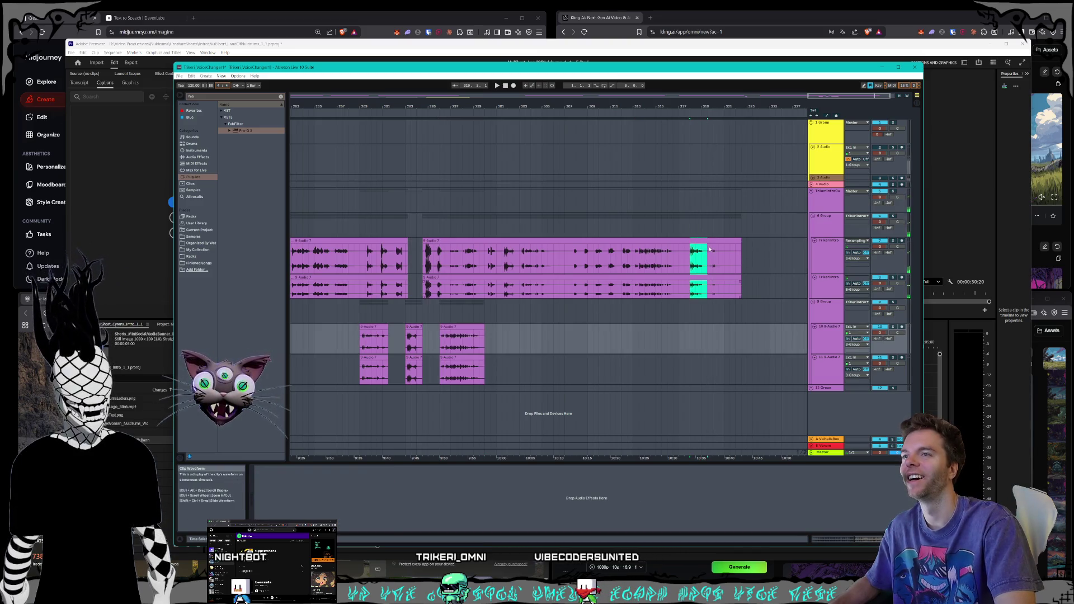
drag(712, 249, 529, 333)
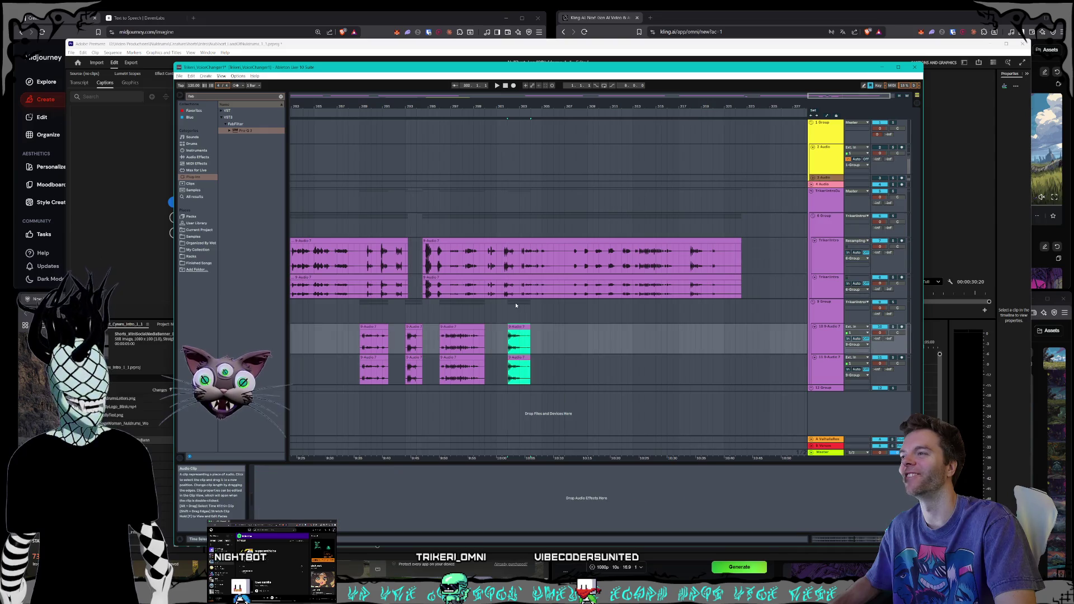
- Shift all the snippets on tracks 10–11 earlier in time
mouse_move(553, 375)
mouse_down()
mouse_move(355, 358)
mouse_move(349, 338)
mouse_up()
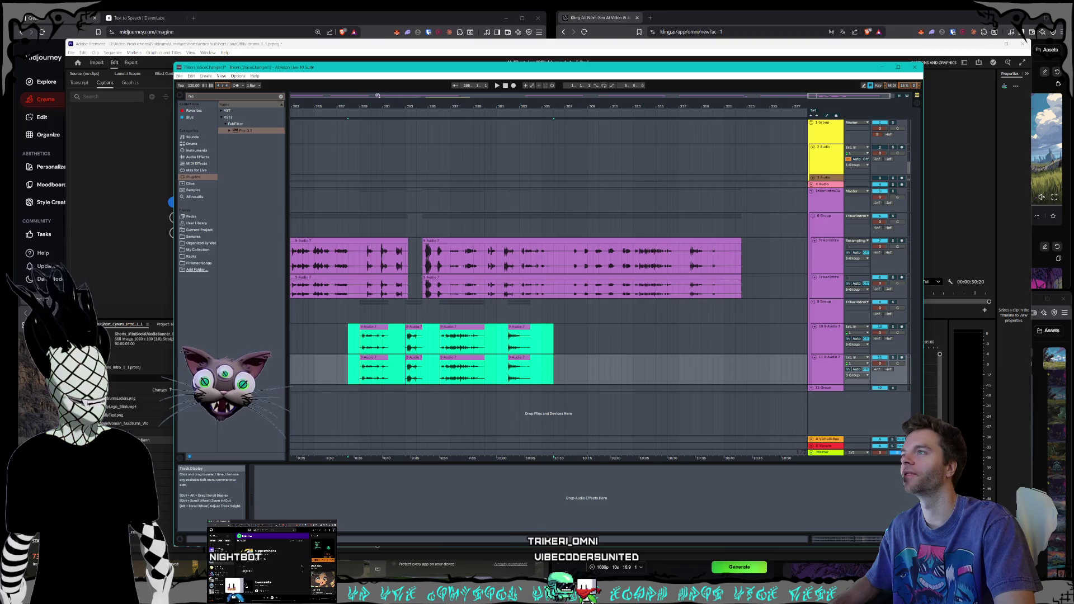
drag(766, 108, 774, 114)
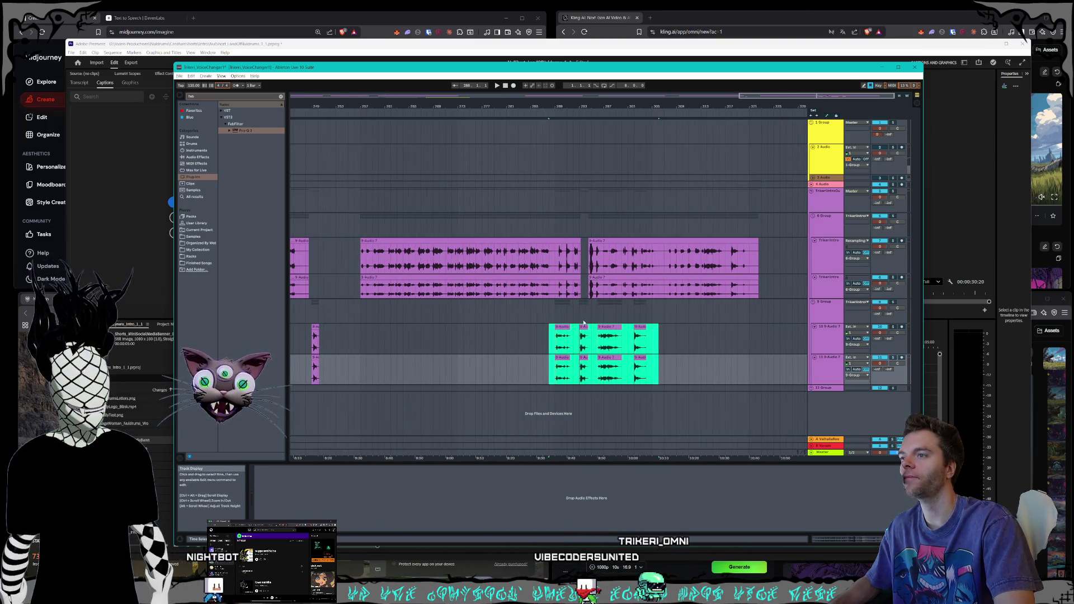
drag(583, 323, 382, 323)
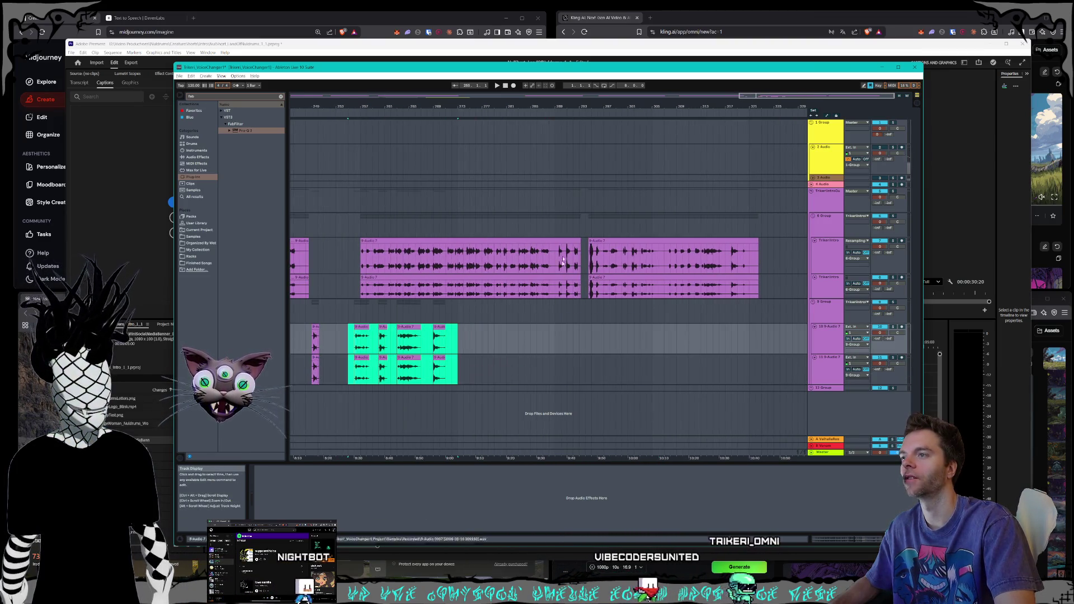
- Lengthen the ends of the TrikeriIntro clip and the lower 9-Audio 7 clip
drag(778, 99, 806, 96)
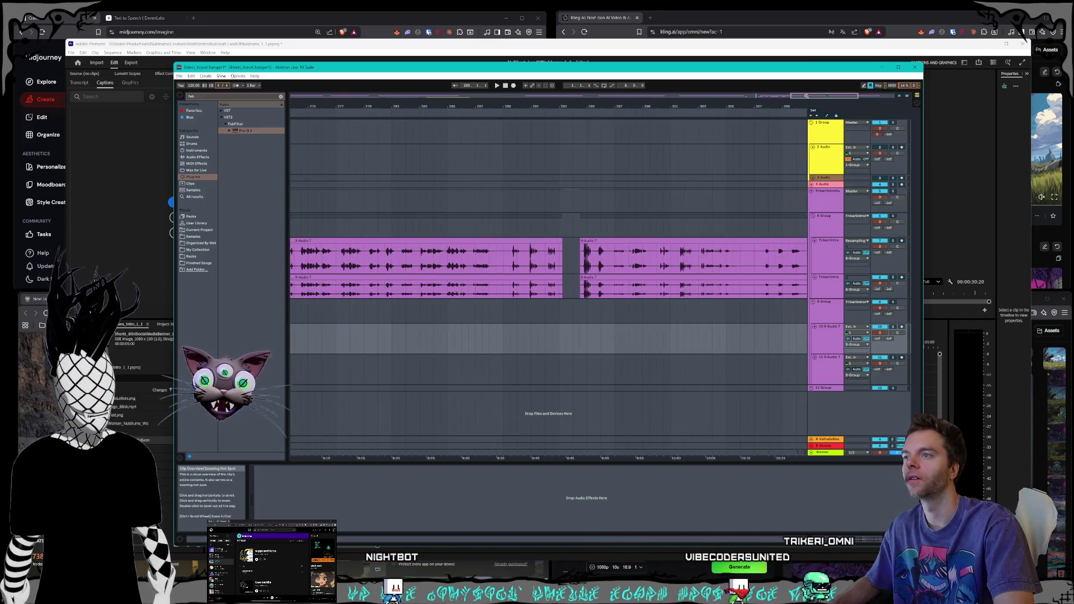
drag(562, 241, 573, 239)
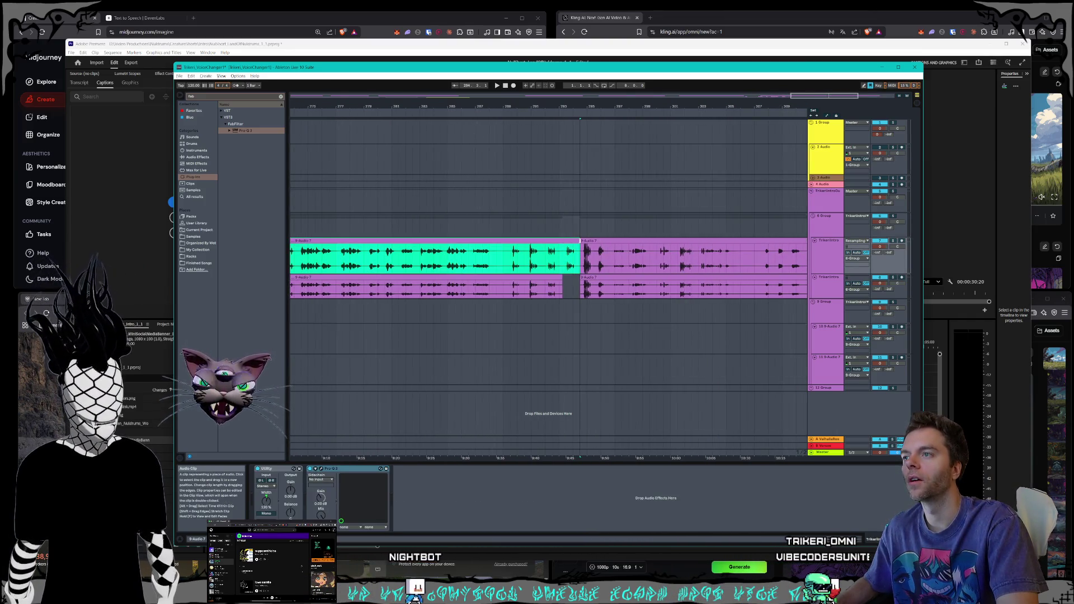
drag(561, 286, 570, 284)
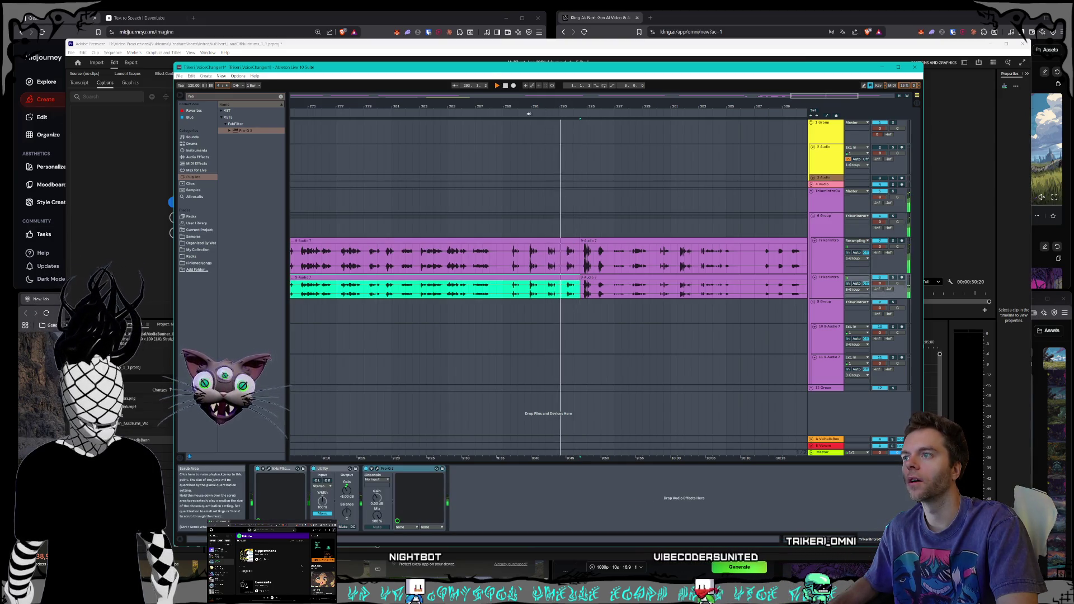
- Select another short section across both clips and move it onto tracks 10–11
click(520, 114)
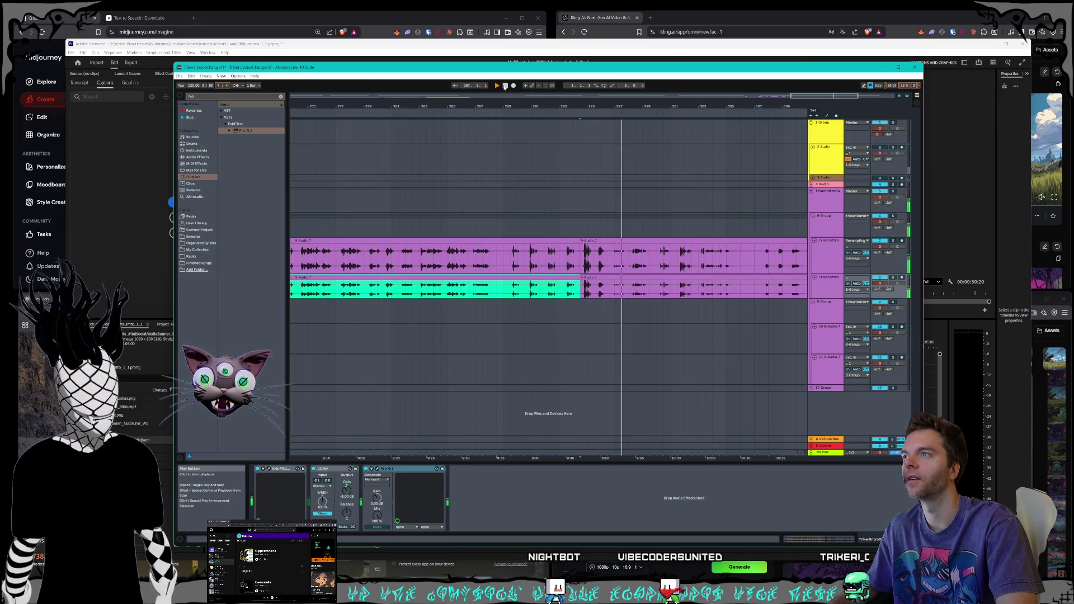
click(505, 87)
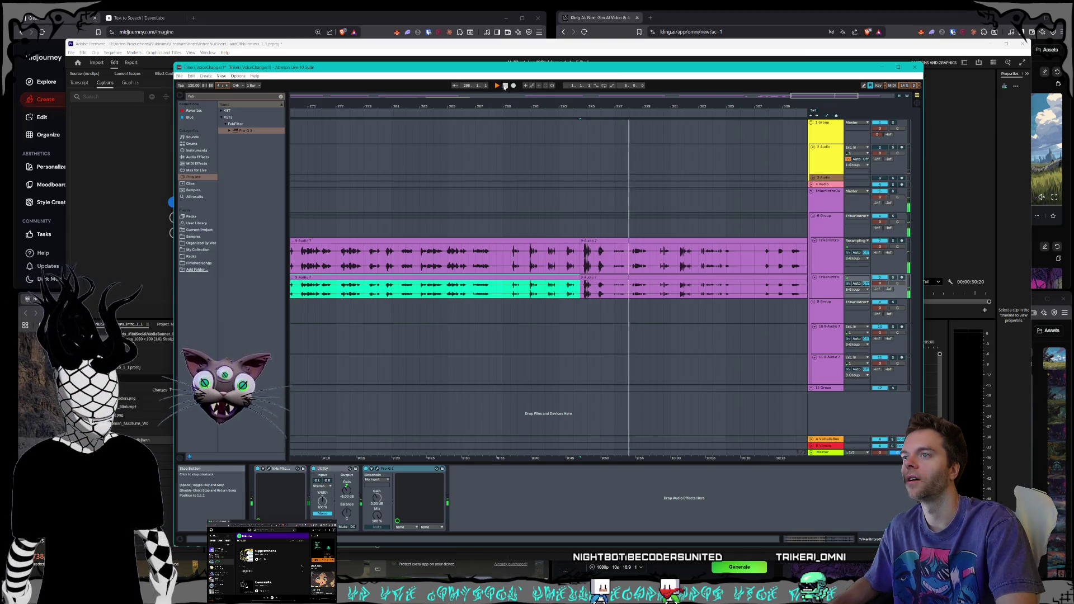
click(612, 258)
mouse_move(611, 257)
mouse_down()
mouse_move(628, 263)
mouse_move(628, 288)
mouse_up()
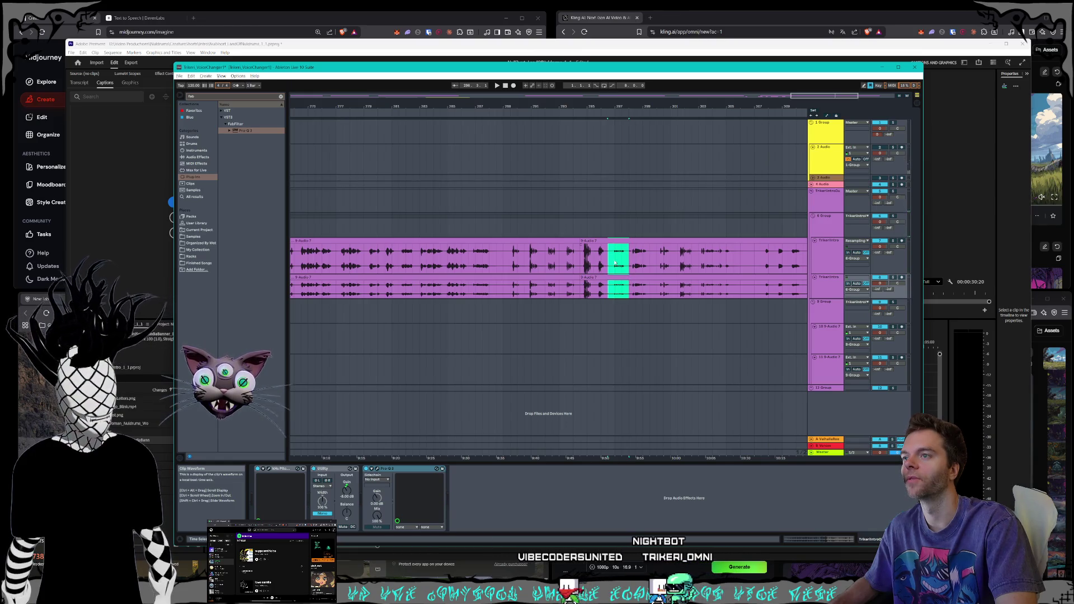
mouse_move(619, 242)
mouse_down()
mouse_move(611, 313)
mouse_move(436, 319)
mouse_move(339, 345)
mouse_up()
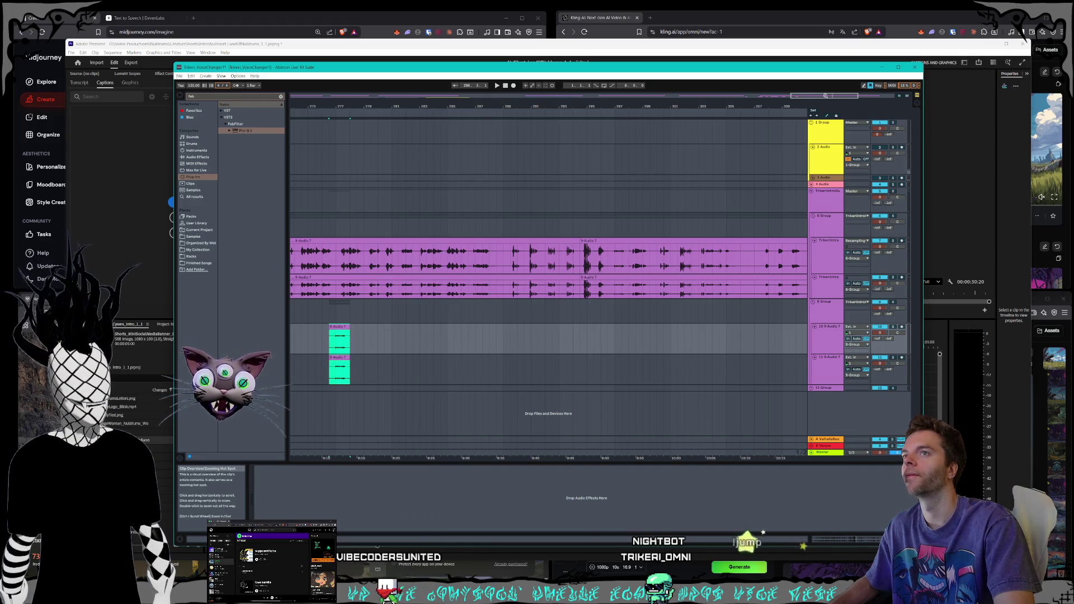
- Scroll the arrangement and play back from around bar 129 to review
drag(824, 95, 791, 95)
scroll(790, 95, down, 6)
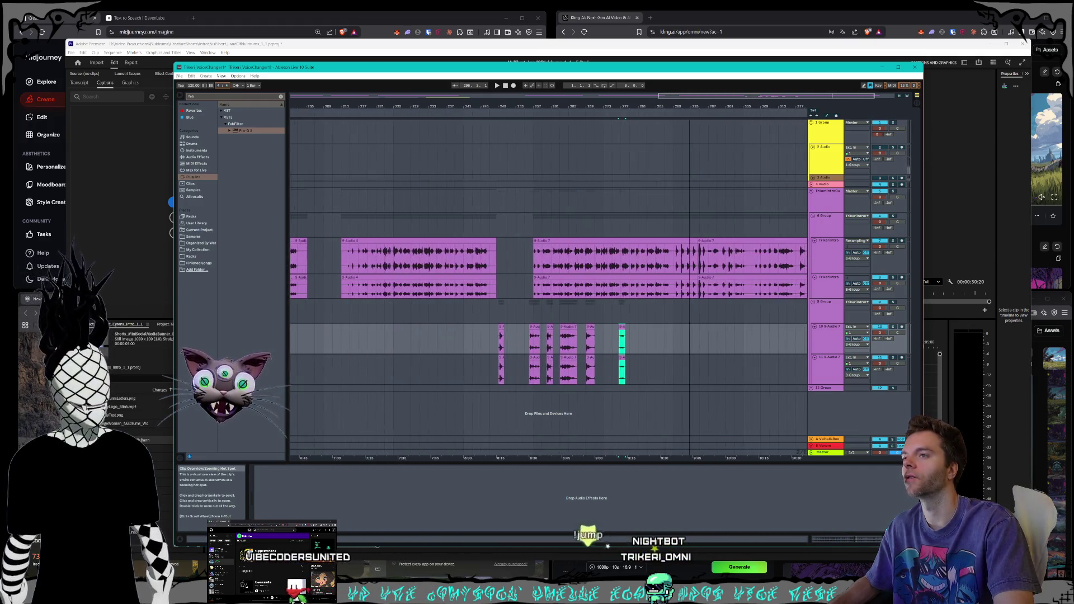
scroll(791, 95, down, 8)
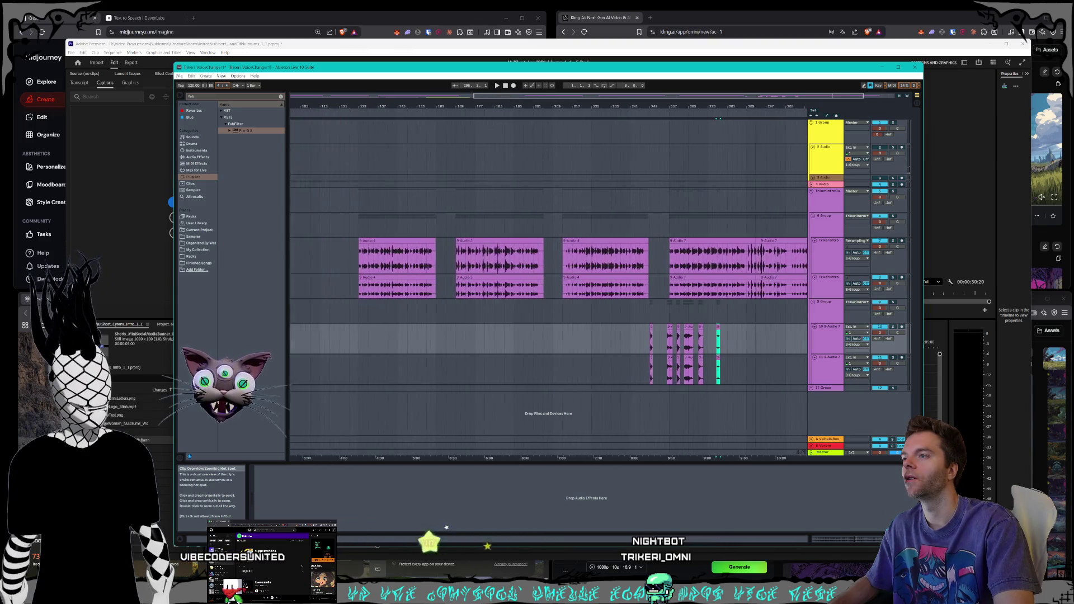
scroll(791, 95, down, 8)
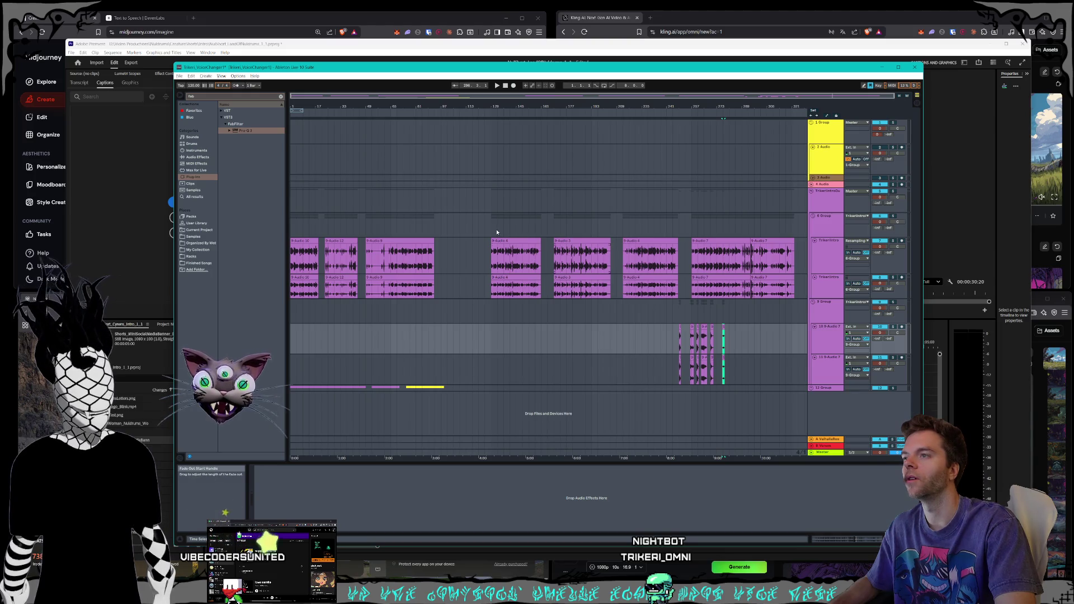
click(490, 113)
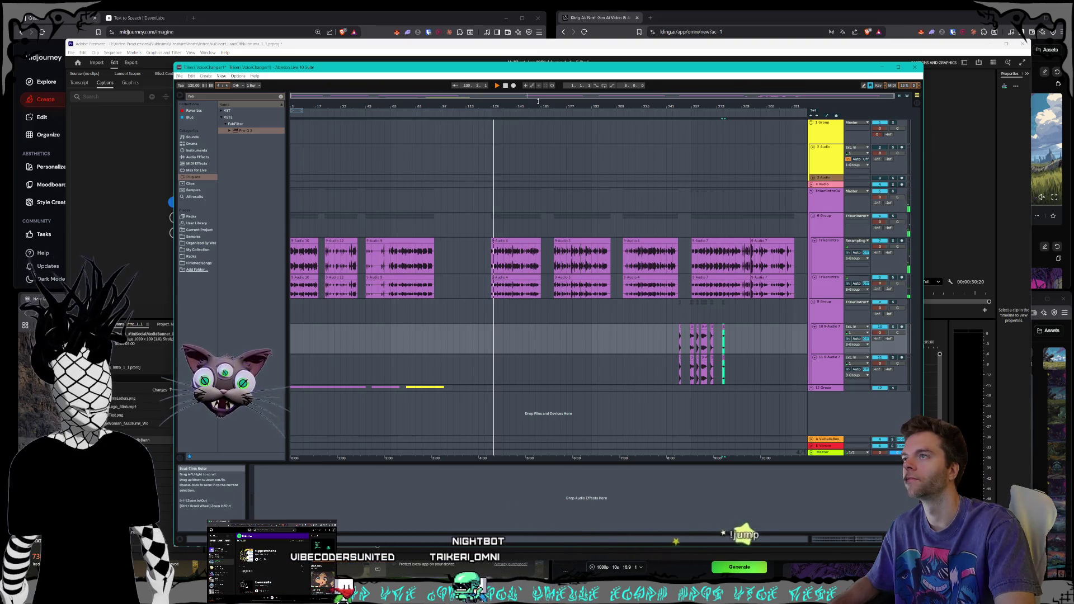
mouse_move(538, 95)
mouse_down()
mouse_move(538, 190)
mouse_move(534, 103)
mouse_up()
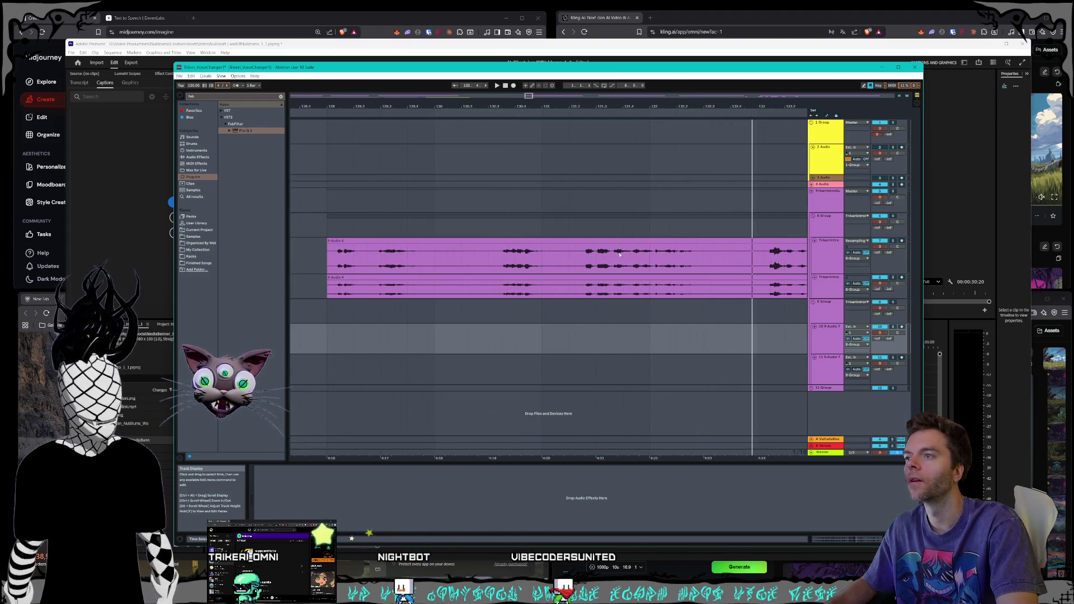
- Slide the later 9 Audio 4 clip left against the earlier one and audition it
click(581, 291)
right_click(558, 257)
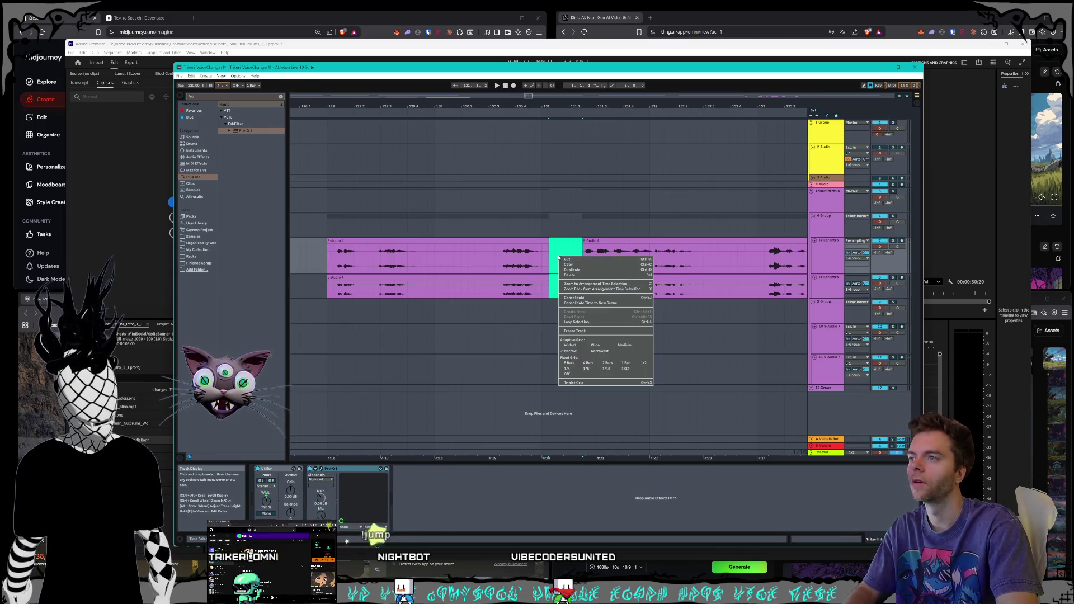
click(558, 252)
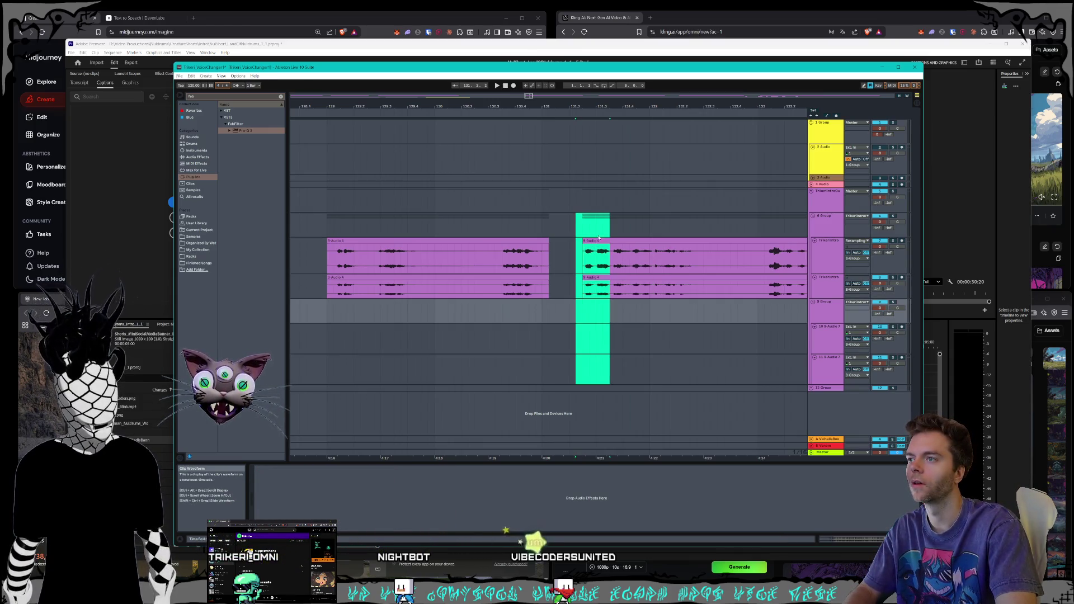
click(619, 250)
drag(620, 249, 586, 249)
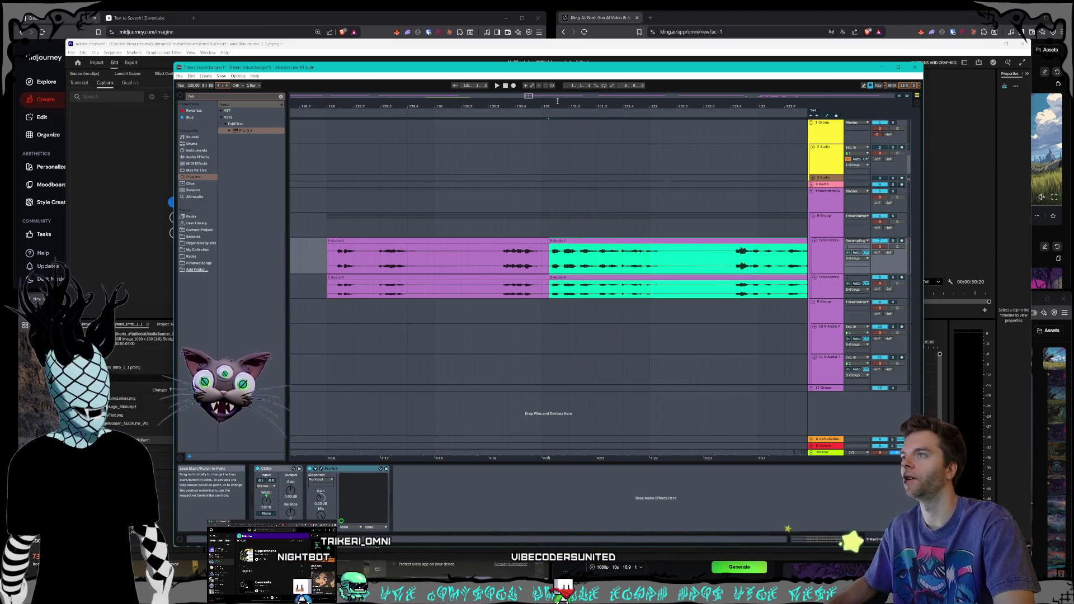
drag(599, 108, 518, 108)
key(space)
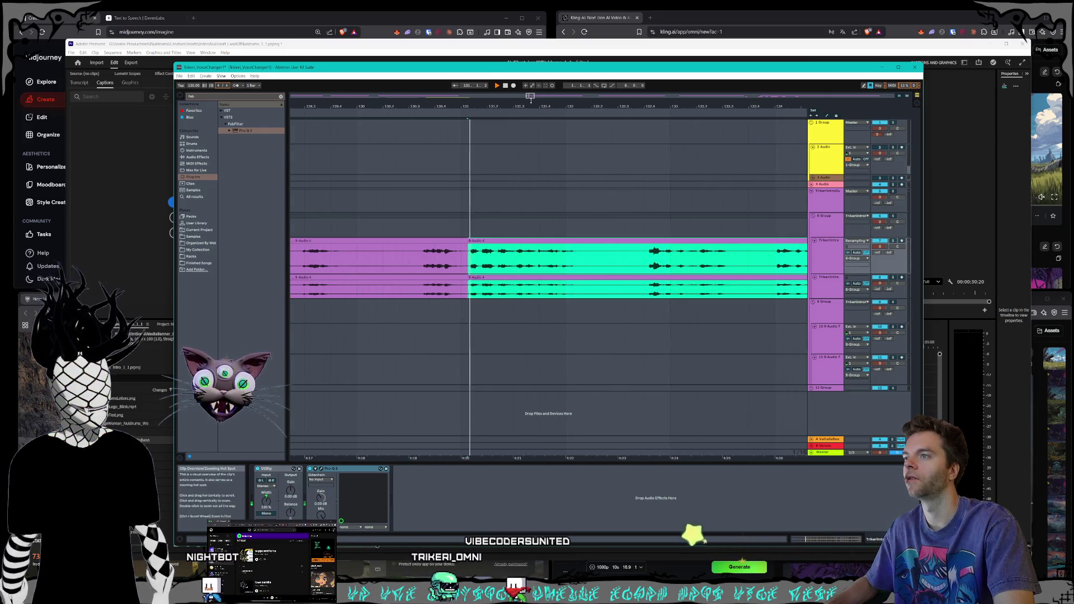
- Zoom out to the whole arrangement and select the 9-Audio 12 and 9-Audio 9 clips
mouse_move(530, 96)
mouse_down()
mouse_move(530, 81)
mouse_move(536, 96)
mouse_up()
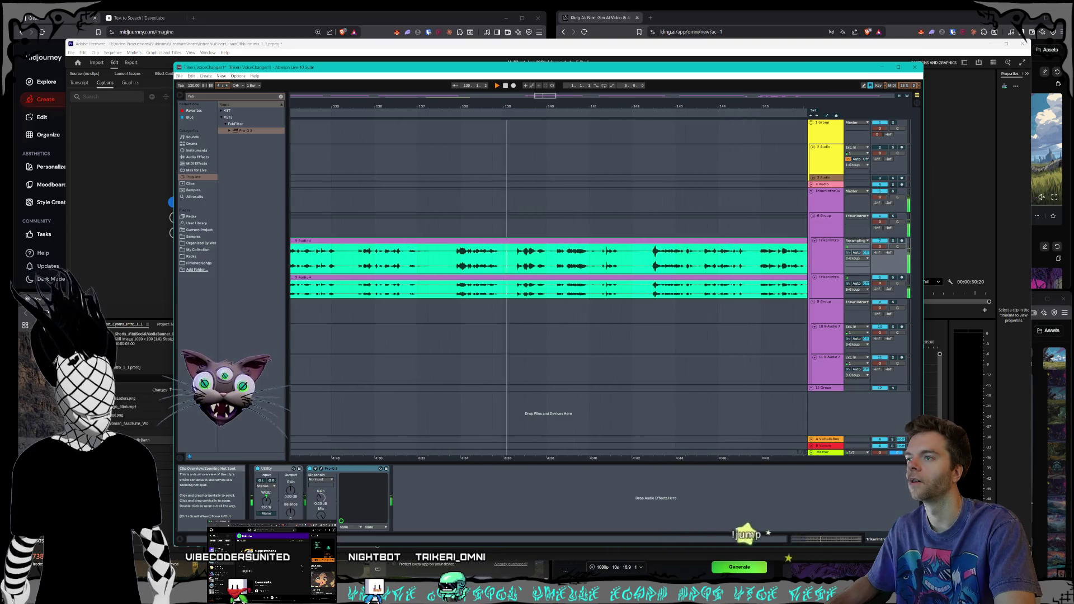
key(minus)
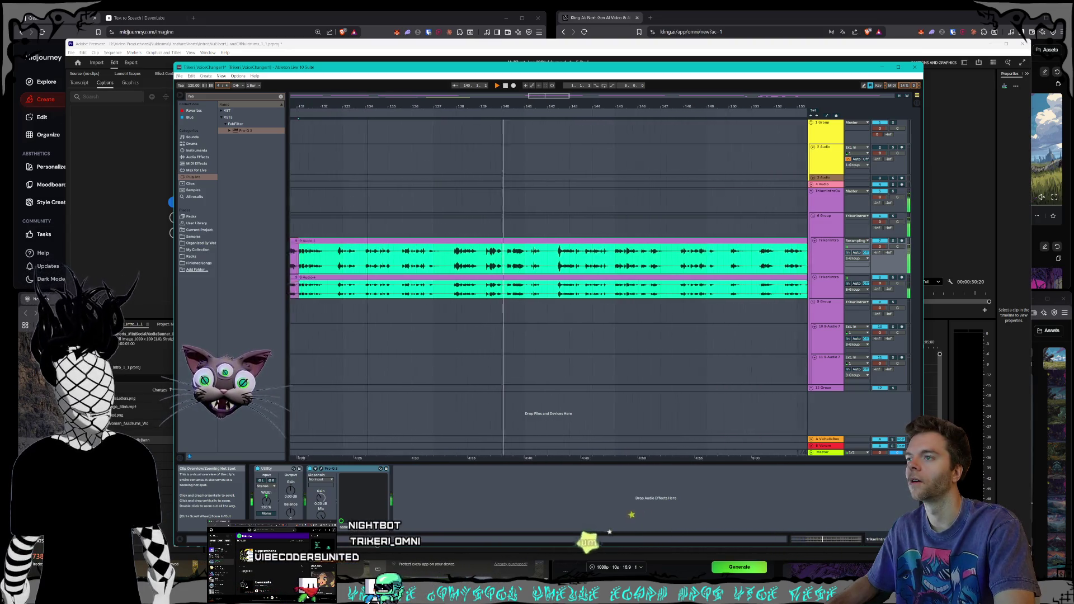
key(minus)
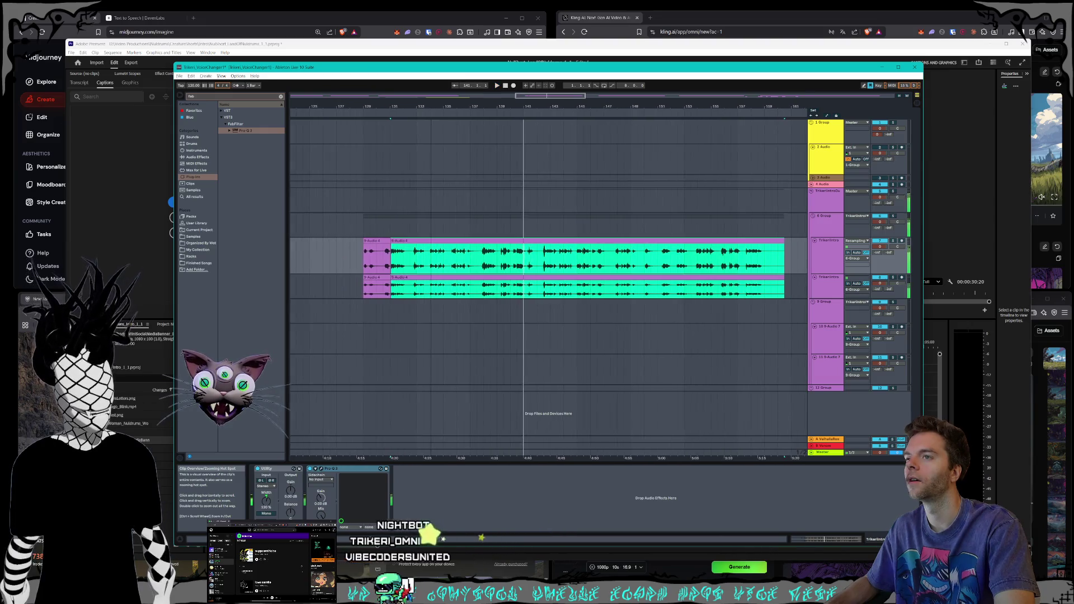
key(minus)
key(minus)
key(minus)
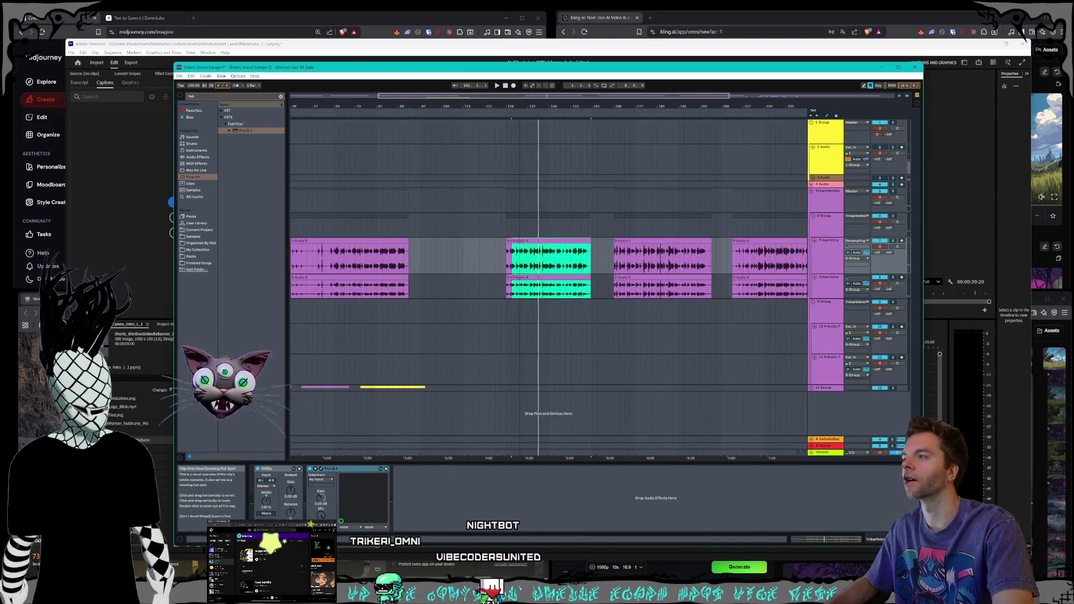
drag(441, 283, 325, 295)
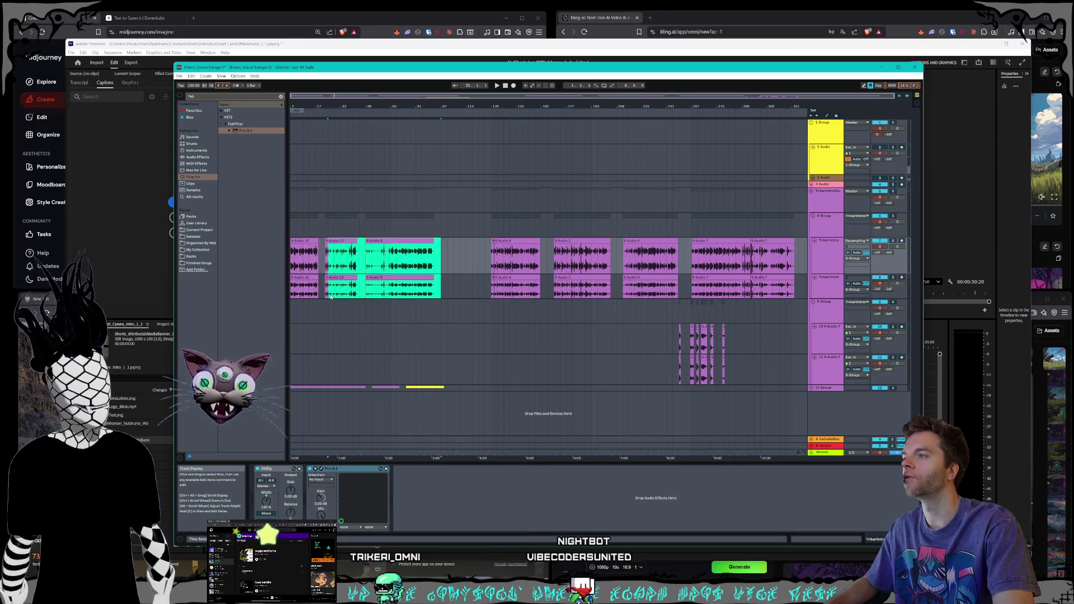
- Move the bars 117–129 clip block, including 9-Audio 4, earlier in the arrangement
click(816, 277)
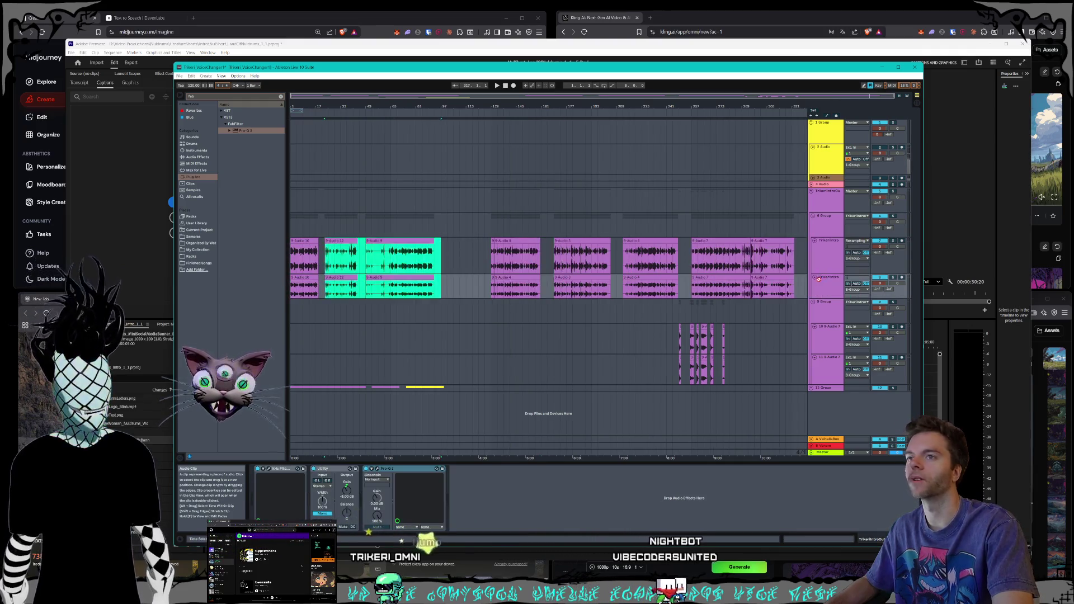
mouse_move(332, 283)
mouse_down()
mouse_move(809, 282)
mouse_move(796, 284)
mouse_up()
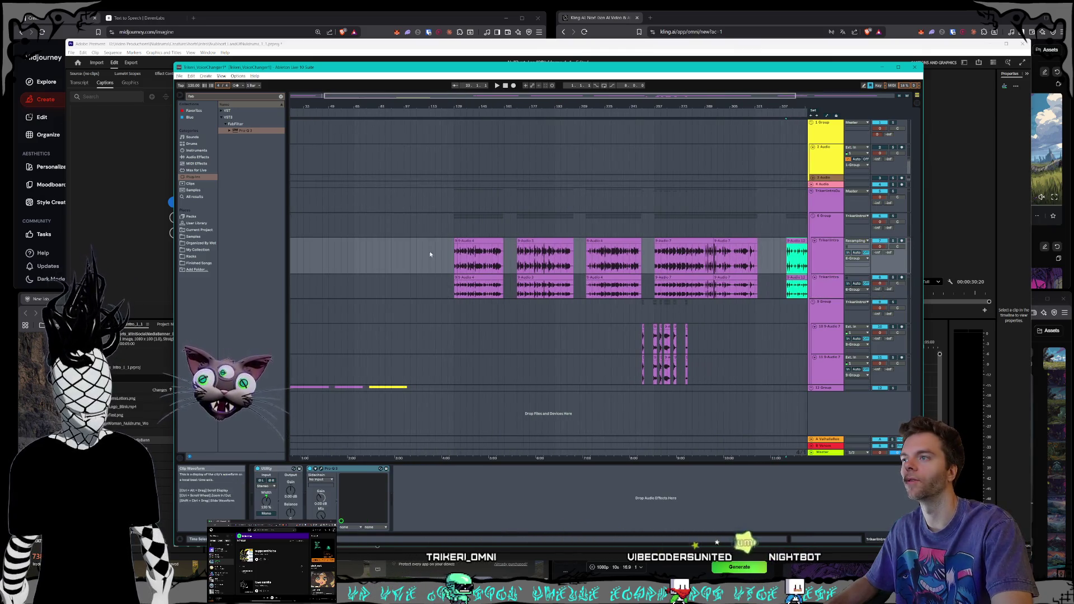
mouse_move(436, 229)
mouse_down()
mouse_move(487, 262)
mouse_move(481, 275)
mouse_up()
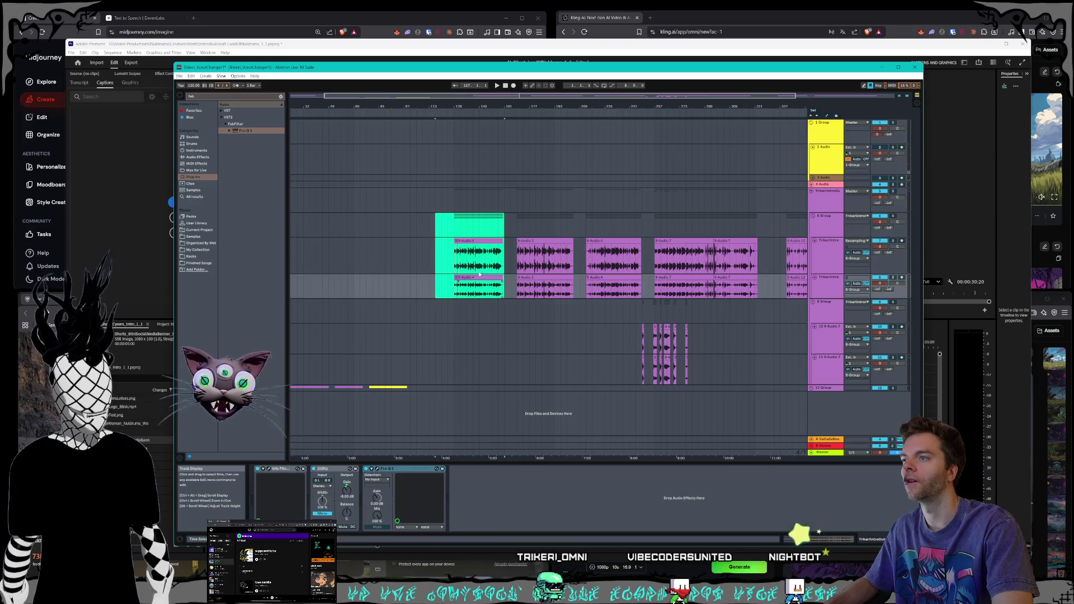
drag(474, 239, 374, 240)
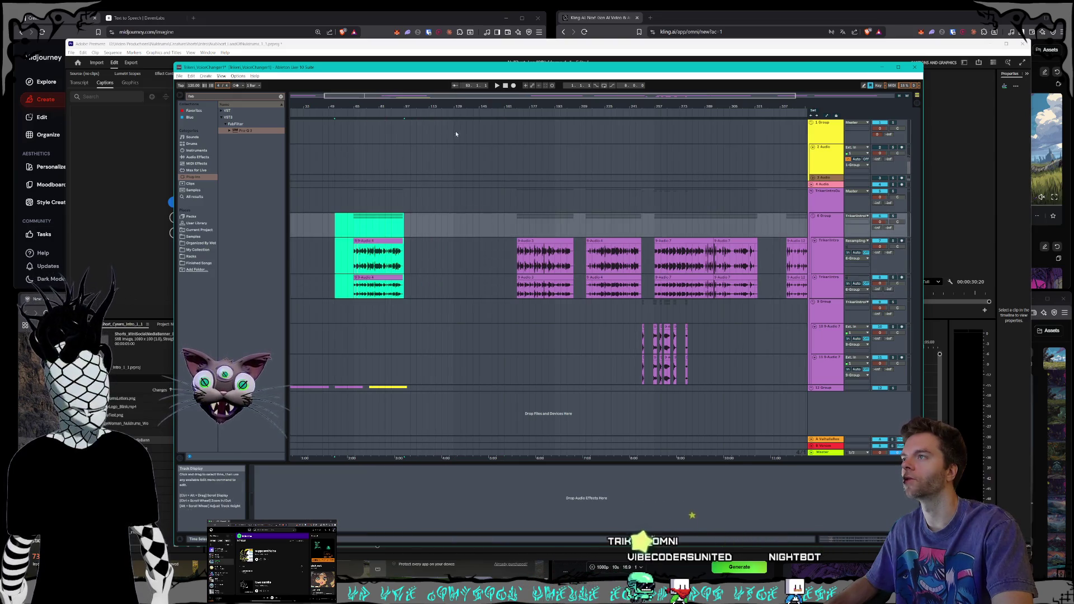
- Try duplicating the 9-Audio 10 clip, then undo back to a single copy
drag(410, 96, 358, 121)
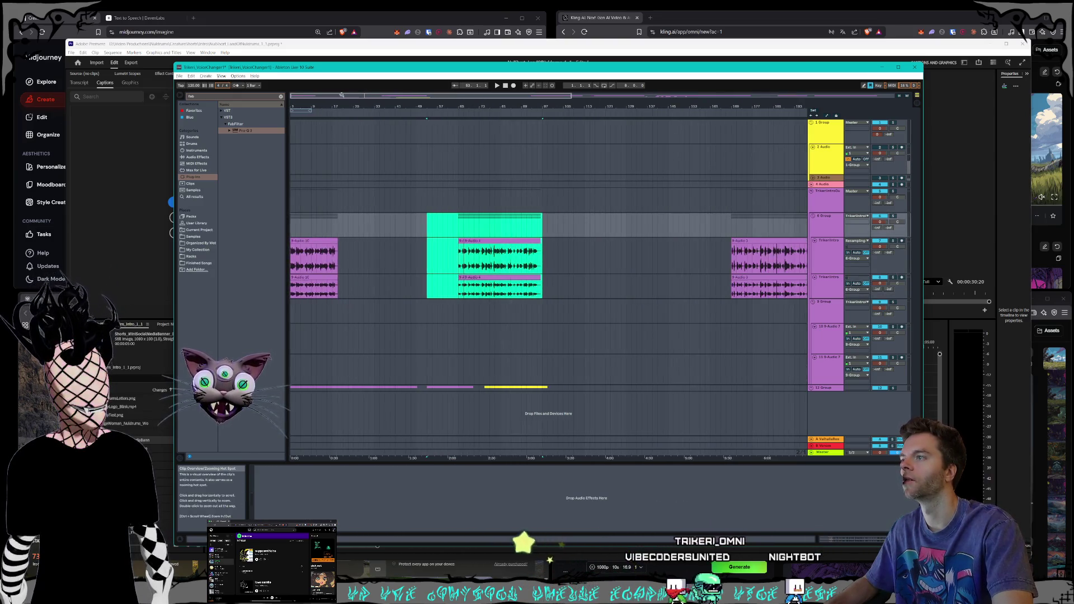
click(328, 248)
mouse_move(327, 248)
mouse_down()
mouse_move(603, 250)
mouse_move(492, 299)
mouse_move(330, 278)
mouse_up()
click(568, 285)
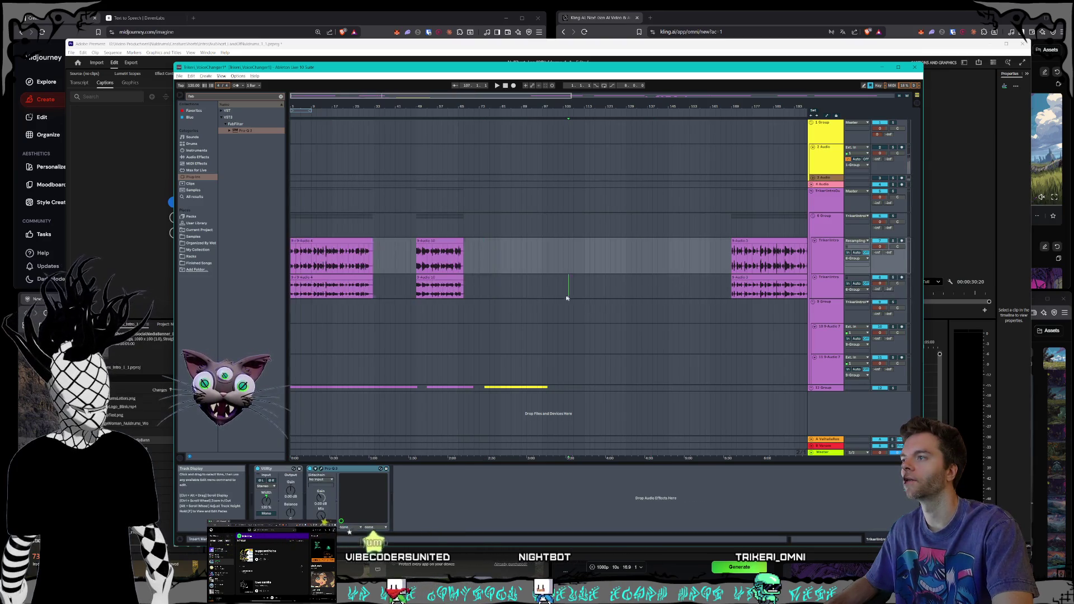
drag(479, 285, 416, 243)
key(ctrl+d)
key(ctrl+z)
key(ctrl+z)
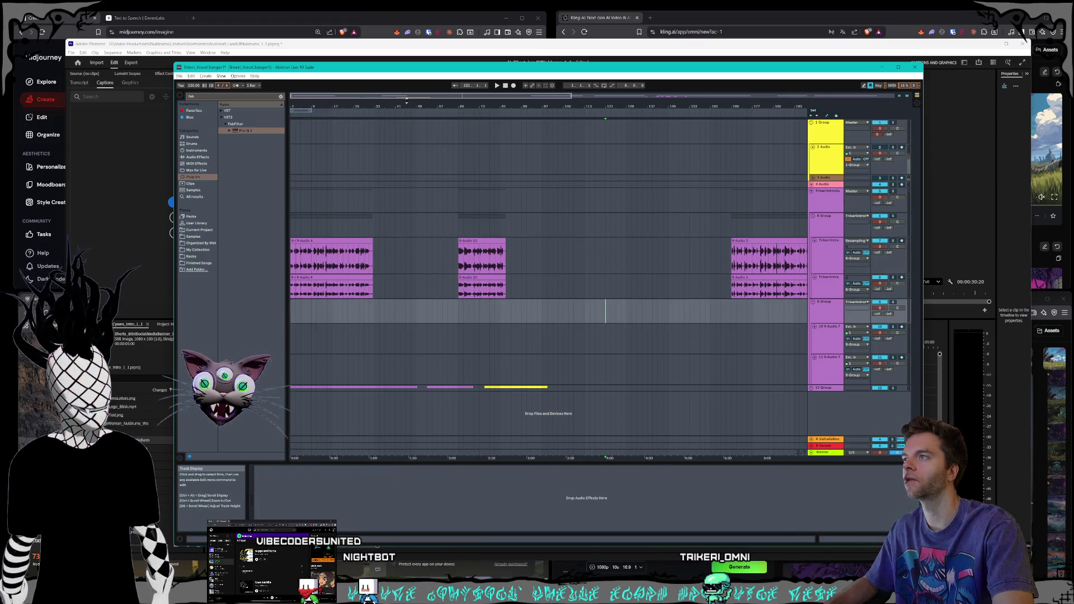
- Play the arrangement from around bar 78 to review it
drag(406, 101, 763, 429)
mouse_move(638, 336)
mouse_down()
mouse_move(656, 366)
mouse_move(439, 364)
mouse_move(452, 366)
mouse_up()
mouse_move(401, 95)
mouse_down()
mouse_move(404, 112)
mouse_move(417, 112)
mouse_move(434, 91)
mouse_move(419, 88)
mouse_up()
click(436, 341)
click(406, 113)
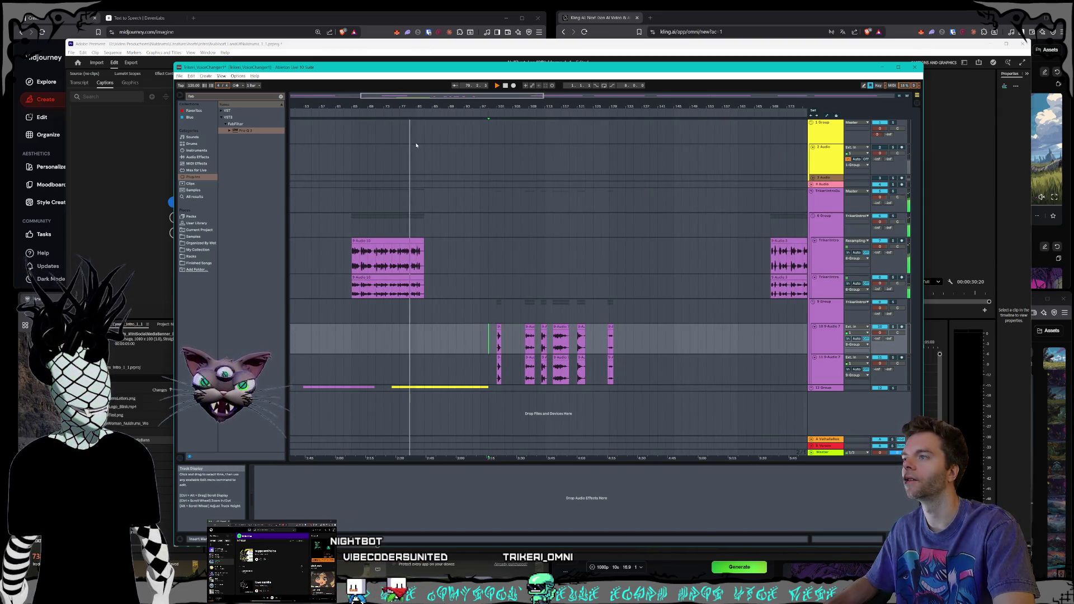
click(487, 254)
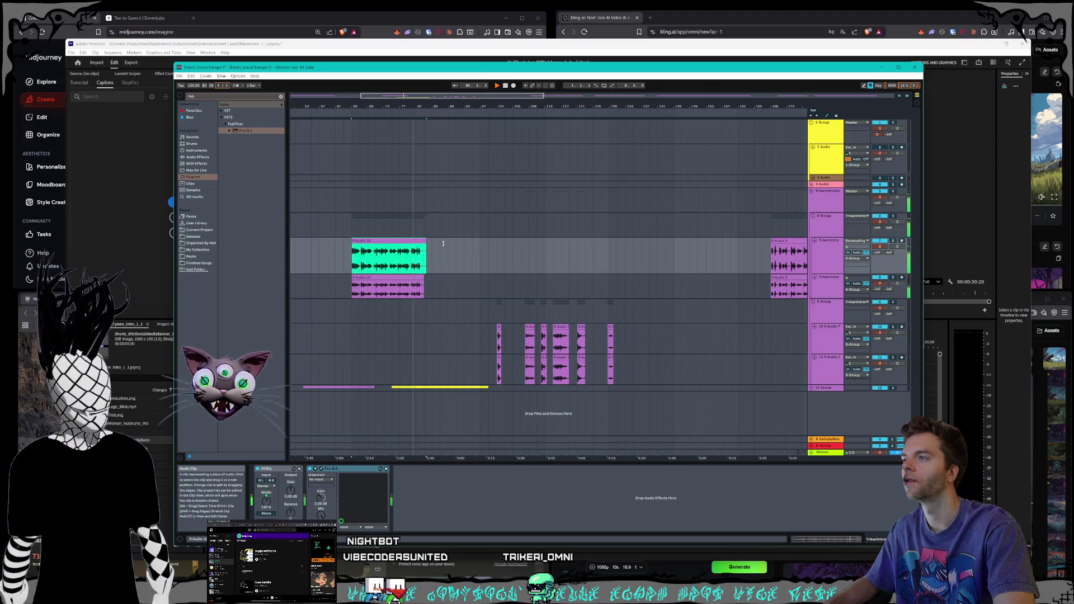
- Alt-drag a copy of the short 9-Audio clip pair on tracks 10–11 to just after the long narration clip
mouse_move(457, 97)
mouse_down()
mouse_move(406, 95)
mouse_move(531, 94)
mouse_move(470, 115)
mouse_up()
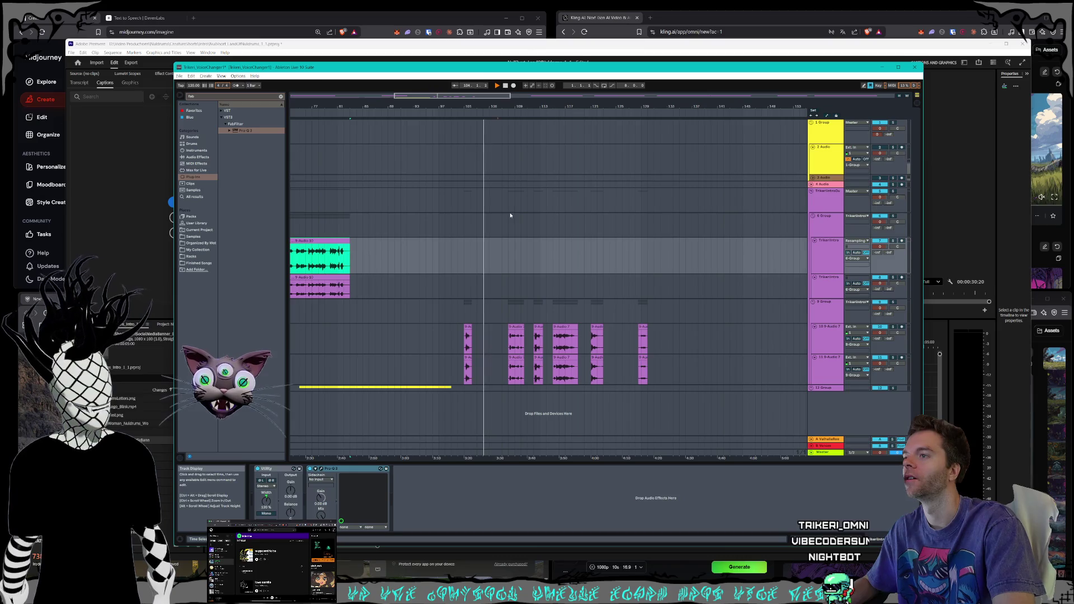
drag(470, 337, 768, 334)
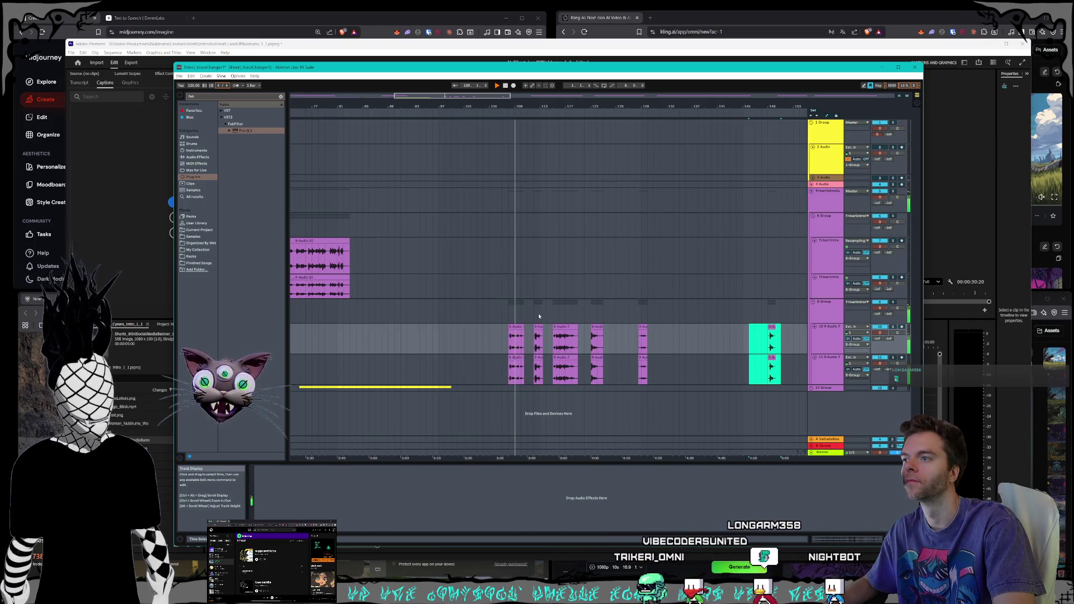
click(515, 331)
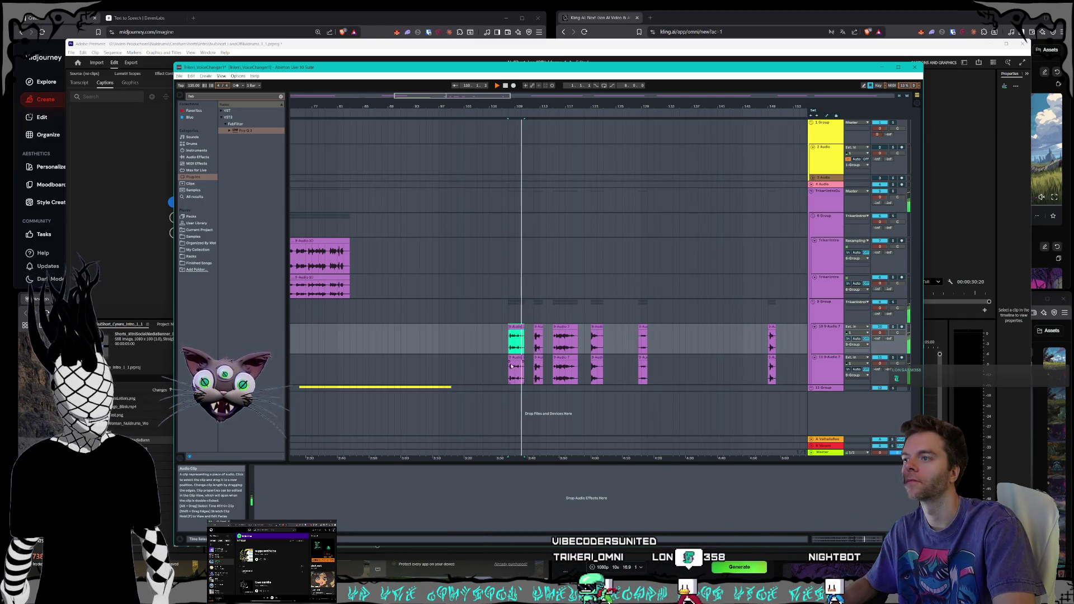
shift+click(513, 359)
drag(516, 334, 364, 332)
- Trim the copied pair's ends and starts so both clips begin together
drag(410, 96, 431, 136)
mouse_move(503, 327)
mouse_down()
mouse_move(462, 331)
mouse_move(463, 361)
mouse_up()
click(465, 329)
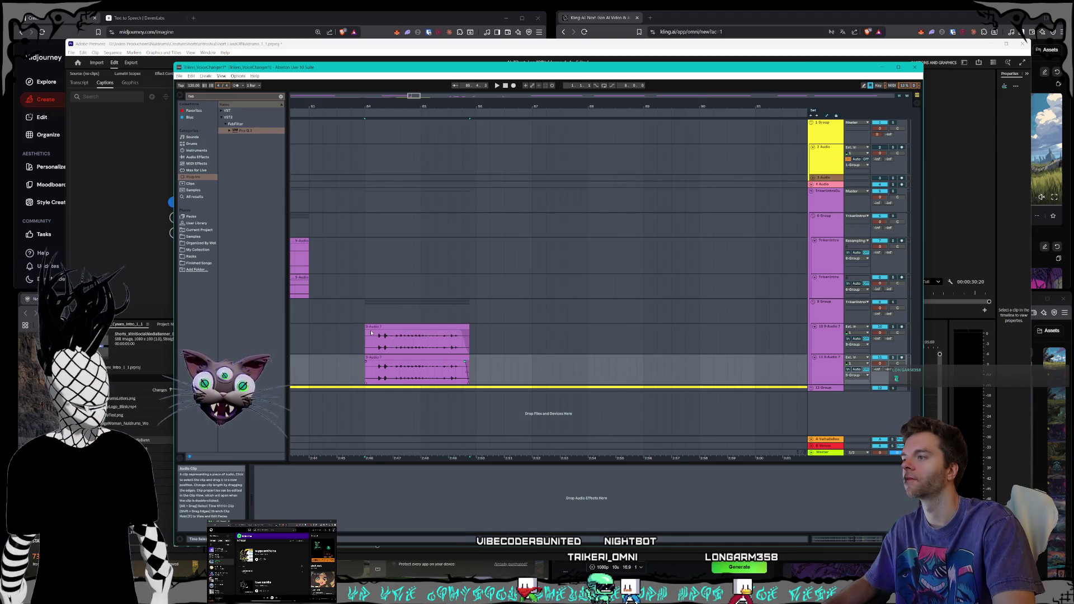
drag(365, 338, 371, 338)
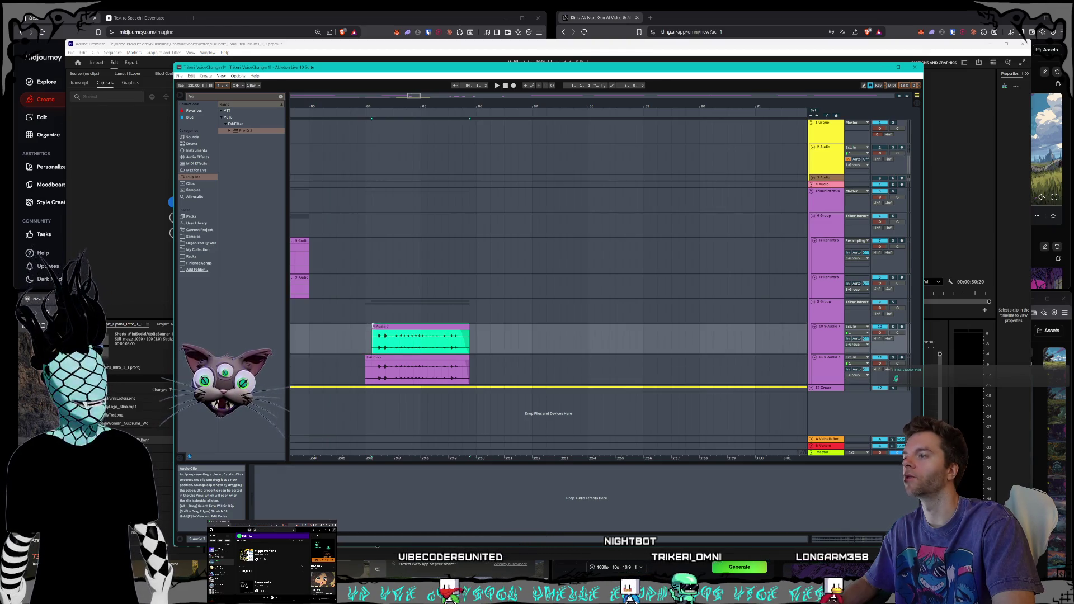
click(370, 359)
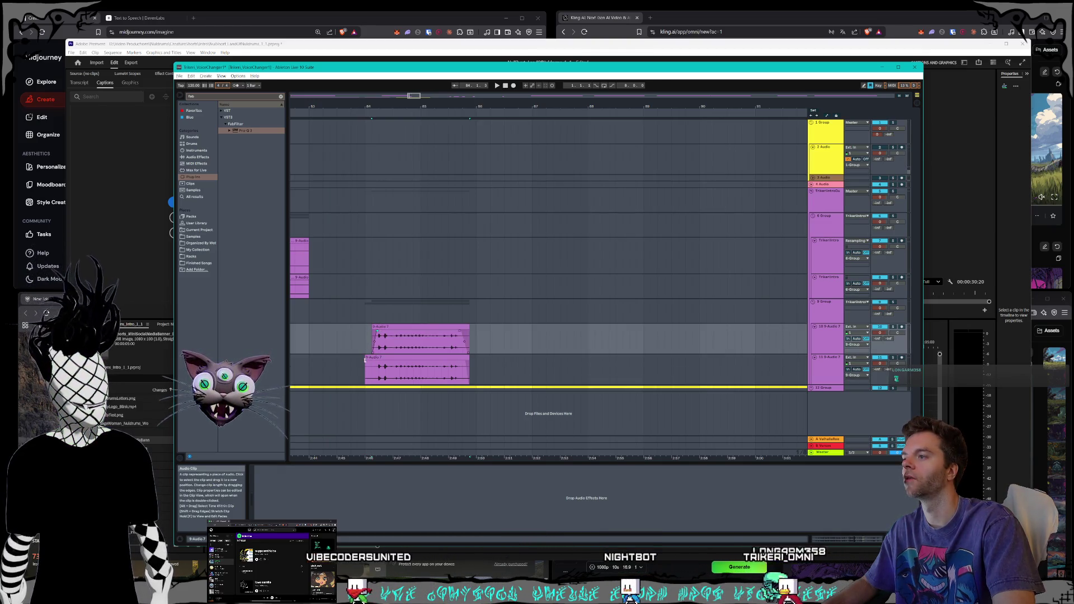
drag(366, 366, 372, 366)
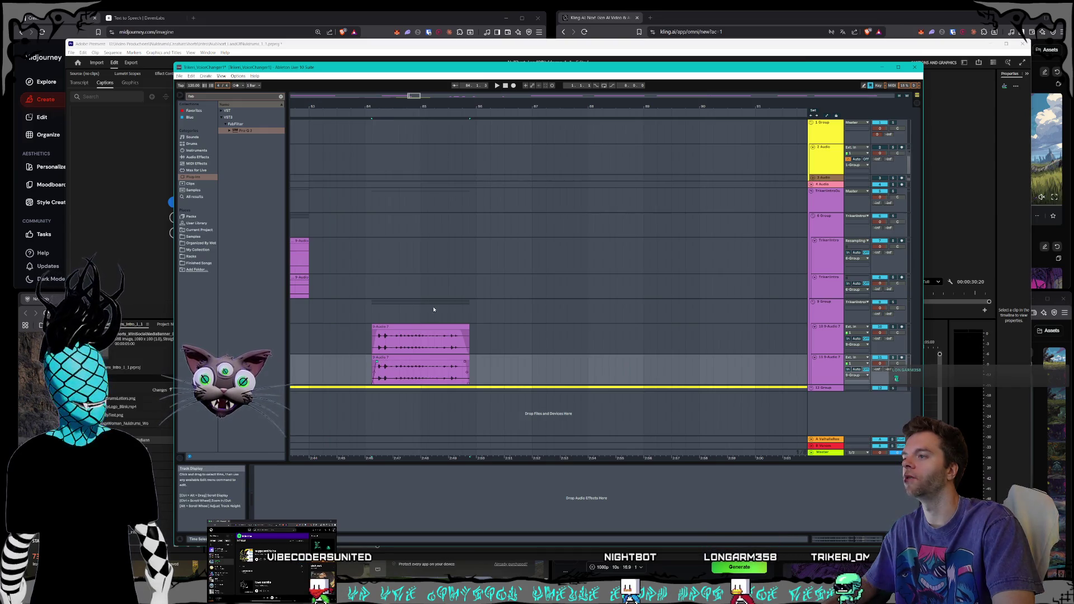
drag(435, 301, 364, 375)
key(ctrl+z)
key(ctrl+z)
key(ctrl+z)
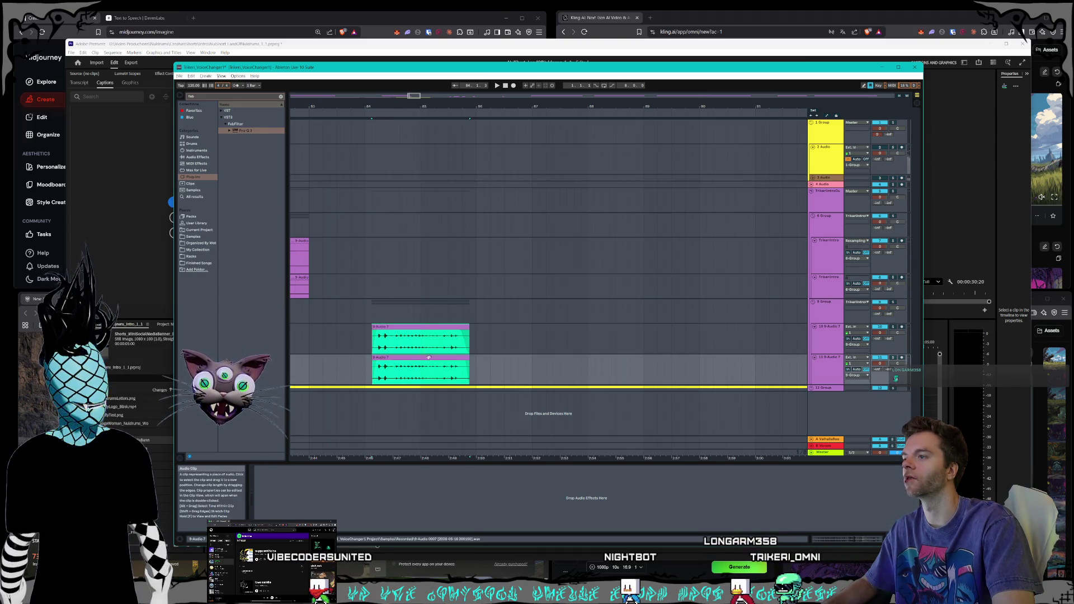
mouse_move(415, 98)
mouse_down()
mouse_move(643, 313)
mouse_move(721, 356)
mouse_up()
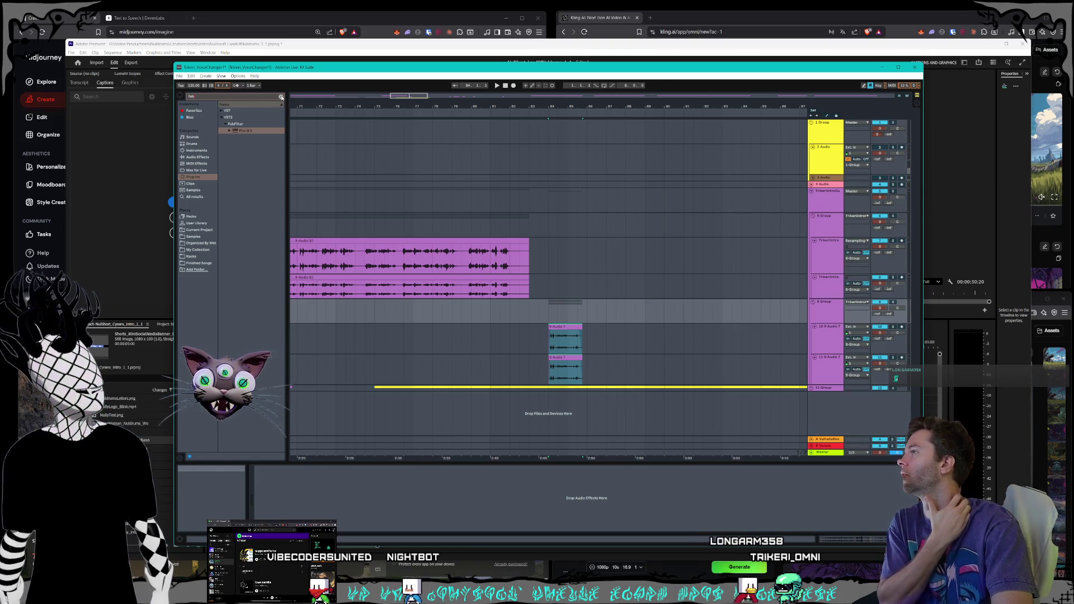
- Search the browser for 'delay' and load the Delay audio effect onto the track 9 group
click(282, 97)
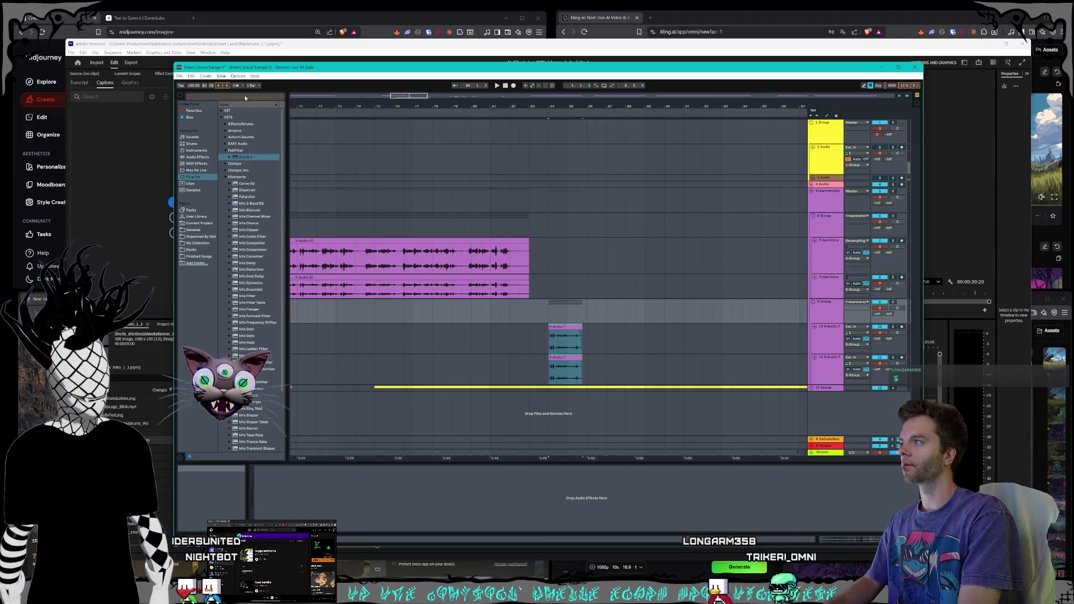
text(delay)
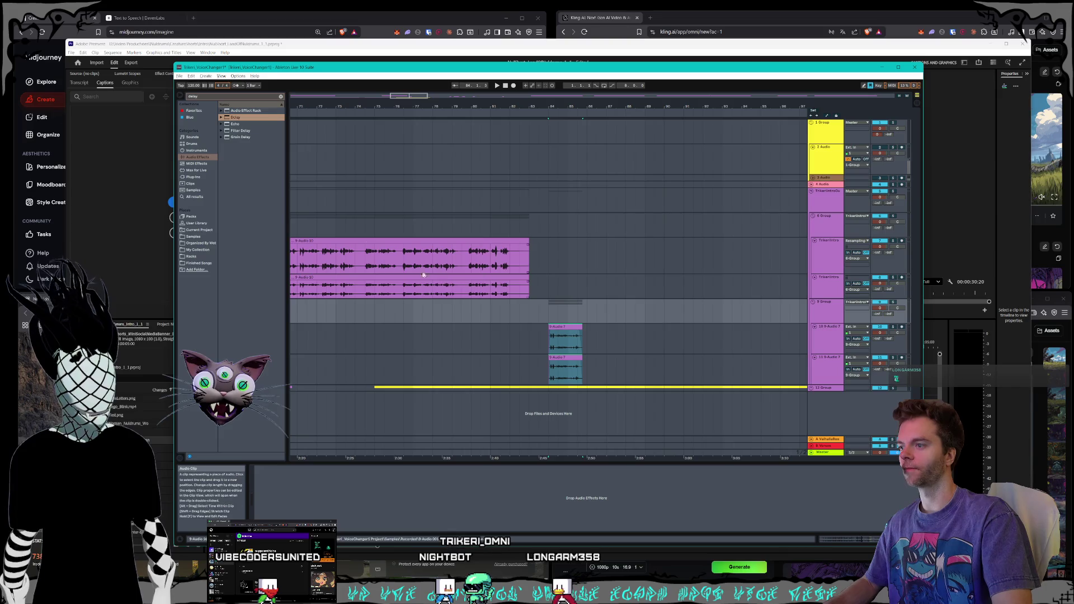
double_click(244, 118)
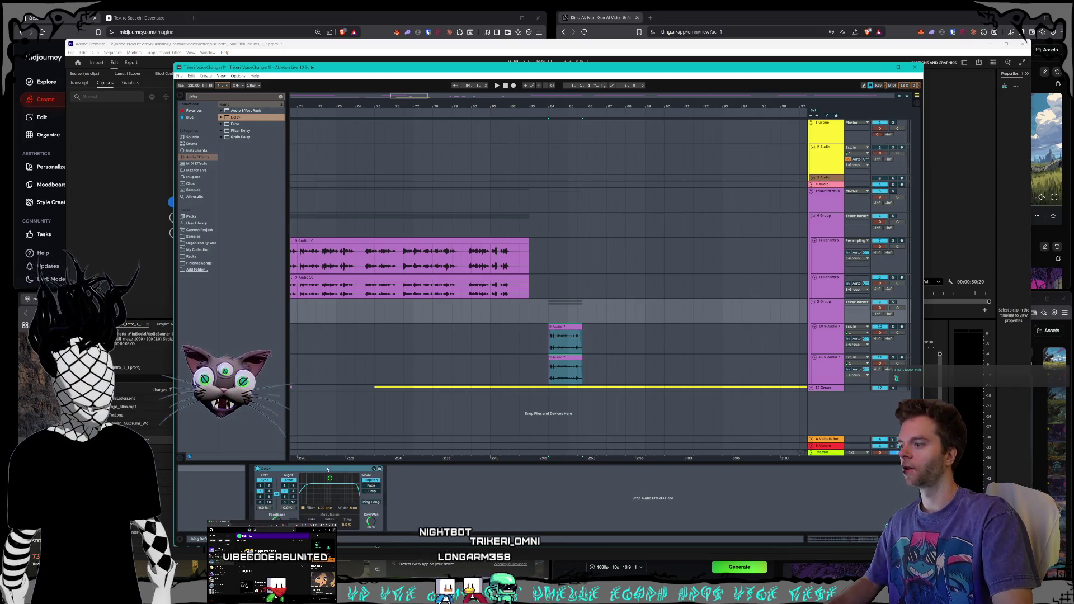
- Set the Delay's filter width to 6.20 and dry/wet to 67%, leaving Ping Pong off
drag(330, 478, 330, 484)
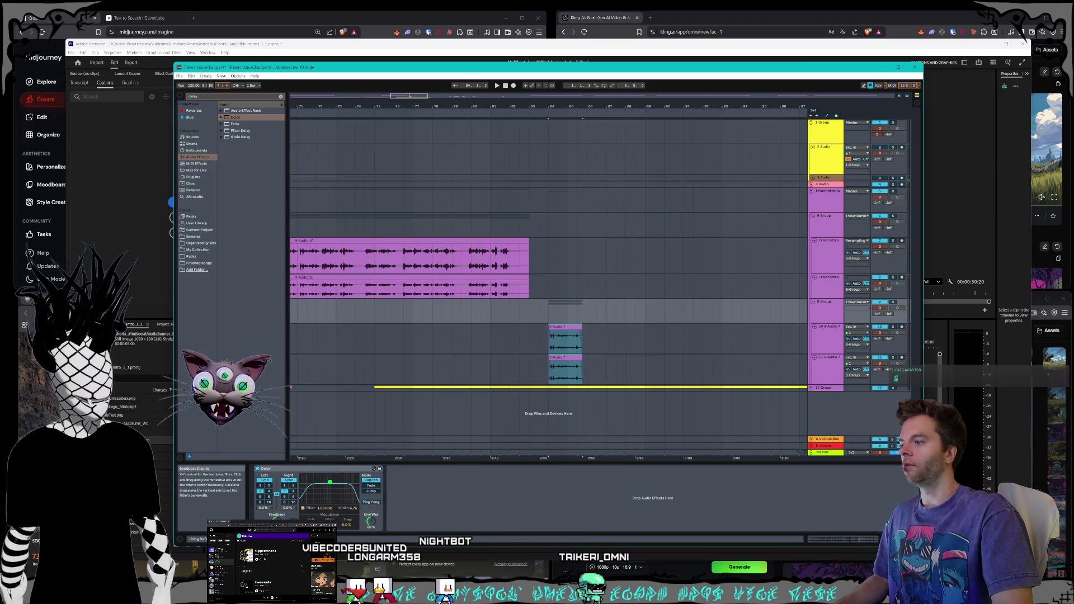
click(370, 502)
drag(371, 521, 371, 512)
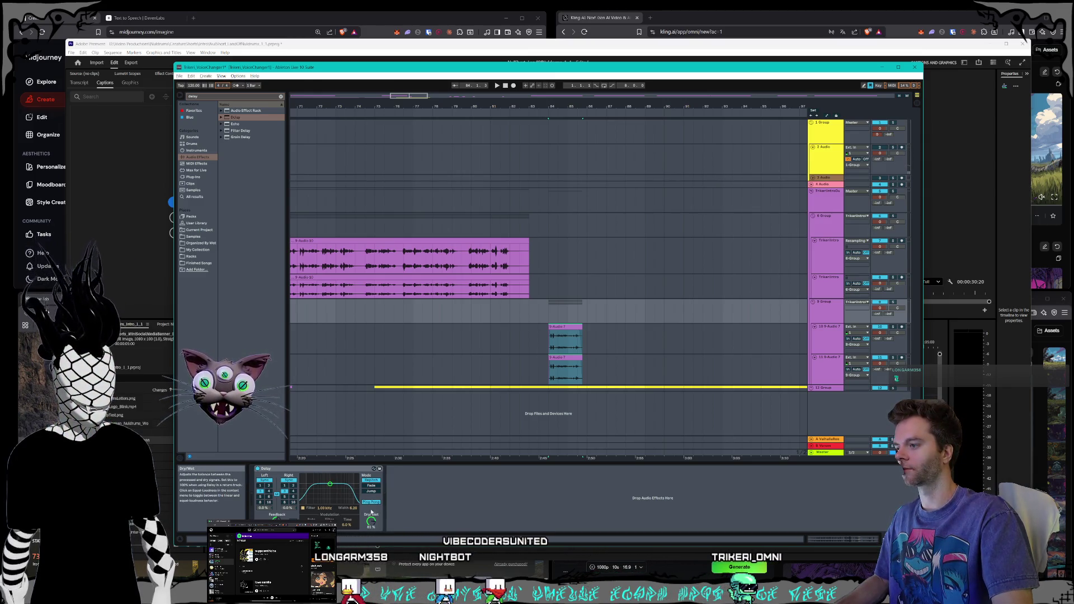
click(371, 501)
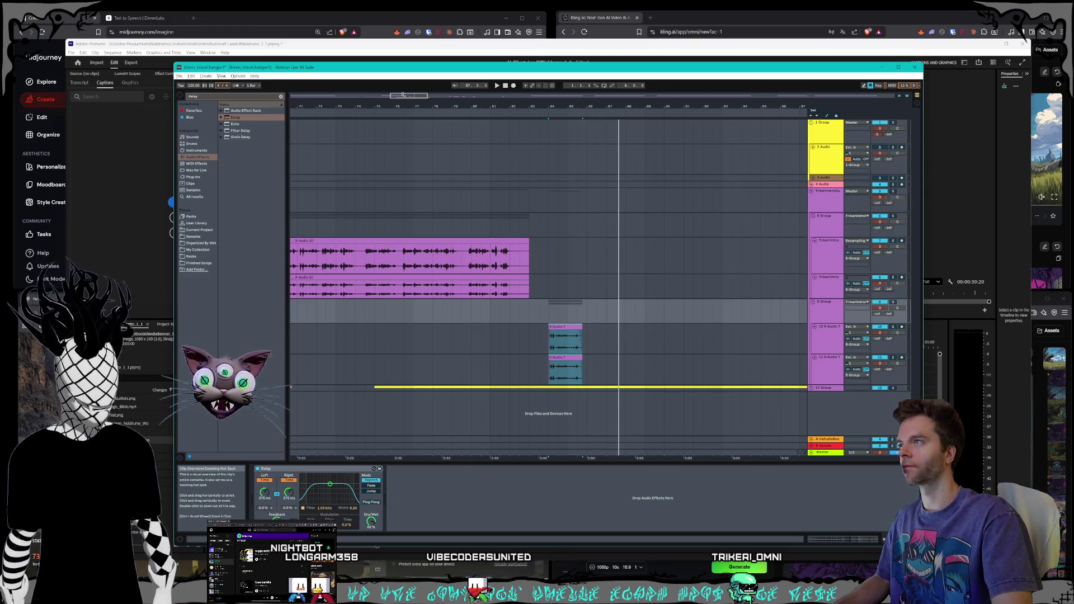
- Select the two 9-Audio 7 clips and pick Delay Time as the parameter to automate
click(565, 336)
scroll(371, 411, up, 2)
click(264, 492)
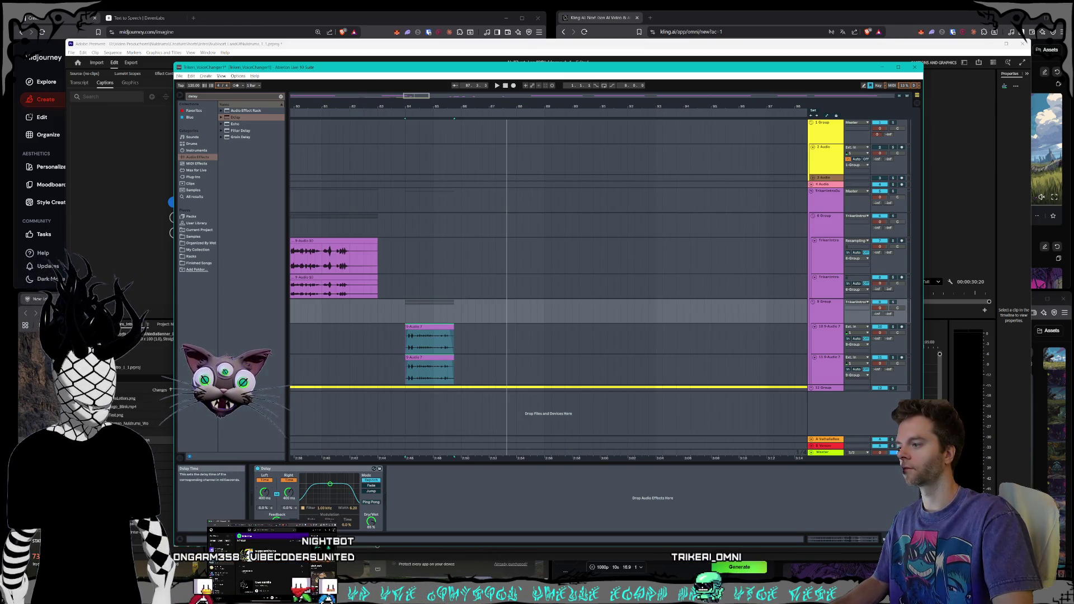
- Show automation lanes and draw a Delay Time step over the 9-Audio 7 clips
key(a)
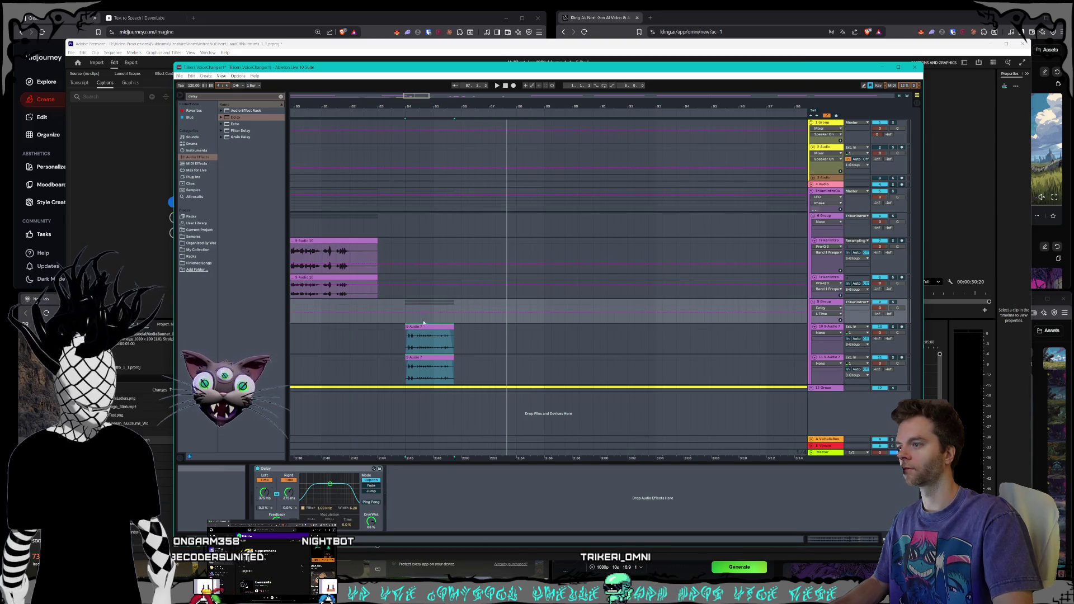
scroll(490, 339, up, 2)
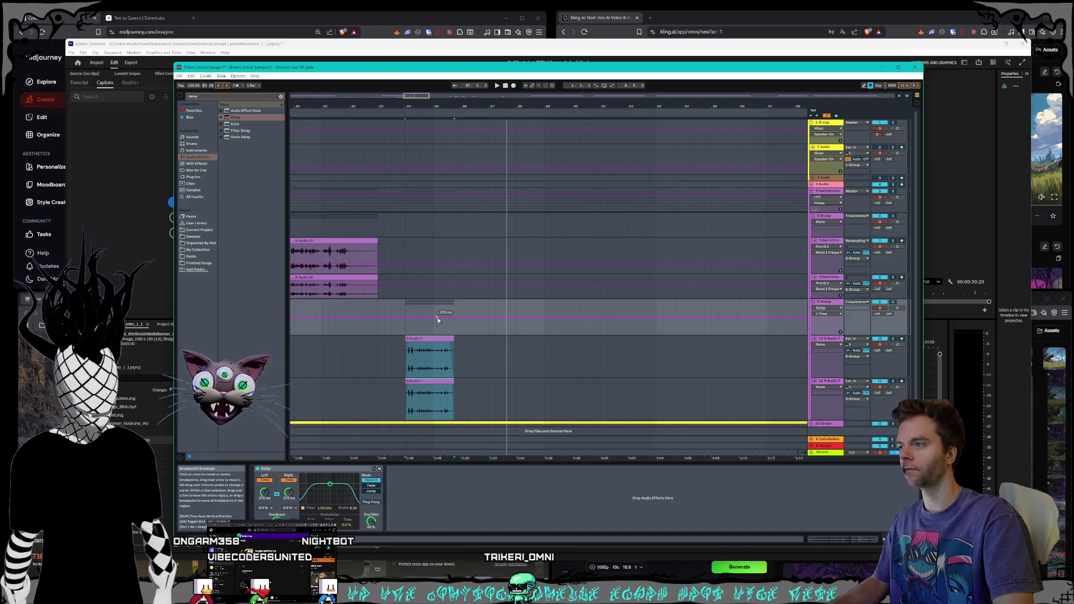
key(b)
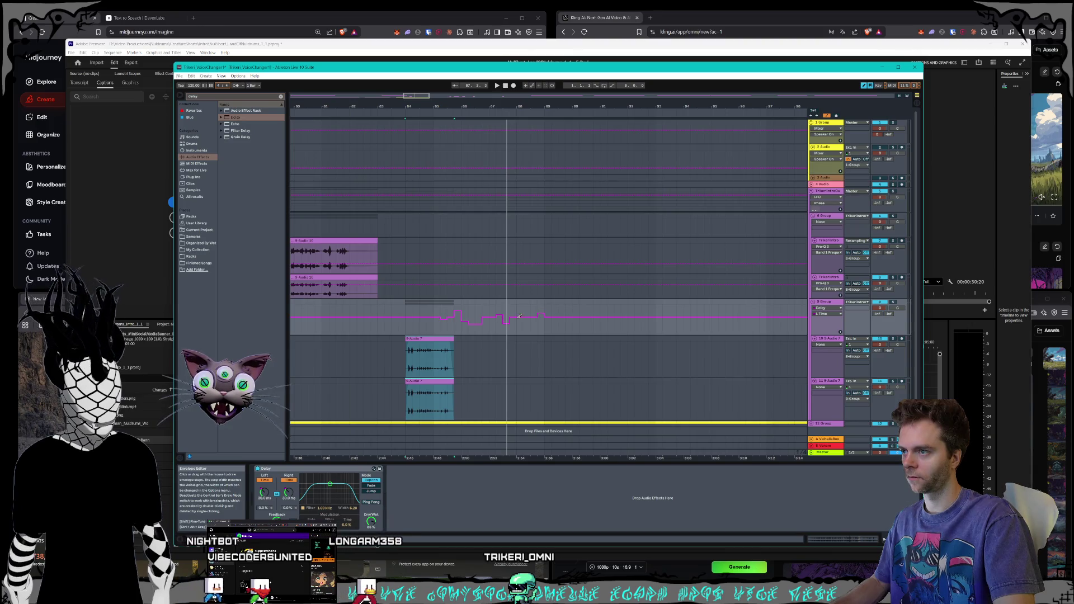
drag(501, 317, 445, 320)
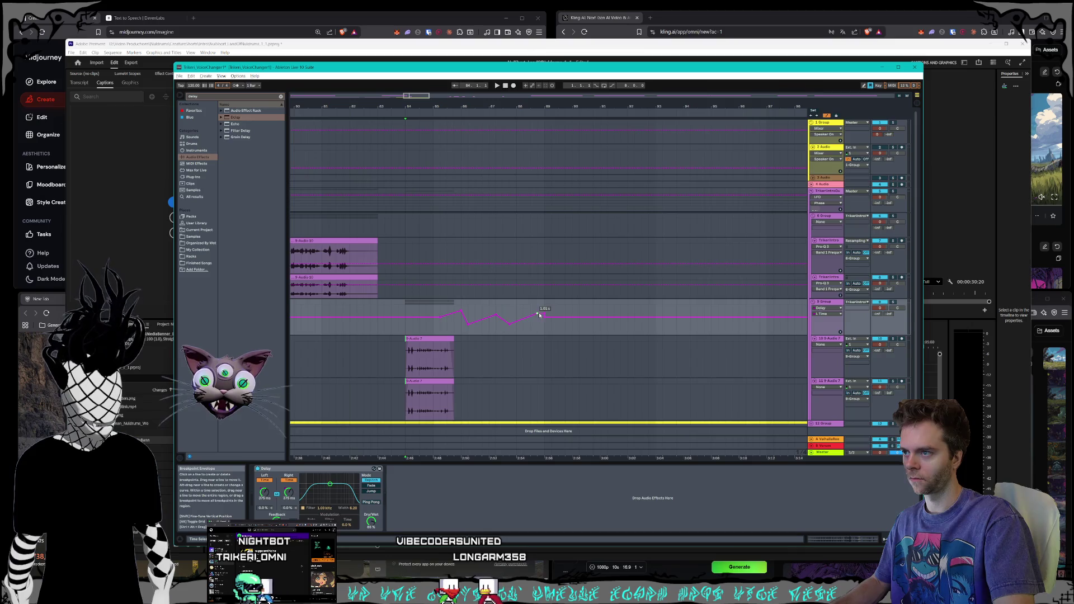
- Audition from bar 84, then set the envelope peak near bar 87 to 697 ms
click(404, 114)
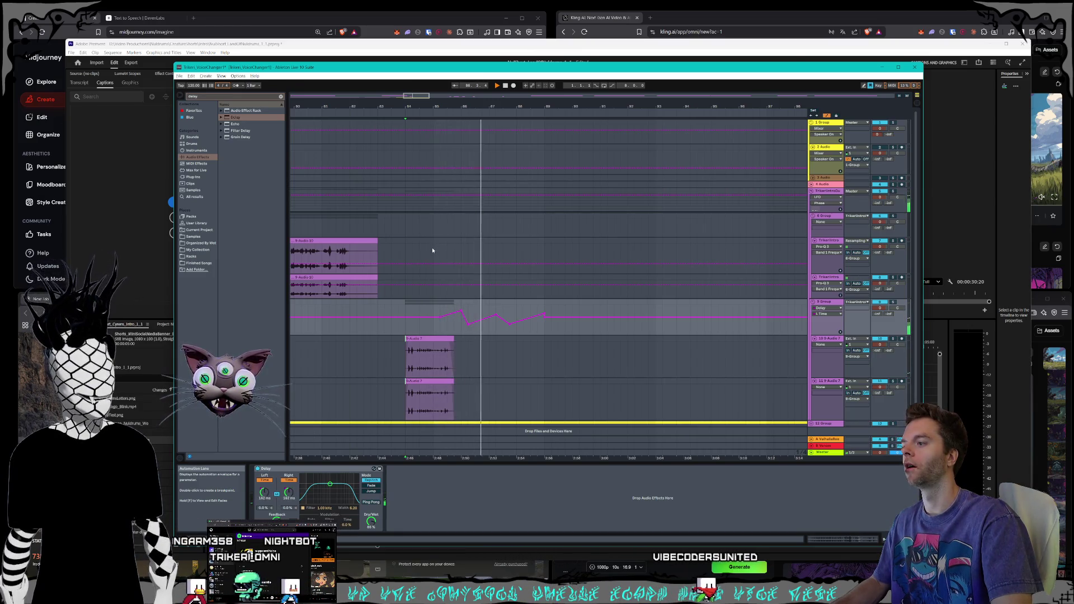
key(space)
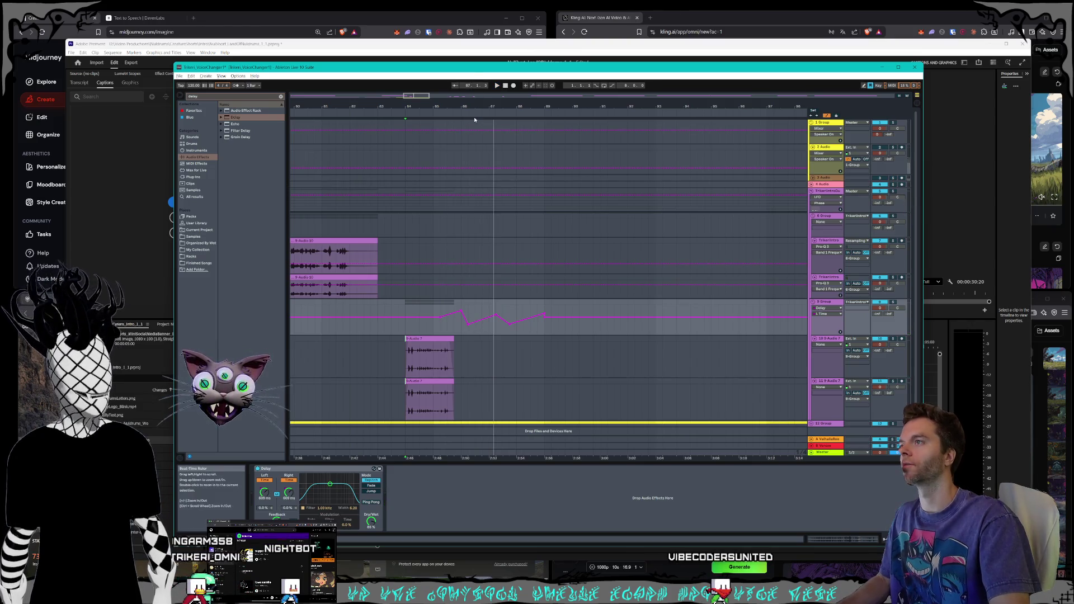
drag(412, 99, 411, 101)
mouse_move(458, 314)
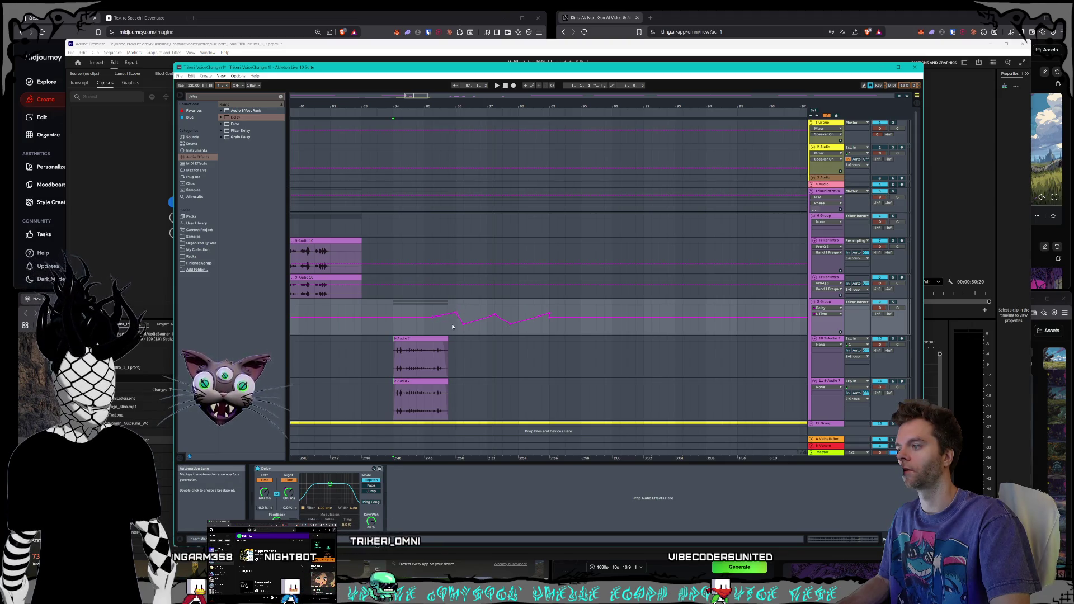
drag(494, 315, 494, 313)
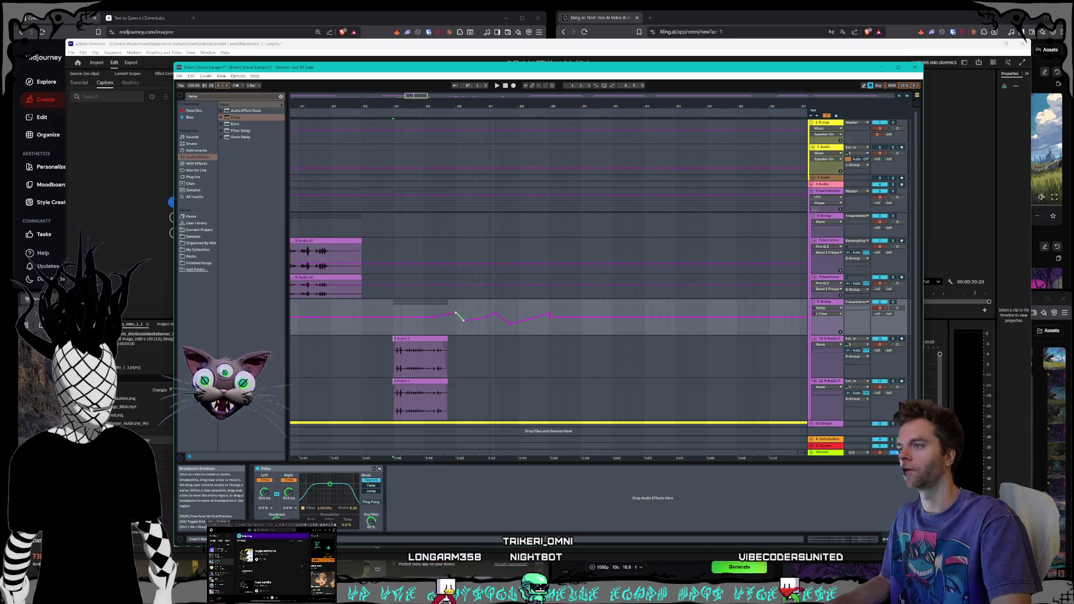
drag(510, 323, 510, 319)
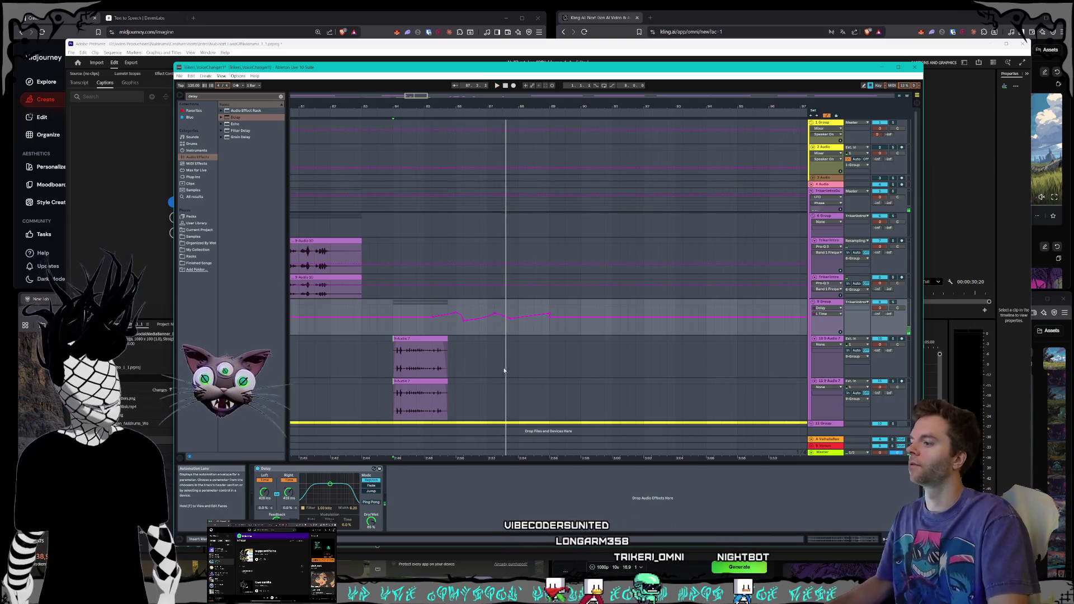
click(494, 316)
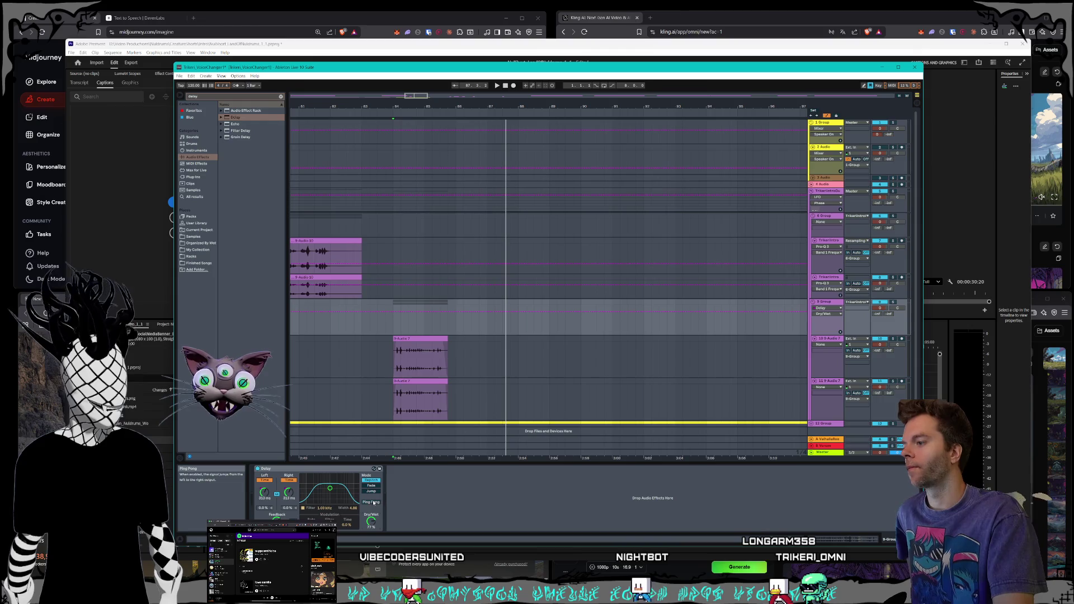
click(395, 112)
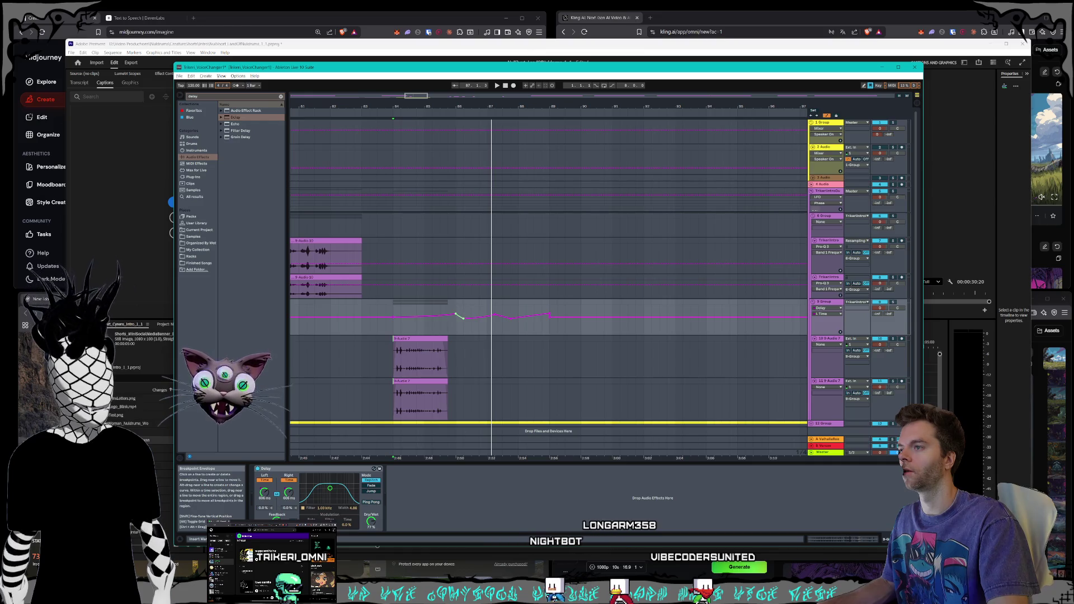
click(383, 118)
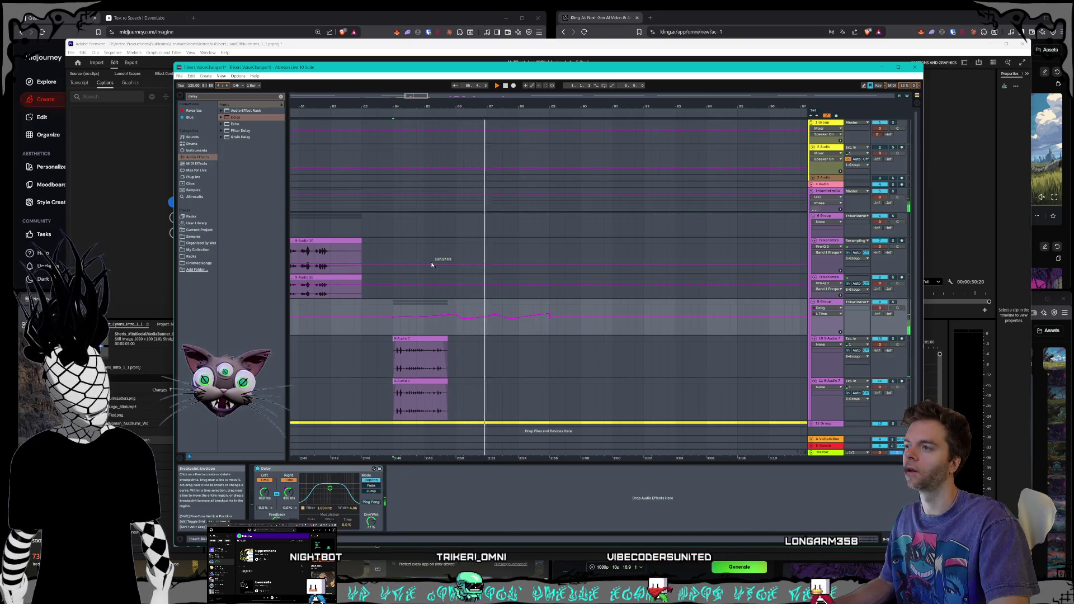
key(space)
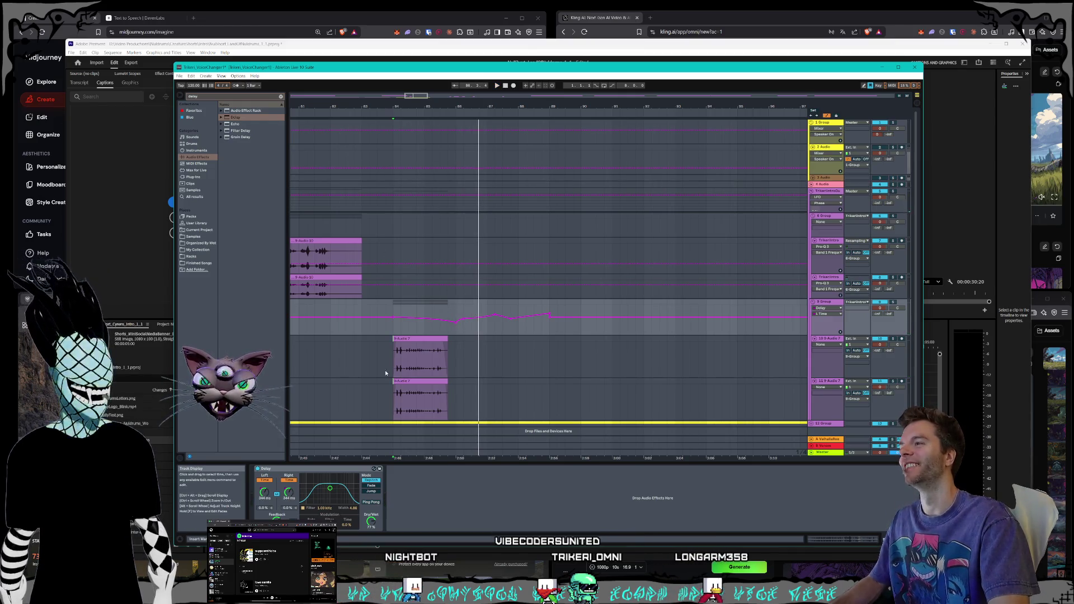
click(389, 114)
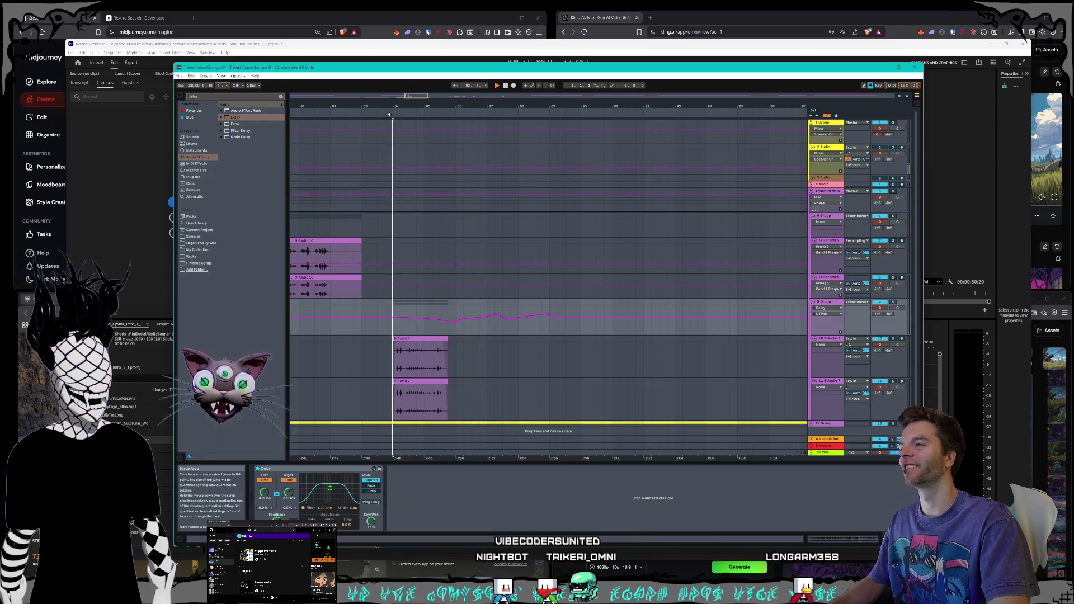
mouse_move(411, 96)
mouse_down()
mouse_move(411, 126)
mouse_move(419, 96)
mouse_move(435, 95)
mouse_up()
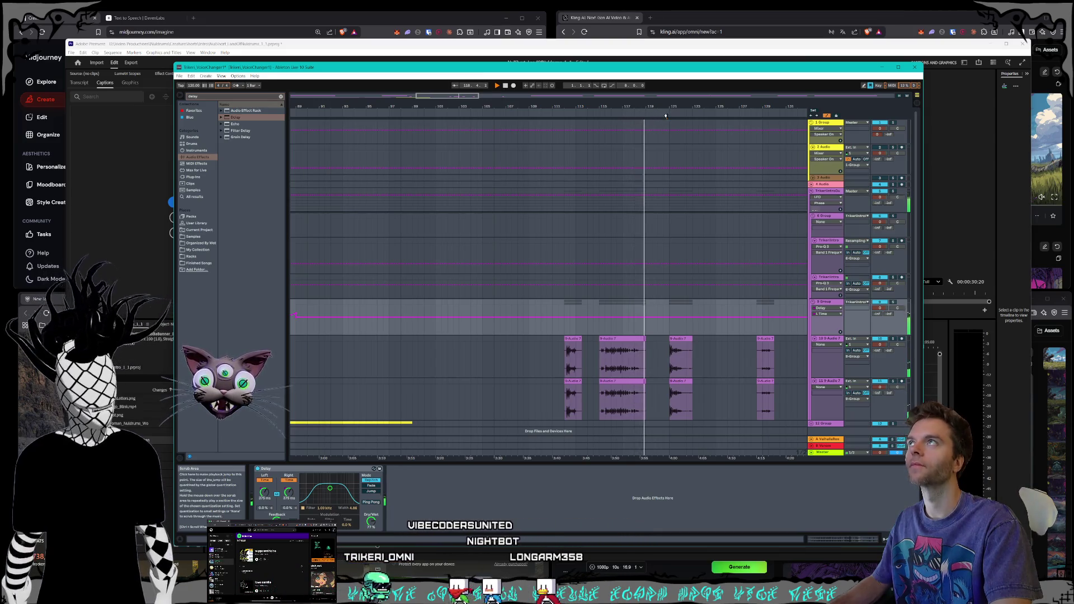
click(671, 117)
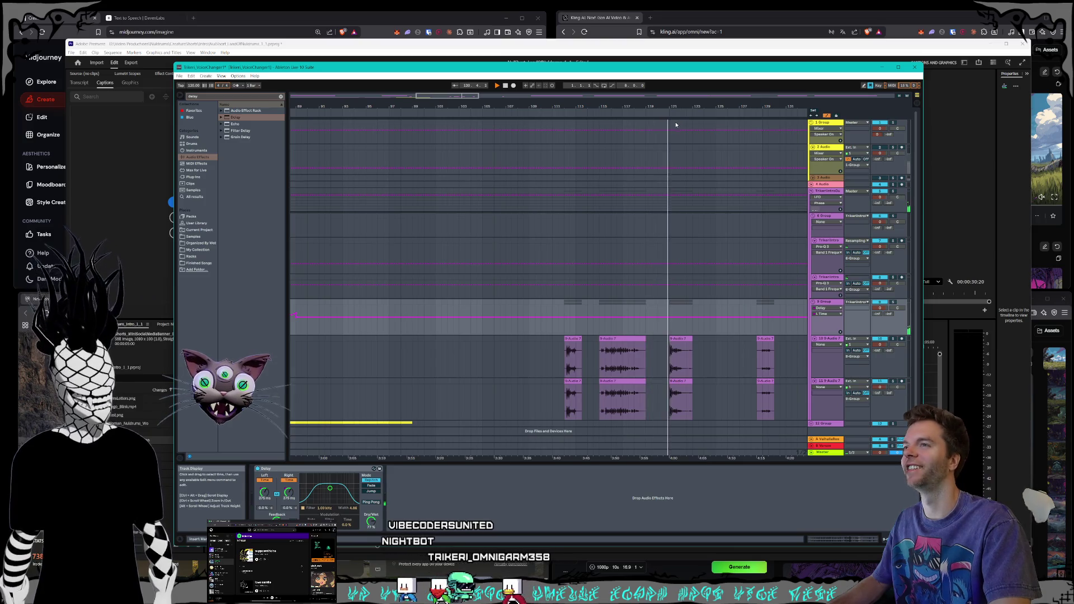
drag(462, 97, 481, 101)
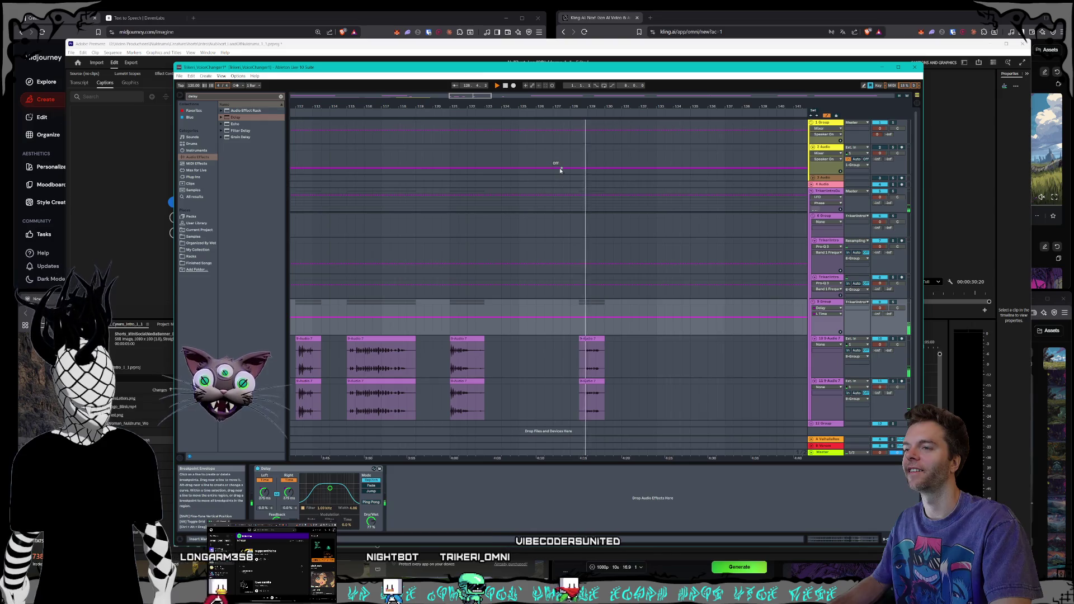
drag(473, 101, 484, 102)
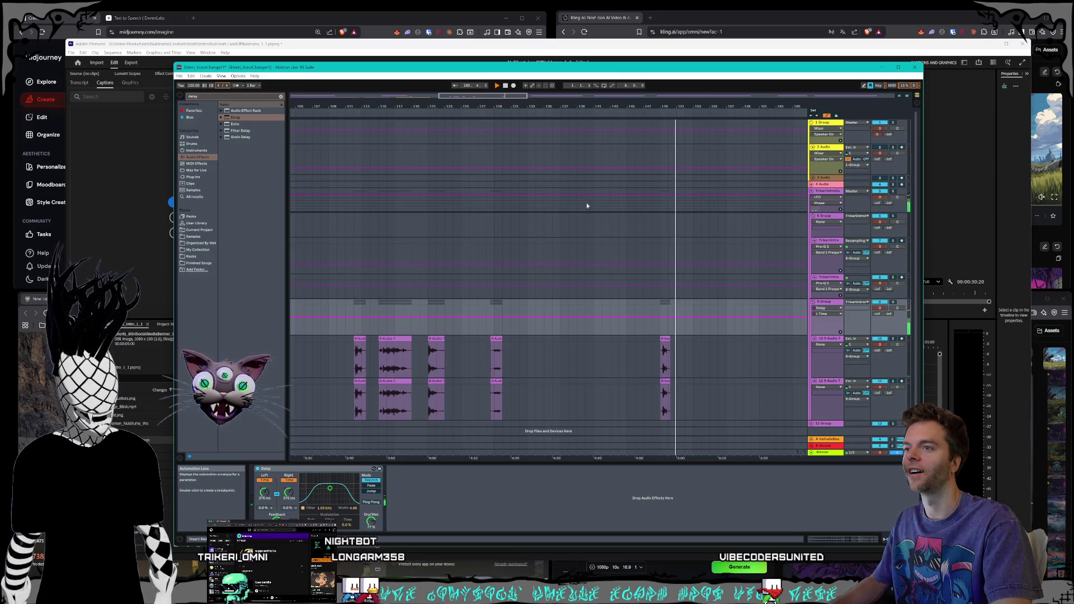
mouse_move(509, 94)
mouse_down()
mouse_move(537, 168)
mouse_move(640, 324)
mouse_up()
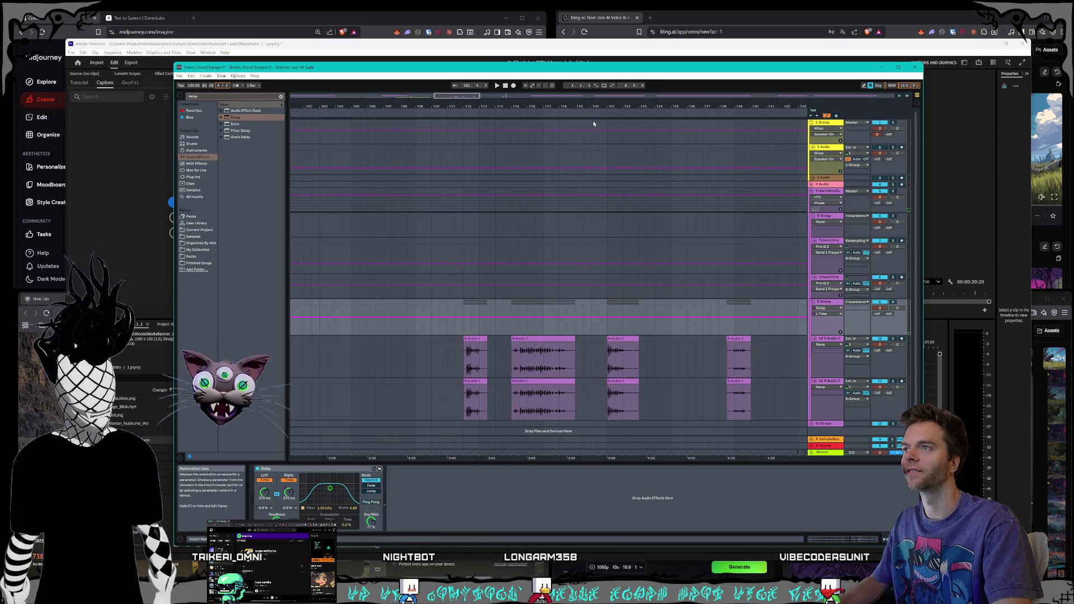
click(616, 346)
- Select both track 10/11 clips and Alt-drag a copy earlier, nudging it slightly later
shift+click(621, 381)
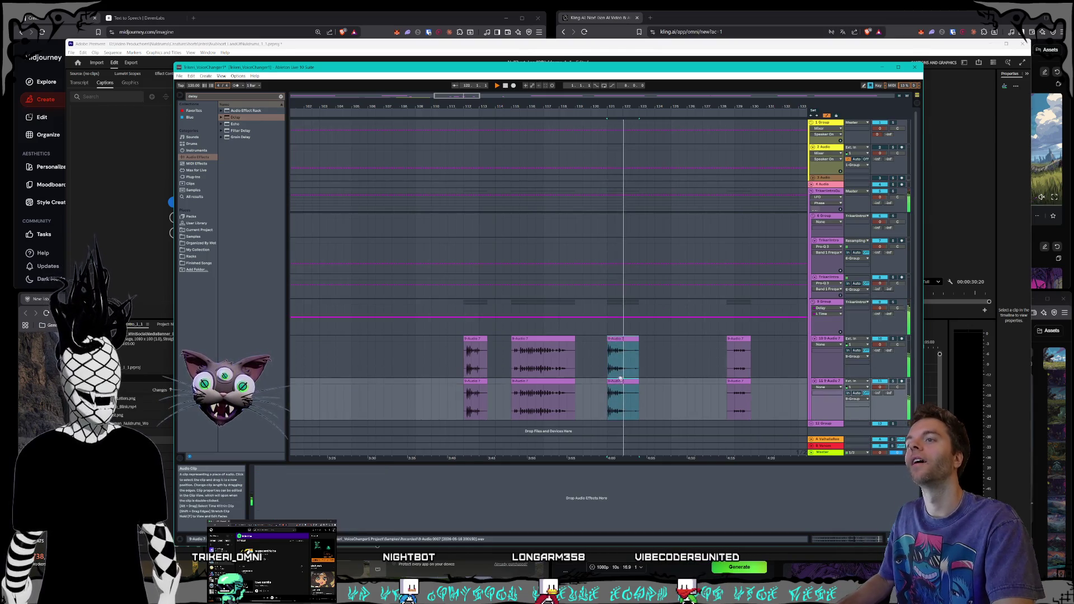
drag(447, 96, 798, 401)
drag(720, 339, 407, 339)
mouse_move(410, 98)
mouse_down()
mouse_move(412, 112)
mouse_move(415, 97)
mouse_up()
mouse_move(422, 348)
mouse_down()
mouse_move(427, 336)
mouse_move(404, 335)
mouse_up()
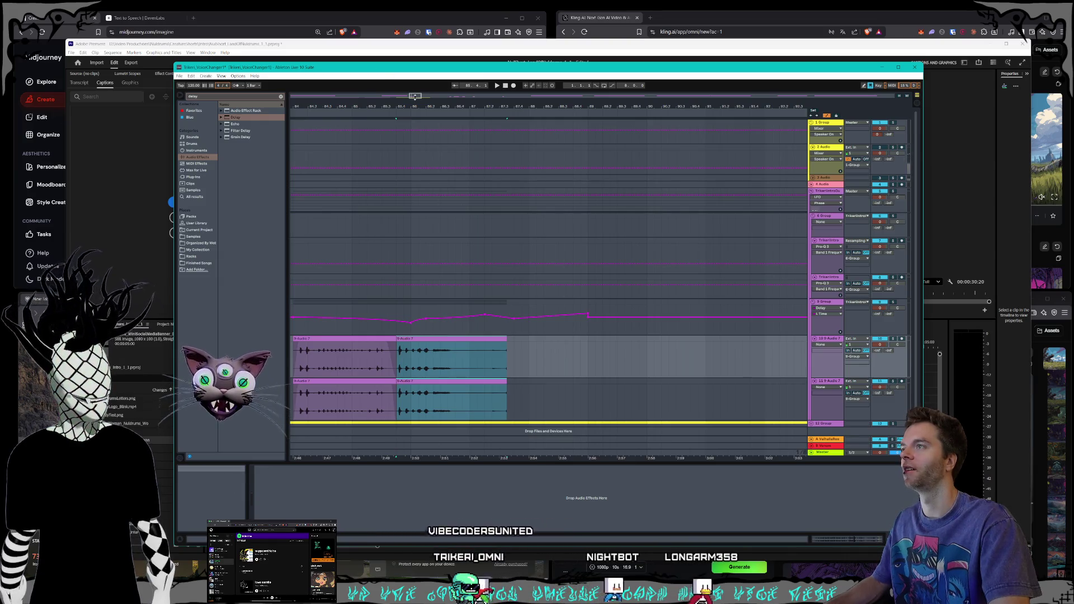
drag(415, 97, 418, 122)
click(436, 119)
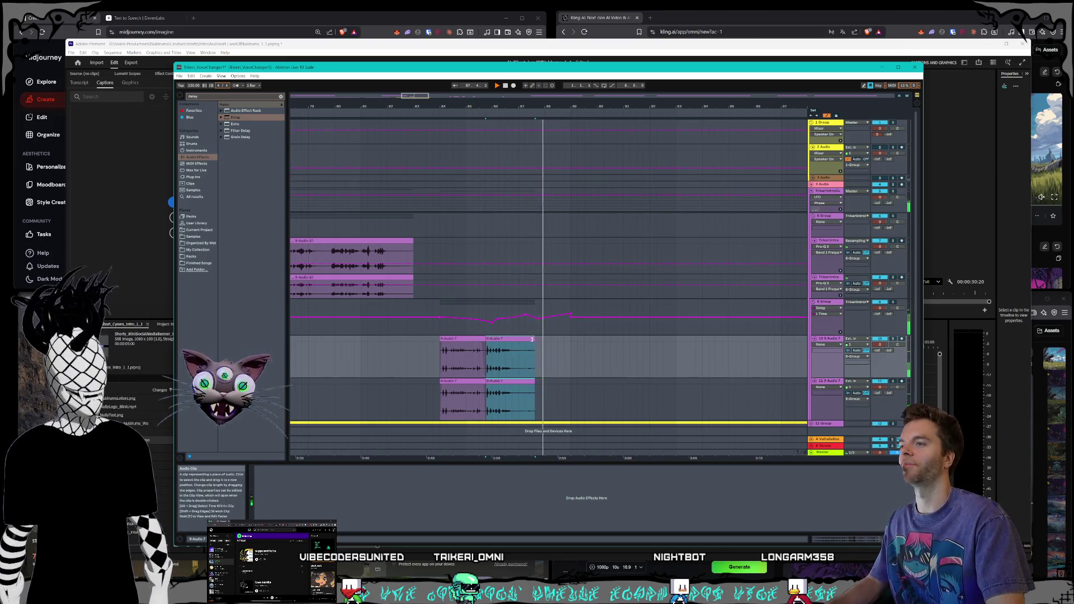
- Trim the copied clip pair shorter and move it to about bar 106
drag(510, 338, 502, 338)
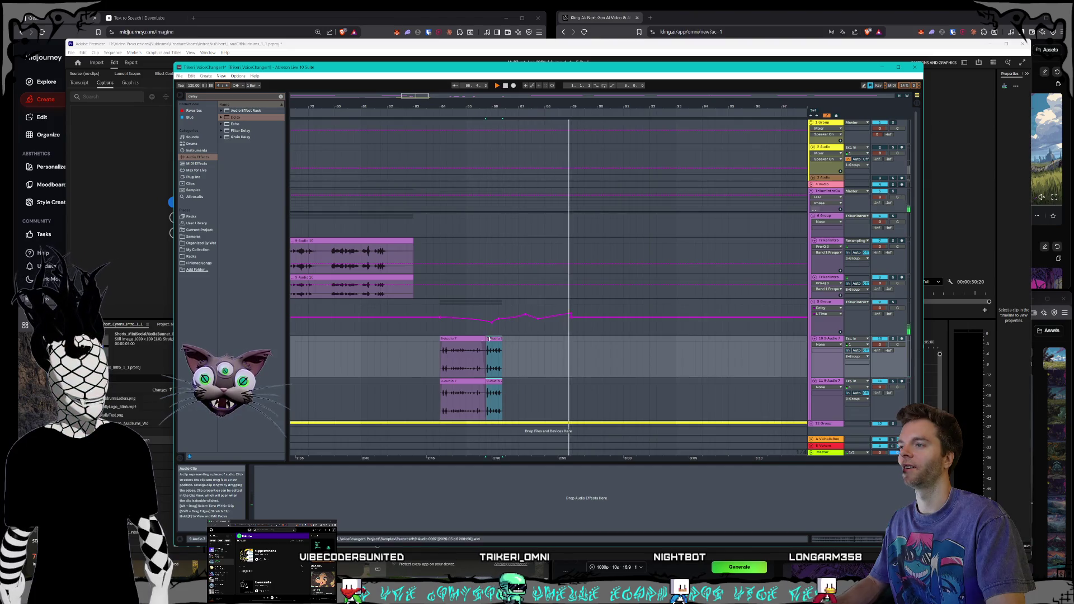
click(454, 106)
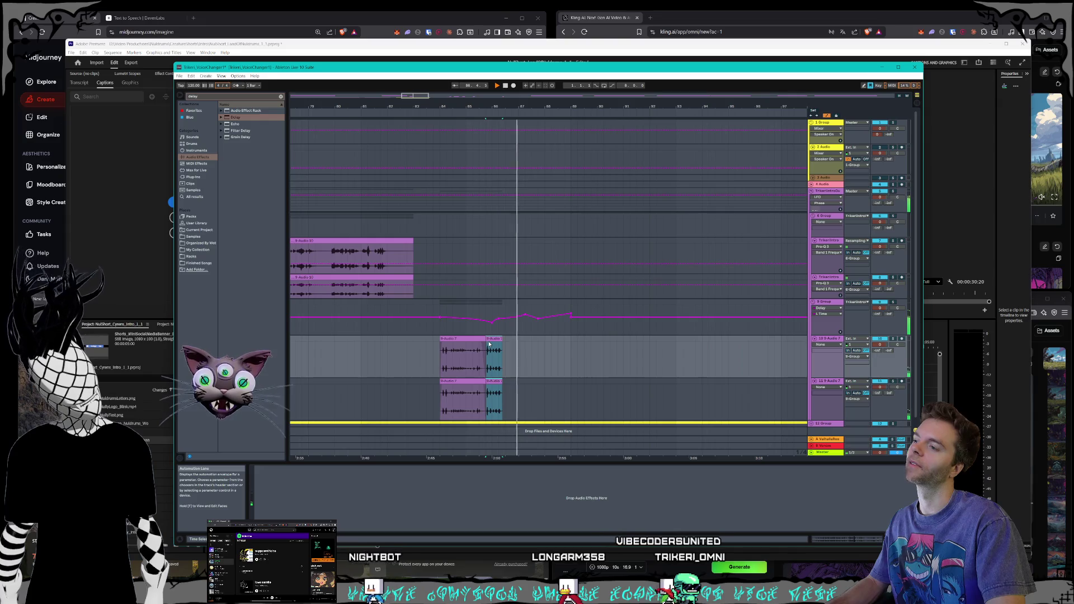
drag(490, 340, 691, 344)
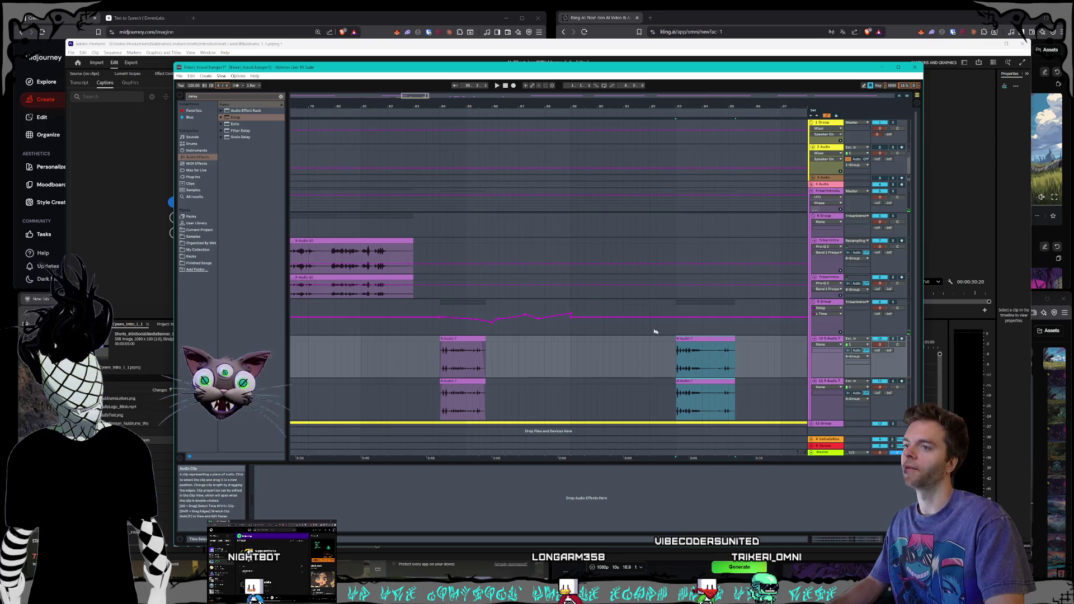
scroll(414, 96, down, 4)
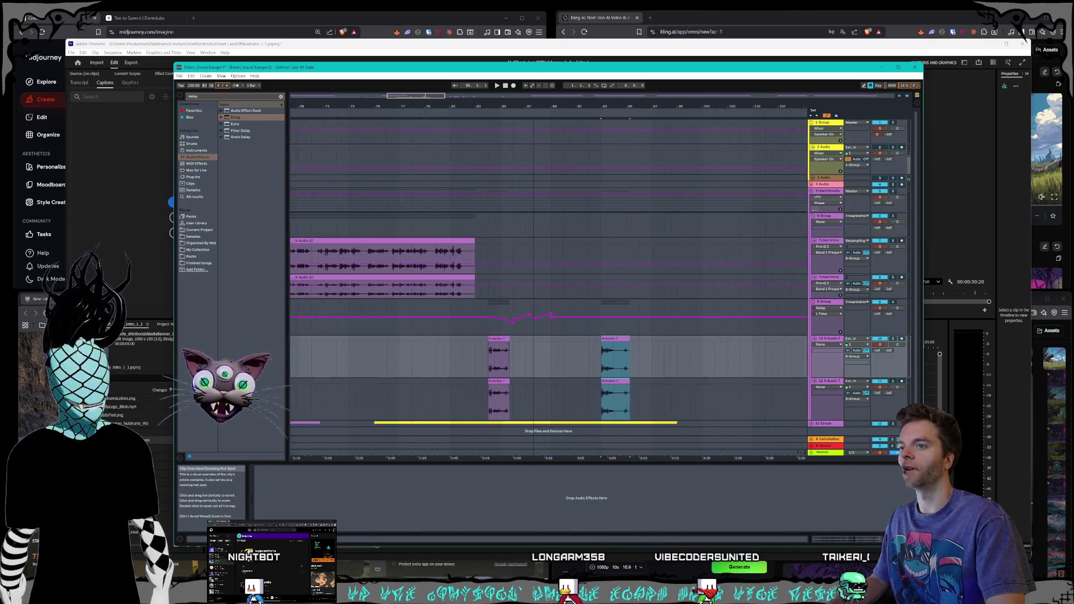
drag(673, 337, 699, 341)
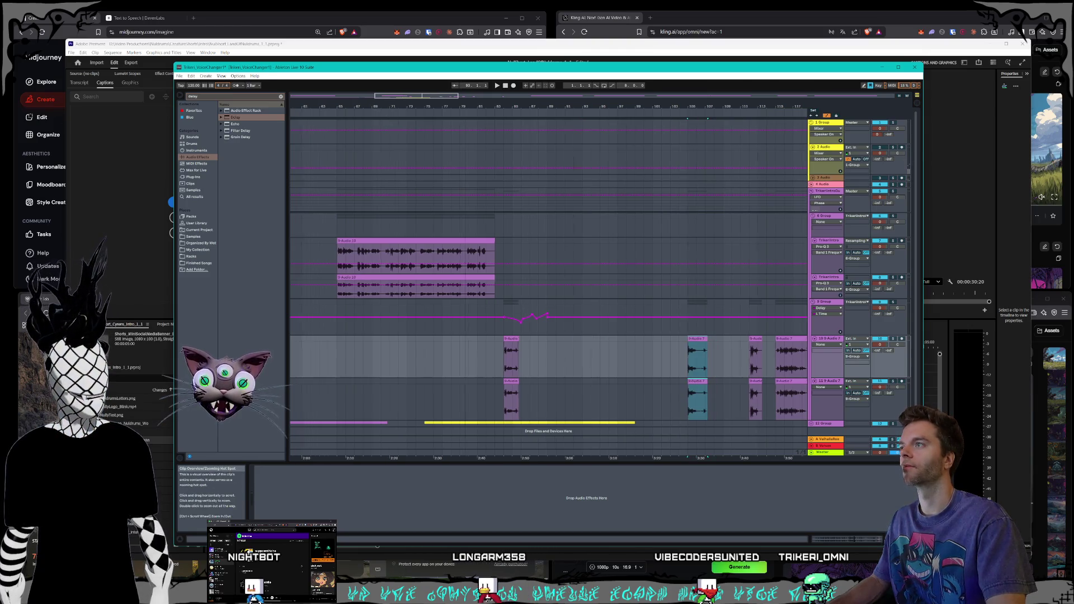
scroll(422, 96, down, 5)
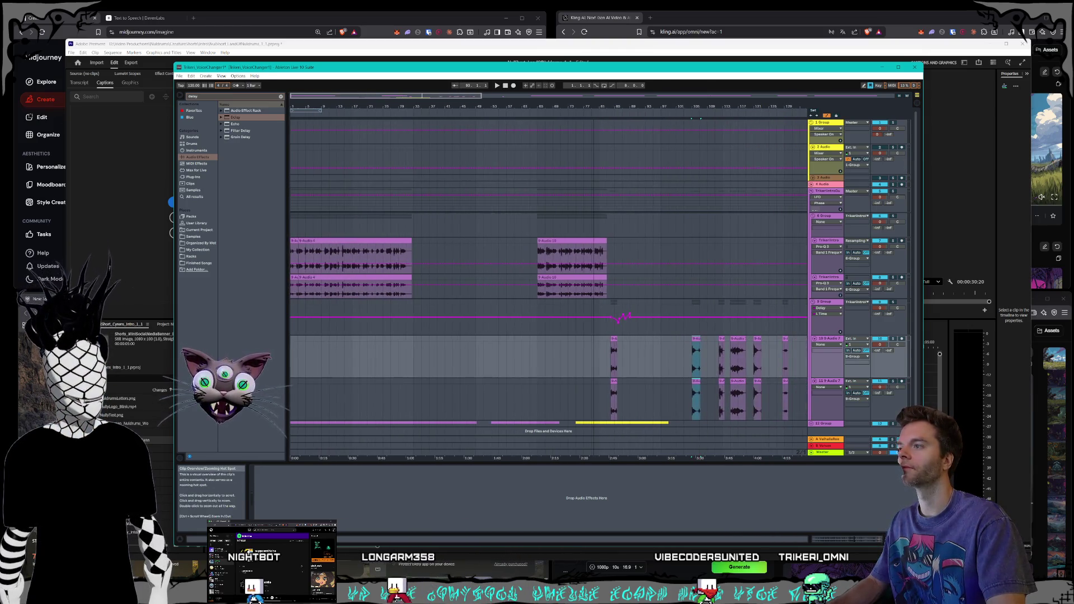
scroll(422, 95, up, 1)
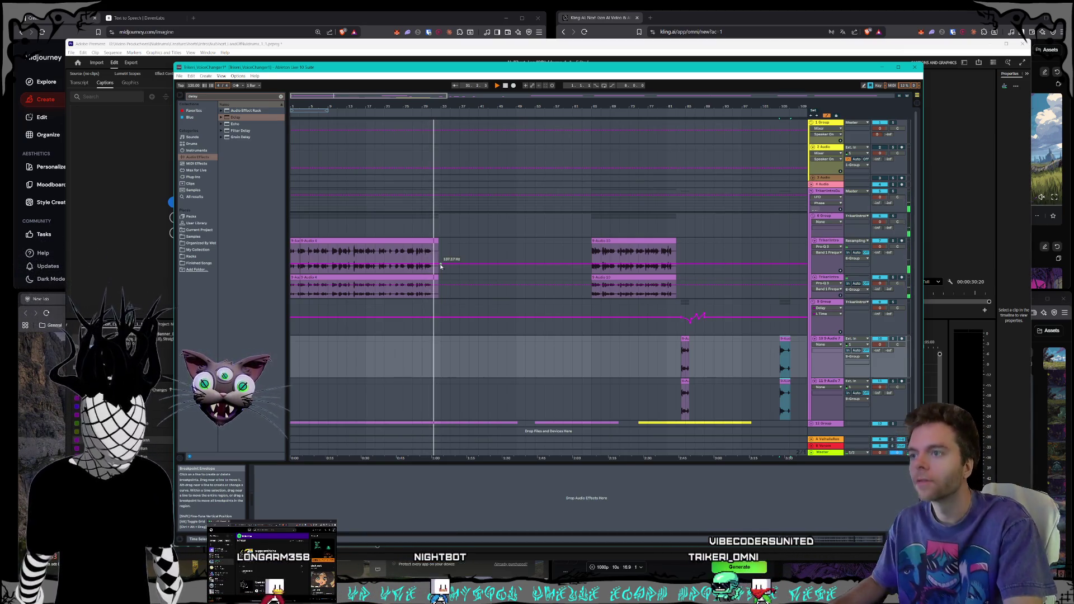
click(713, 372)
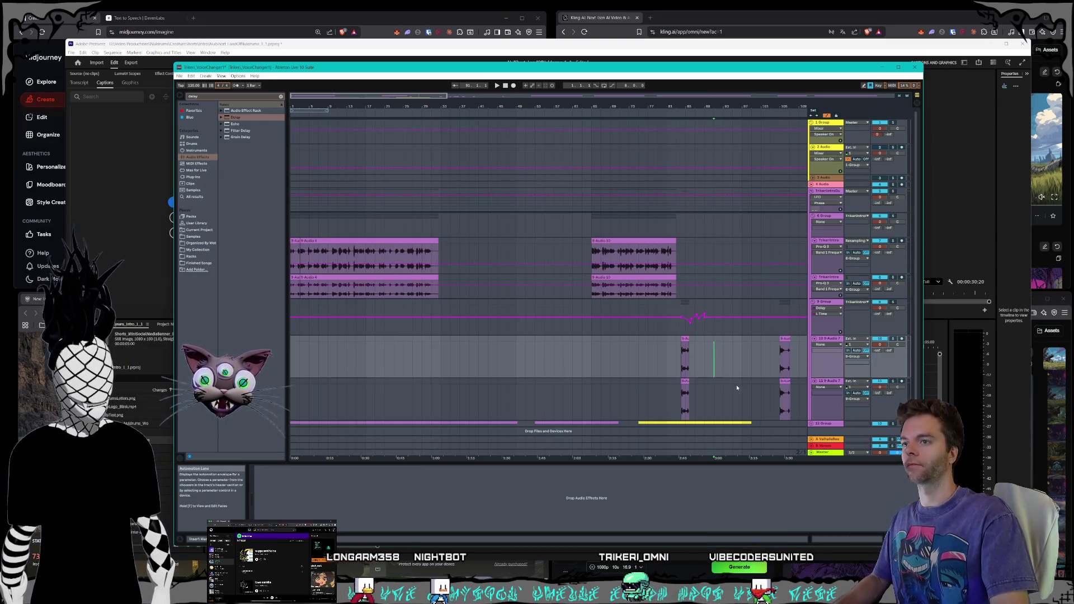
- Move the last small narration clip back to just after the first long clip
mouse_move(741, 390)
mouse_down()
mouse_move(628, 245)
mouse_move(532, 246)
mouse_up()
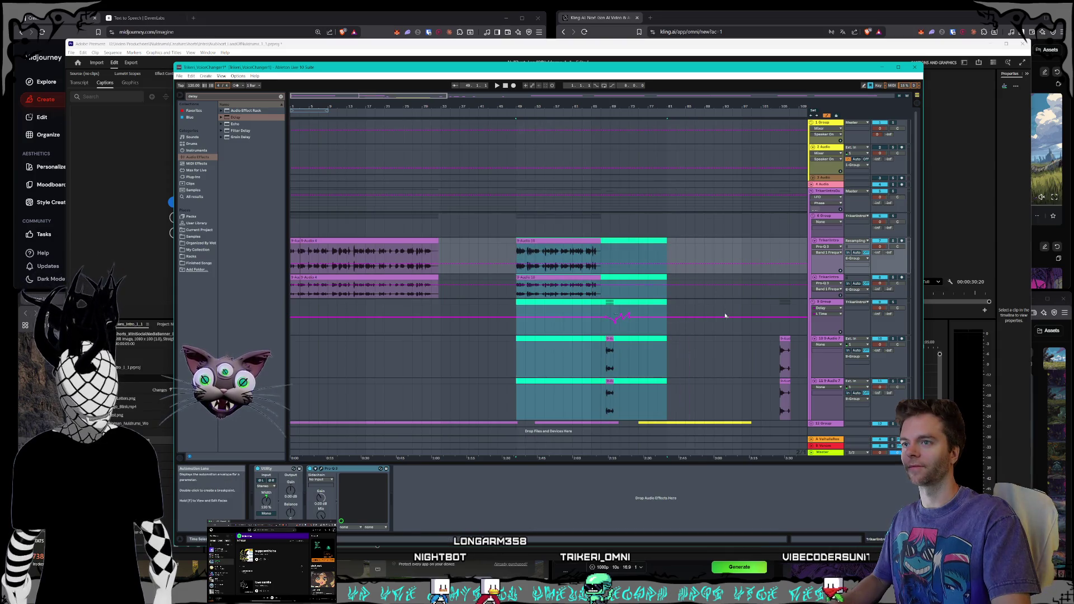
drag(365, 96, 366, 84)
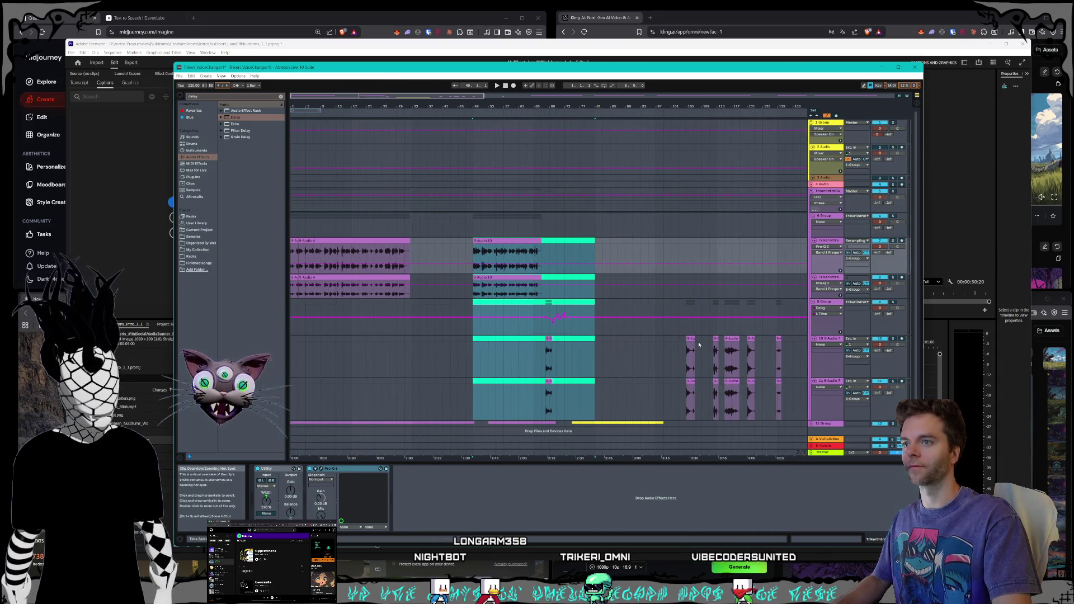
click(727, 339)
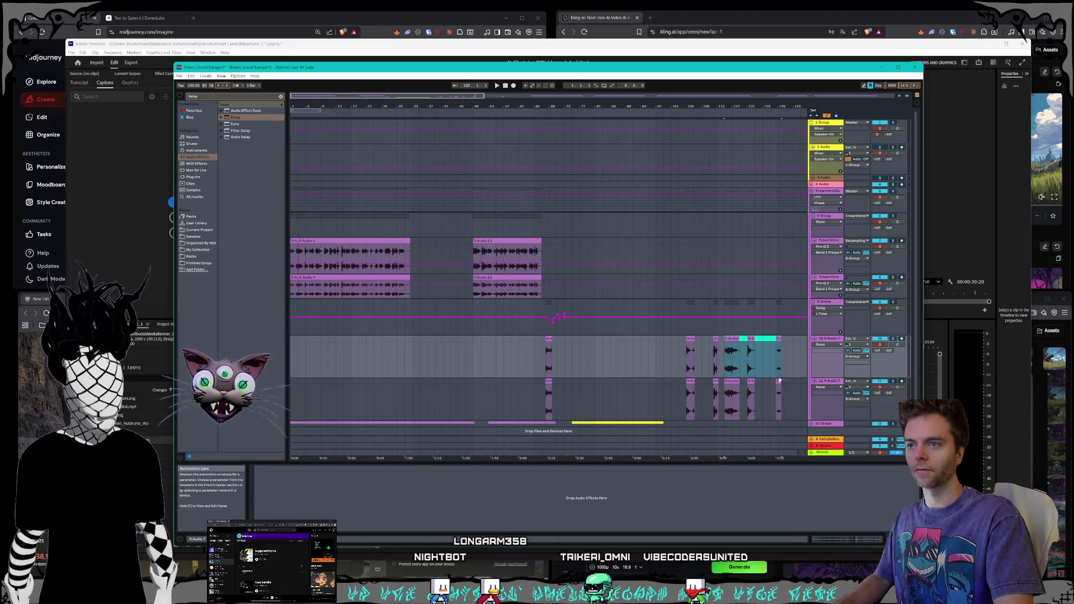
click(779, 338)
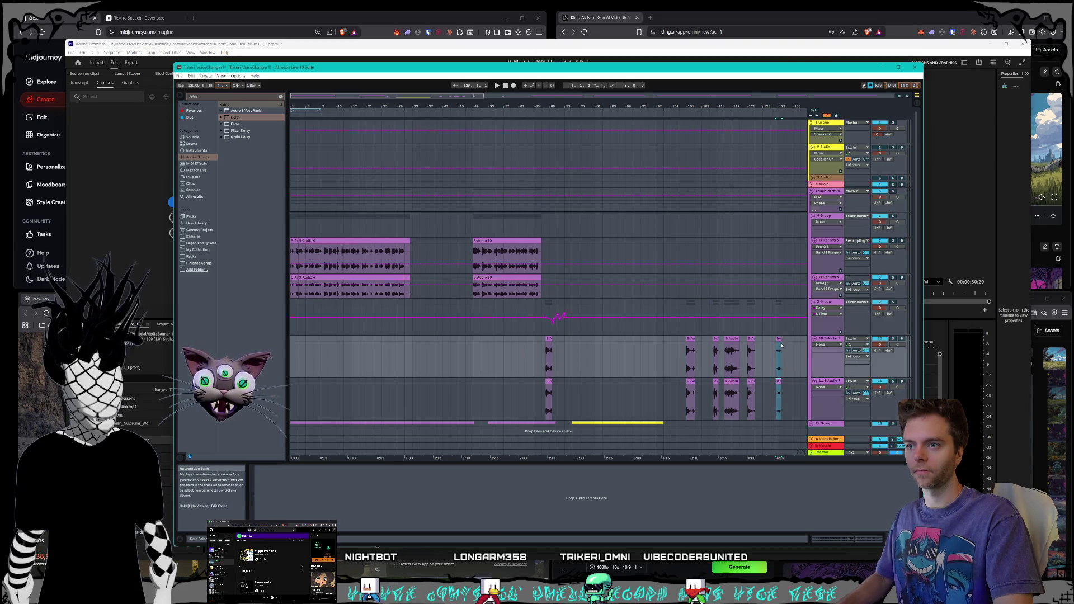
drag(778, 339, 416, 339)
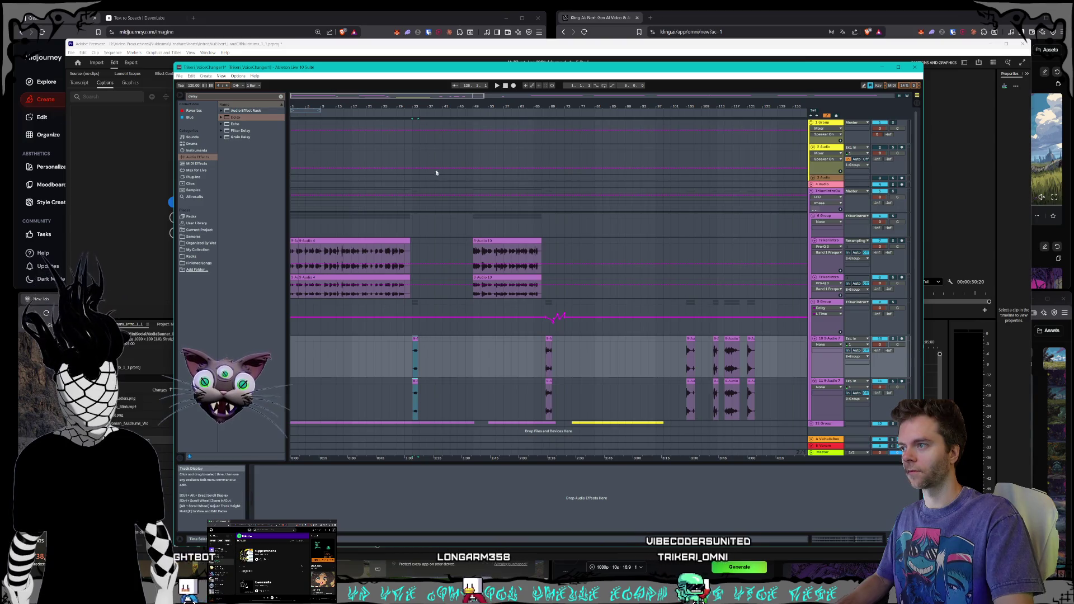
key(space)
drag(335, 95, 336, 98)
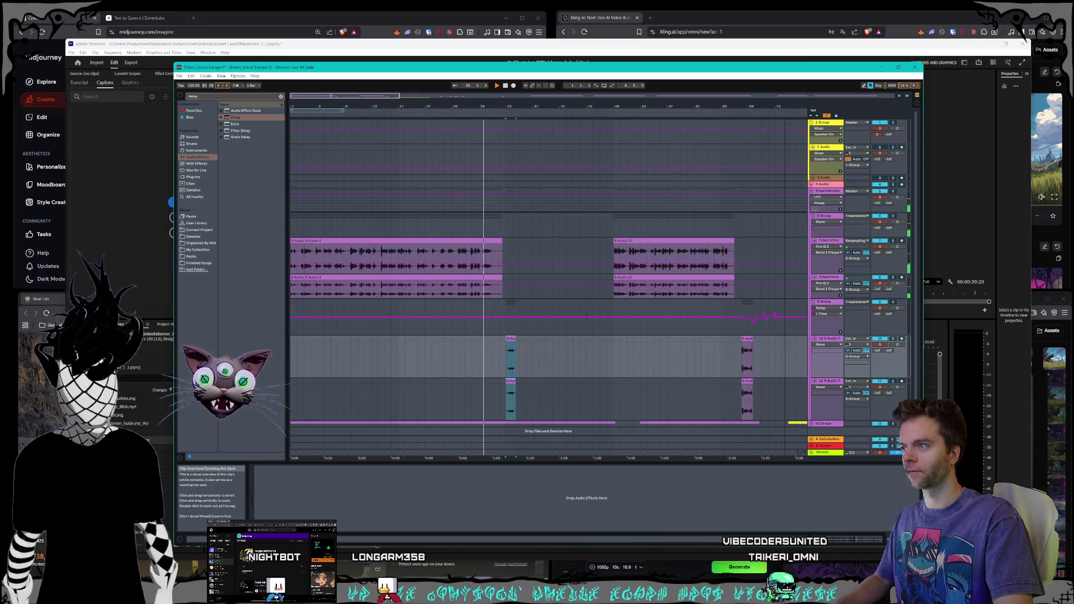
click(507, 340)
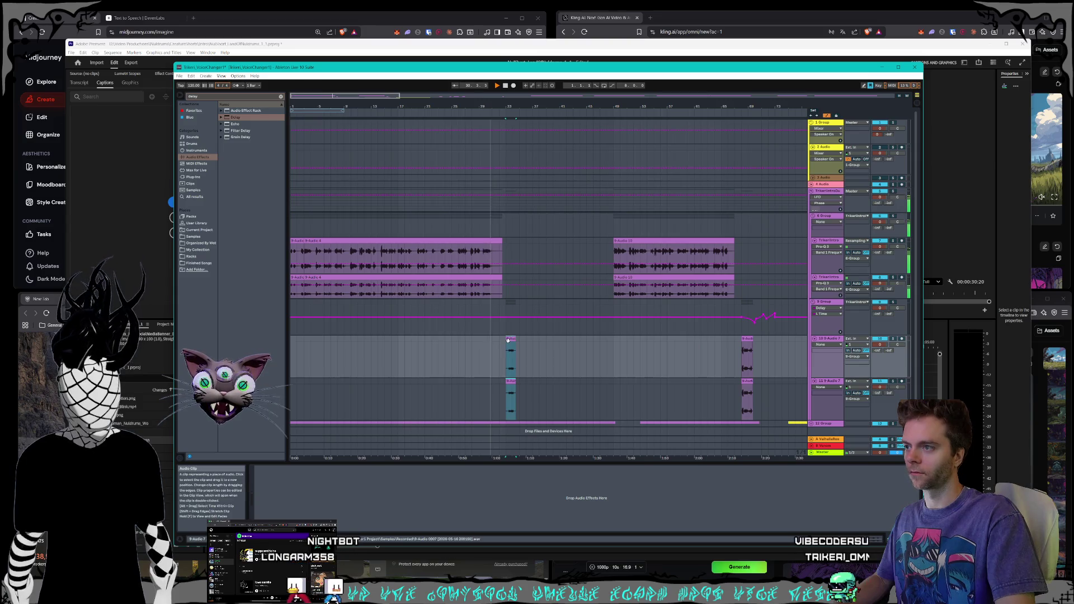
drag(508, 339, 502, 339)
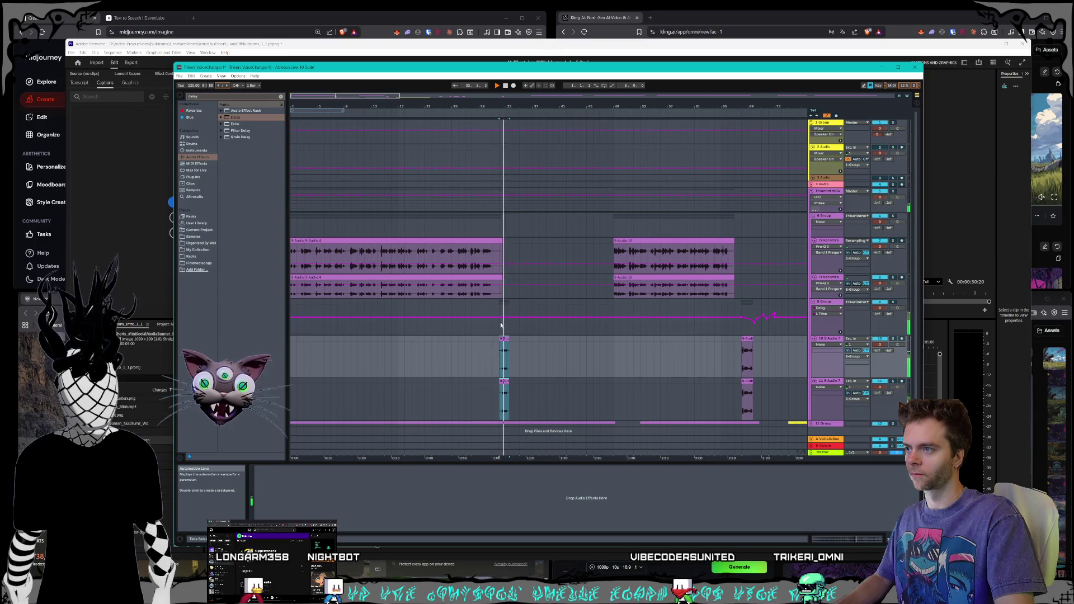
- Select the first minute, 0:00–1:00, on the Master track for rendering
drag(343, 96, 345, 98)
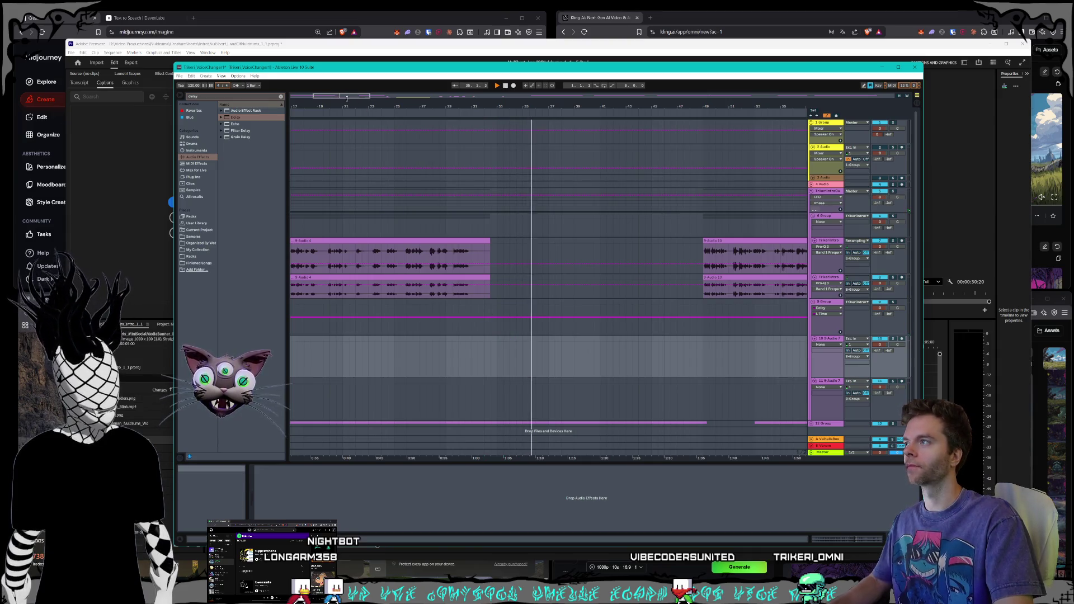
drag(347, 98, 343, 93)
drag(421, 453, 290, 453)
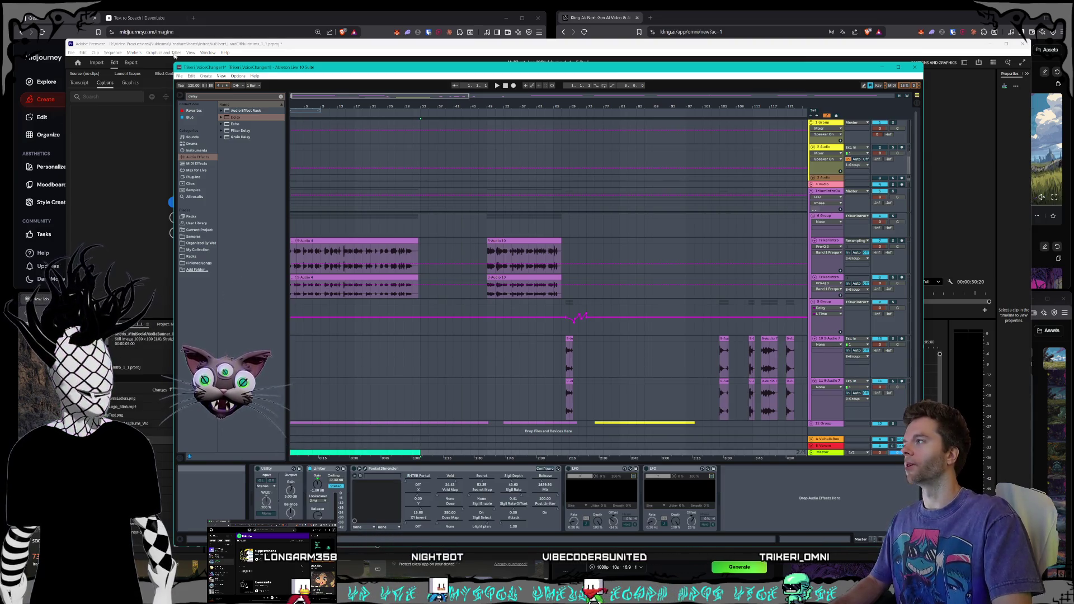
click(179, 76)
- Confirm the export and browse from Storage1 (D:) into the Video Productions folder
click(196, 146)
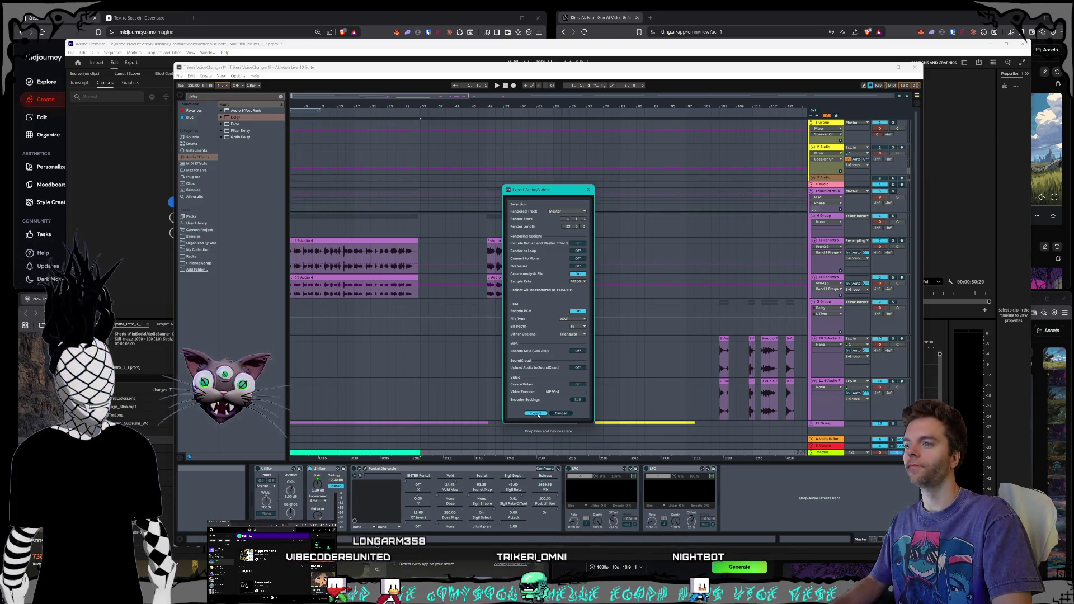
click(537, 414)
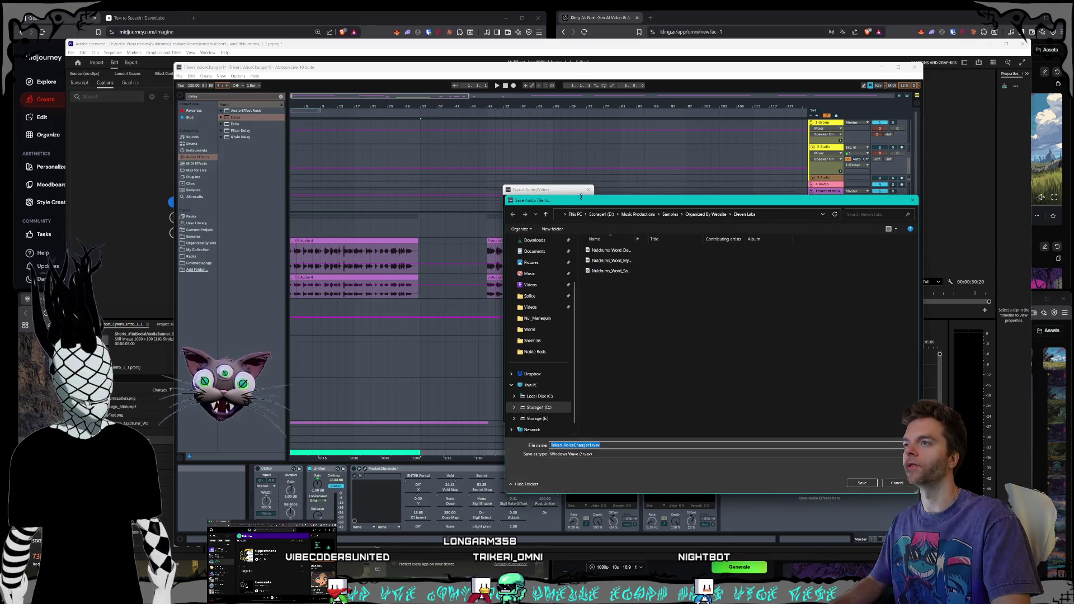
drag(535, 203, 316, 158)
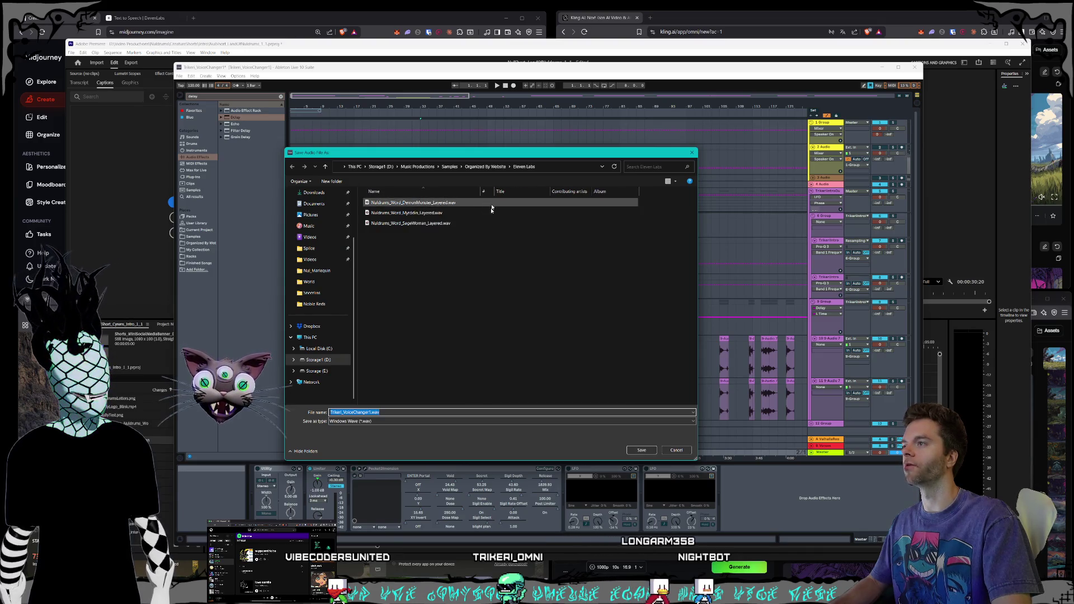
click(484, 166)
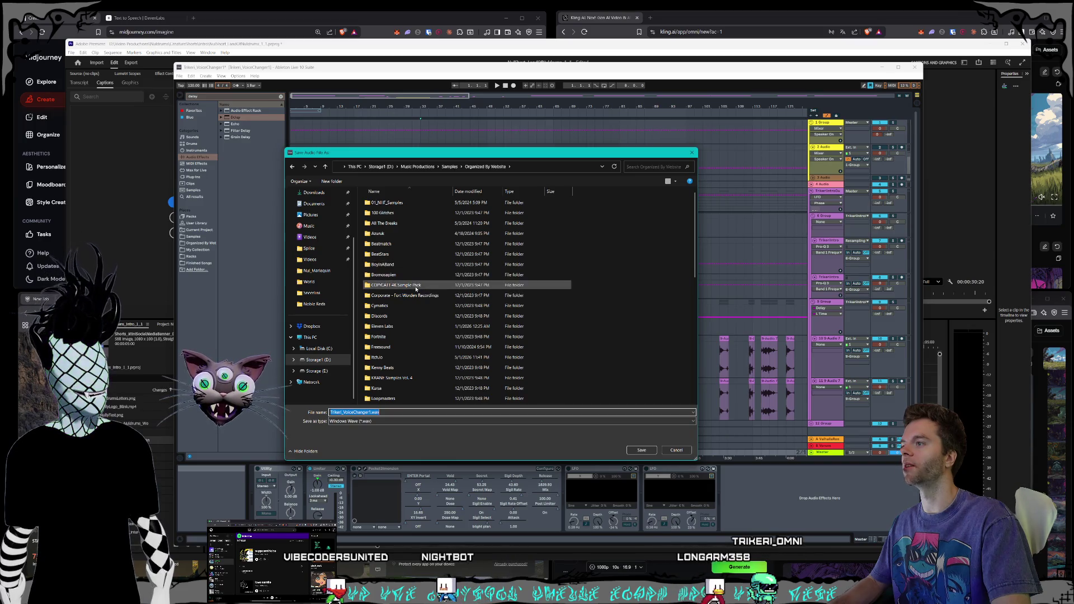
click(416, 297)
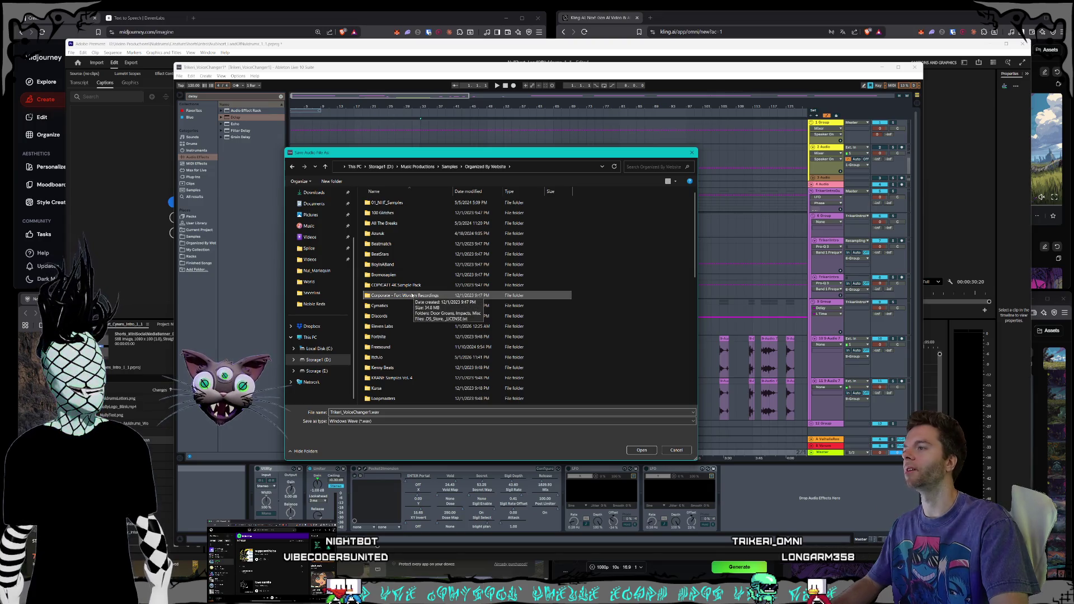
click(417, 167)
click(379, 167)
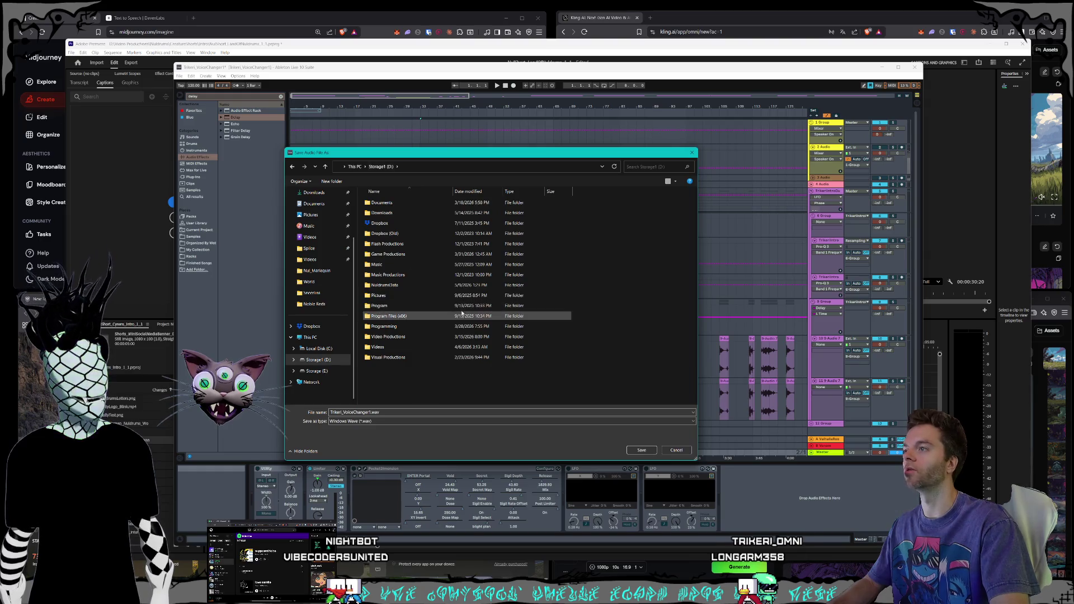
click(410, 275)
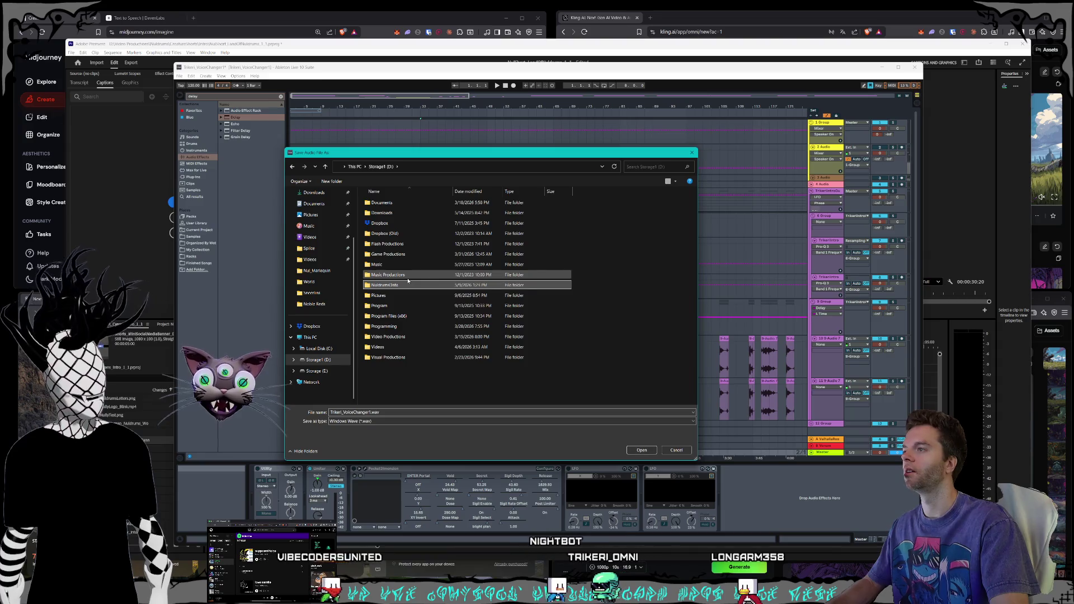
double_click(391, 336)
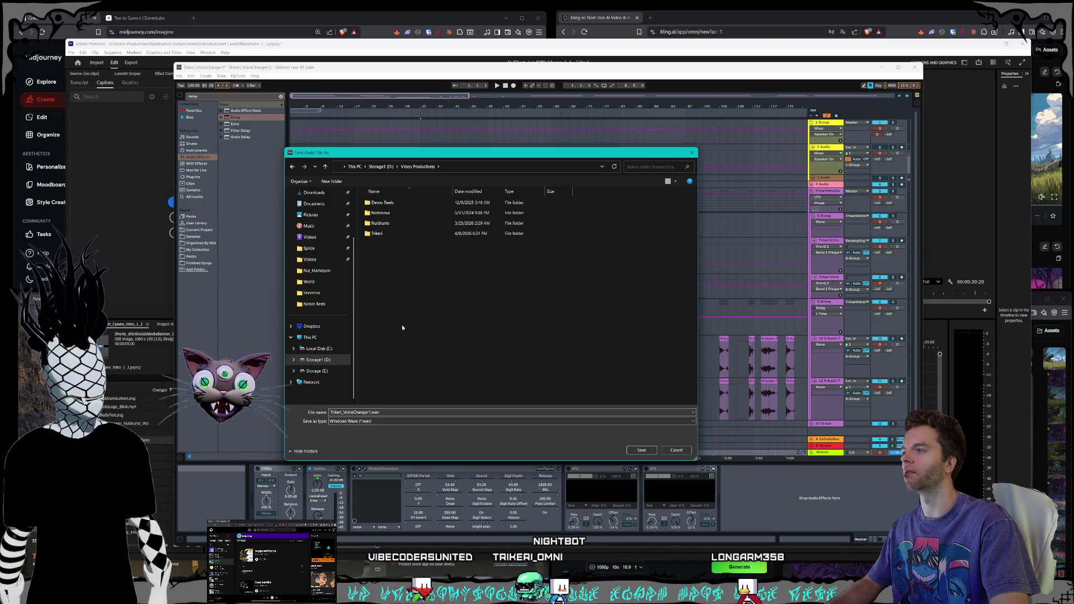
- Navigate through Nuldrums > CreatureShorts into the Intro folder
double_click(383, 223)
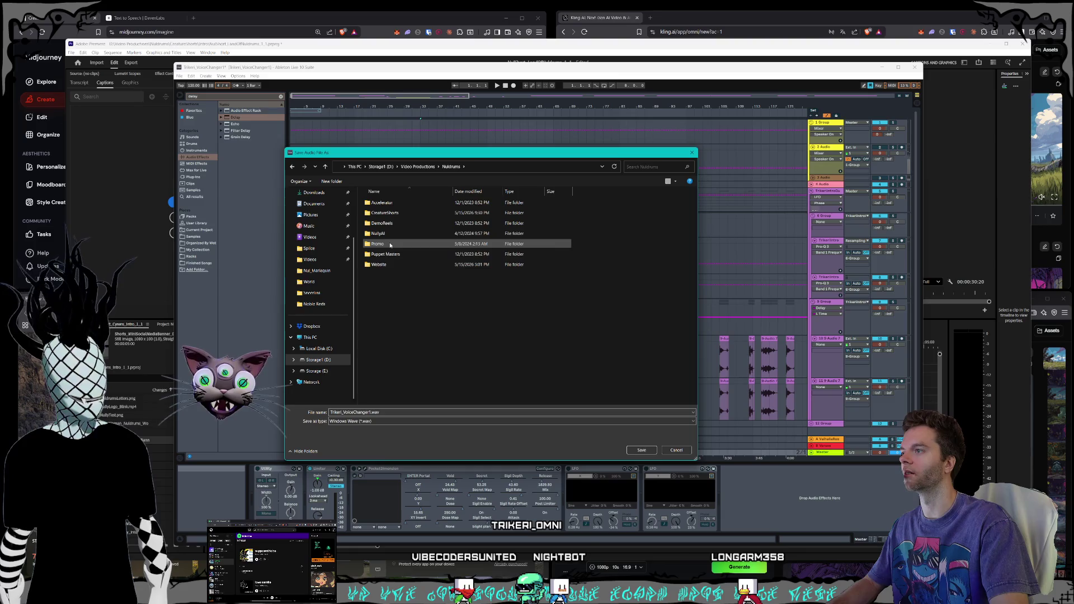
click(385, 233)
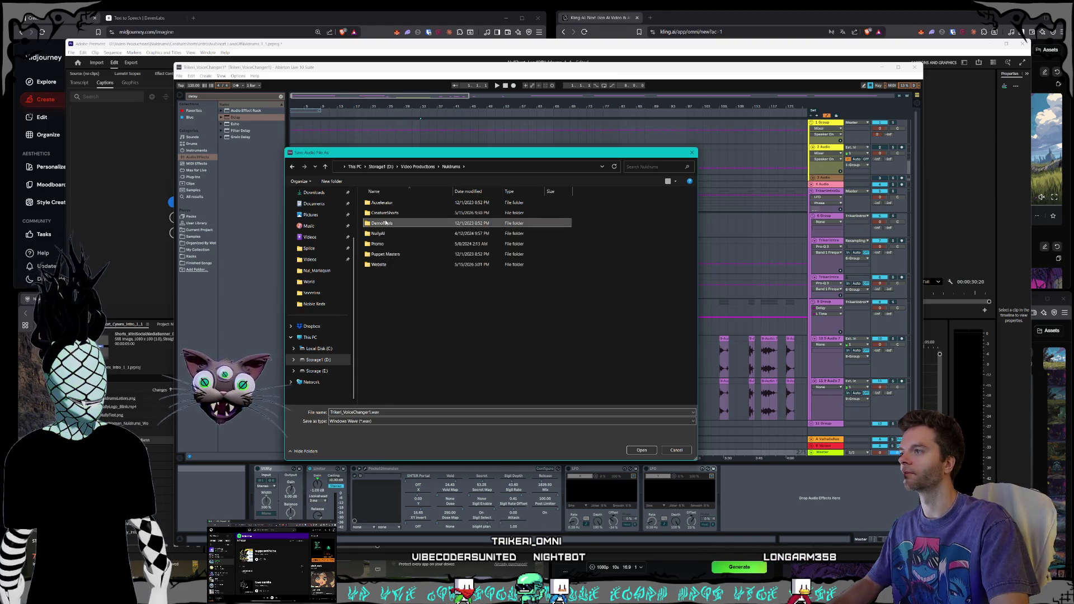
click(387, 214)
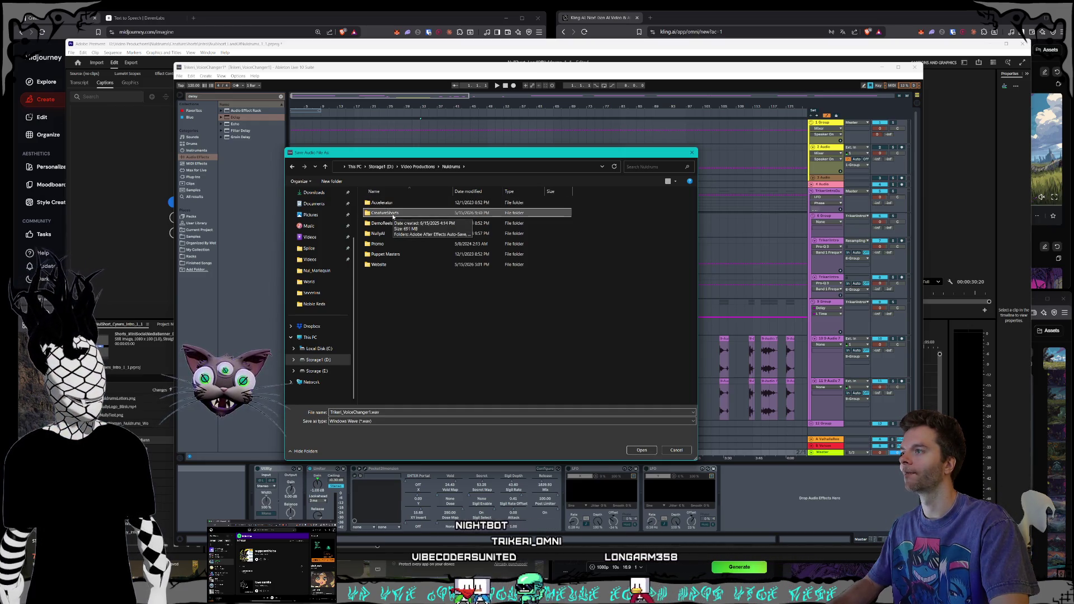
double_click(392, 213)
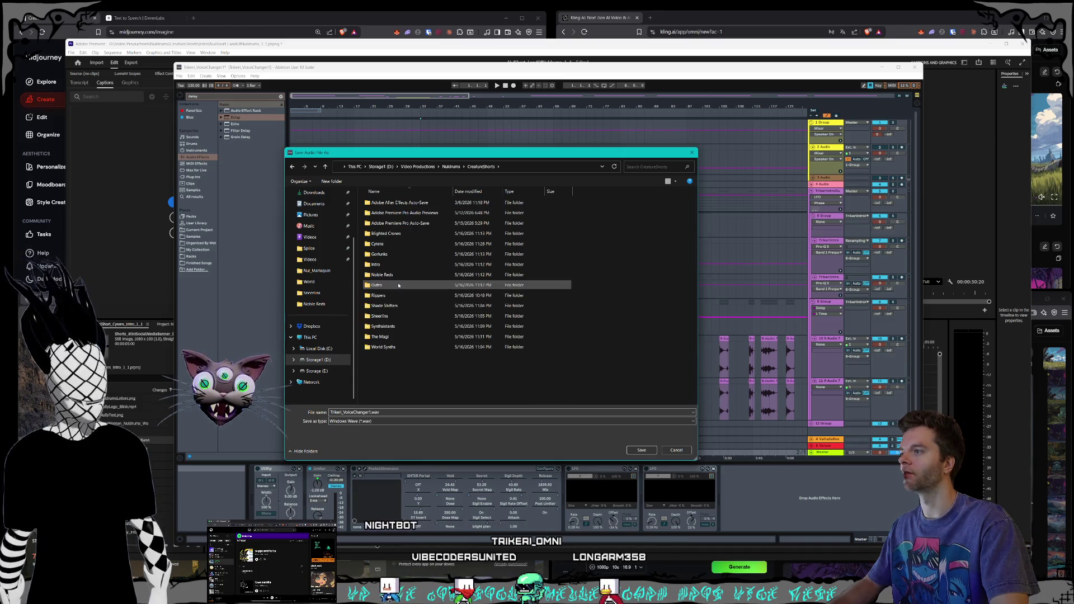
double_click(389, 264)
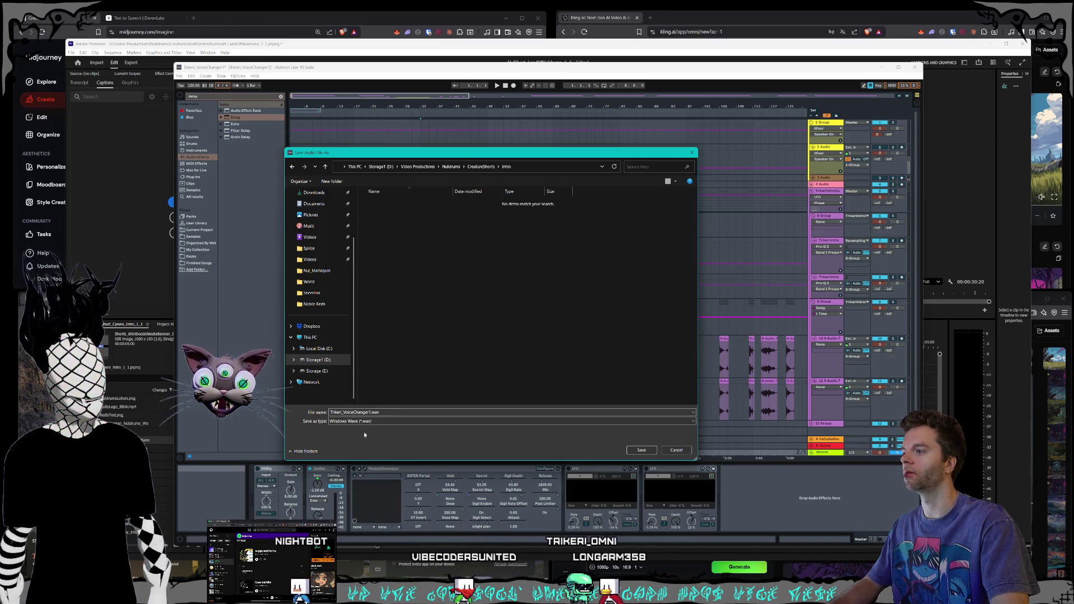
- Rename the file to Trikeri_IntroTakeRough.wav and save it to start rendering
click(371, 412)
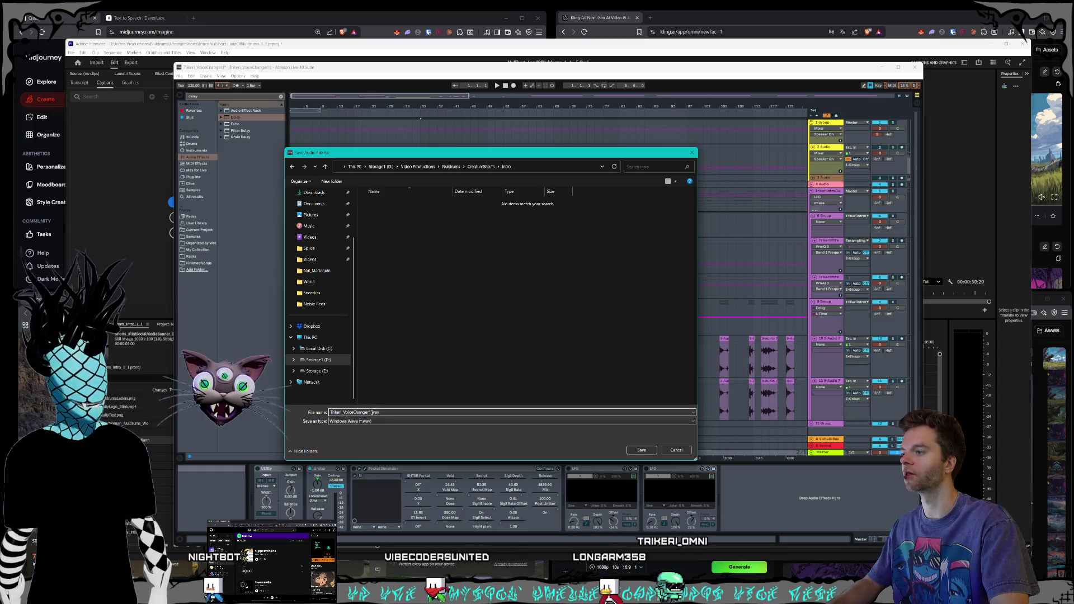
drag(372, 412, 343, 412)
text(IntroTakeRoug)
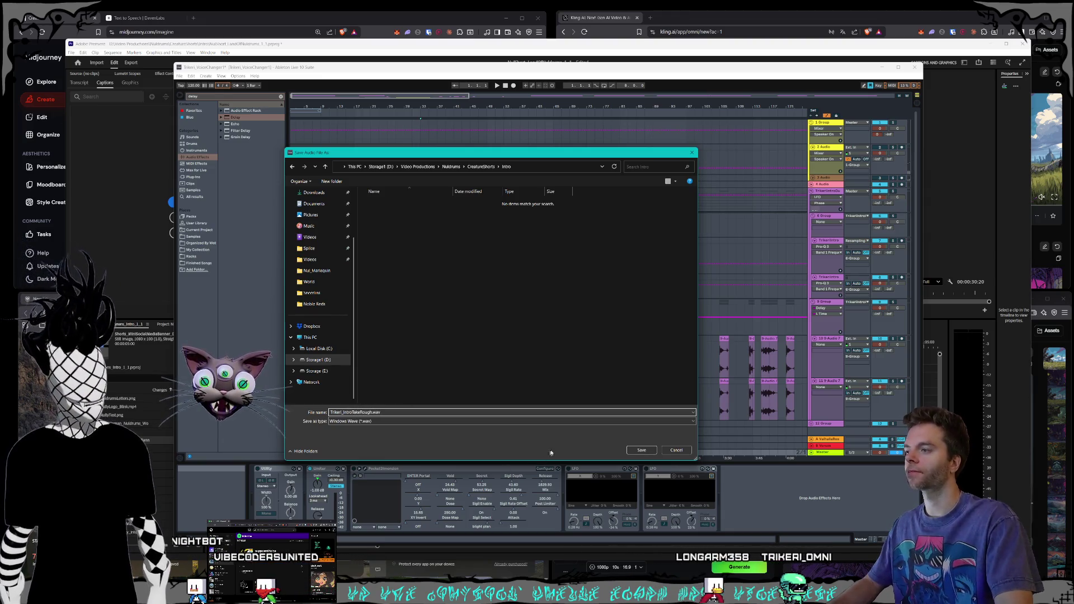
click(632, 453)
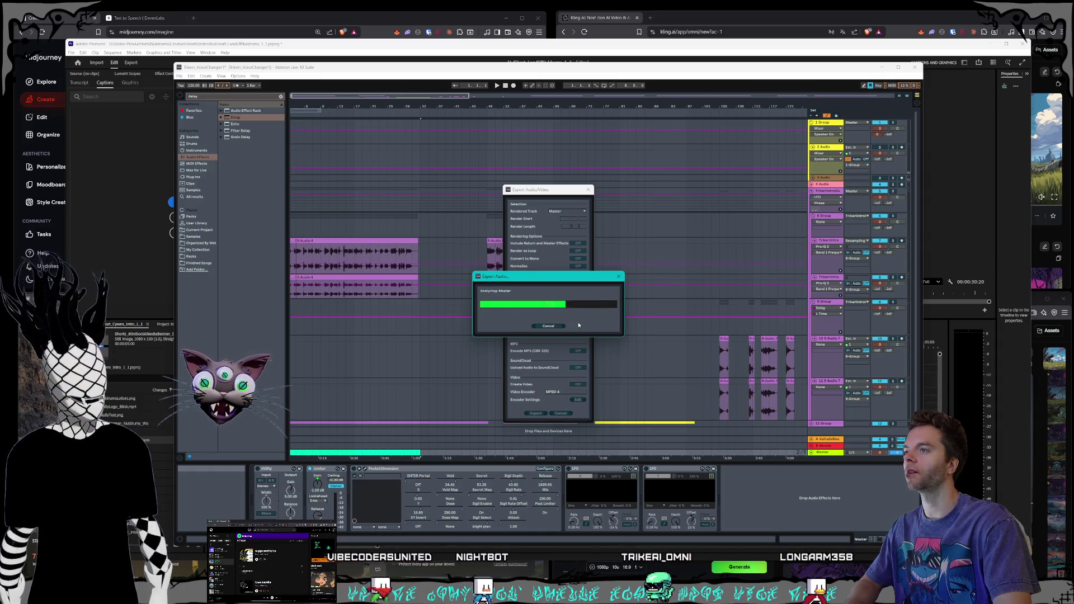
- Move the time selection to the later narration section and start a new audio export
drag(486, 454, 595, 458)
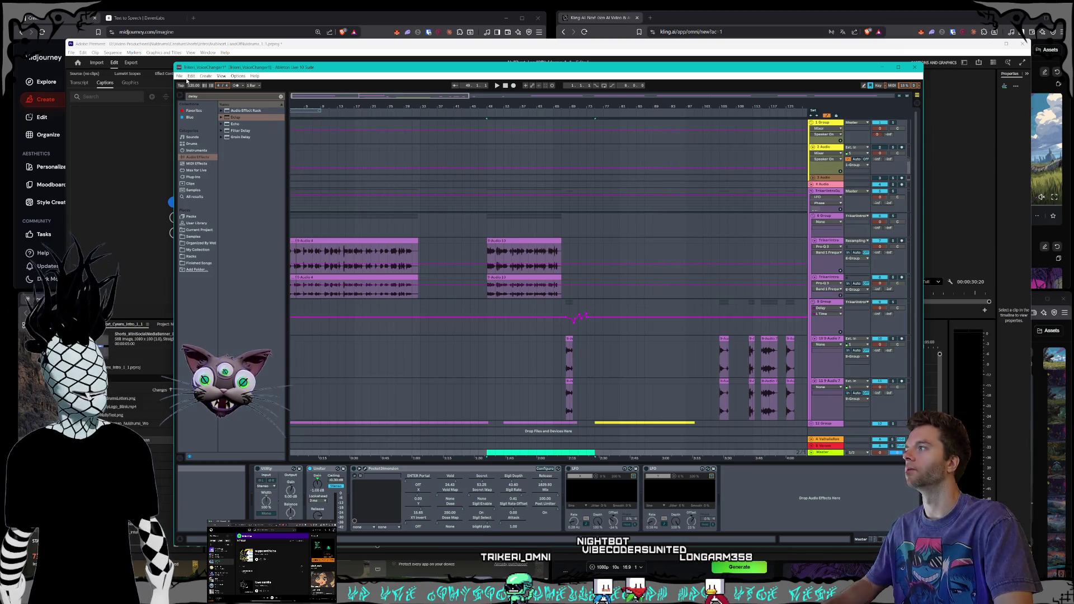
click(179, 76)
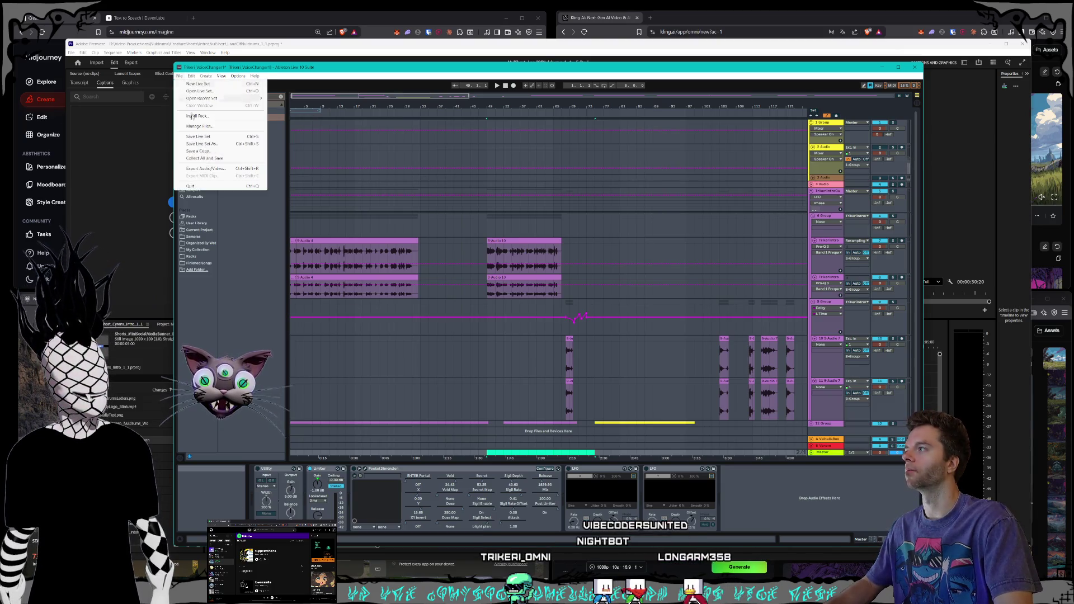
click(211, 168)
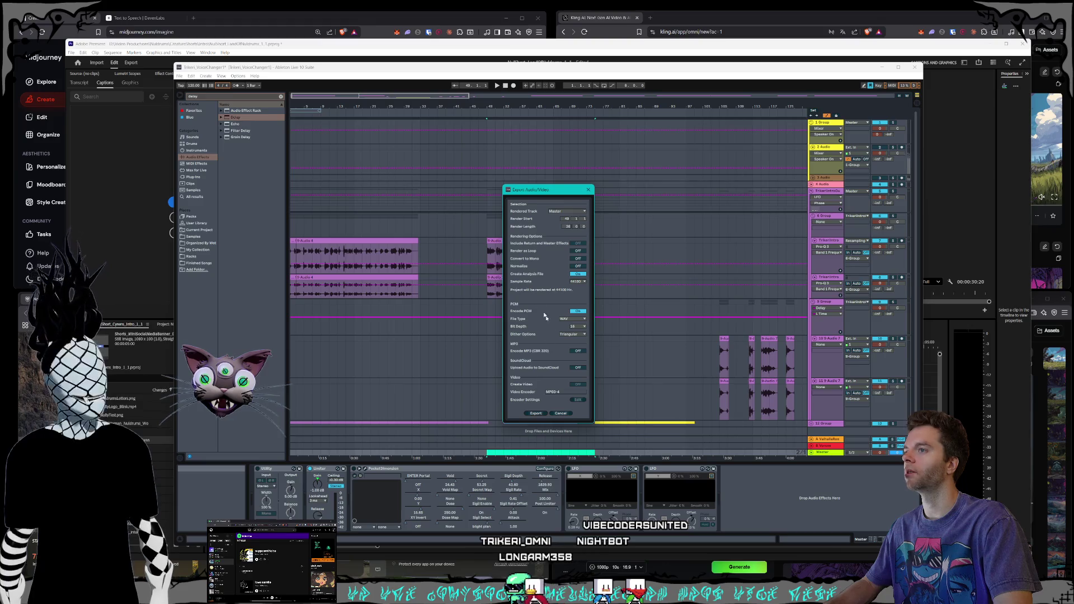
click(534, 413)
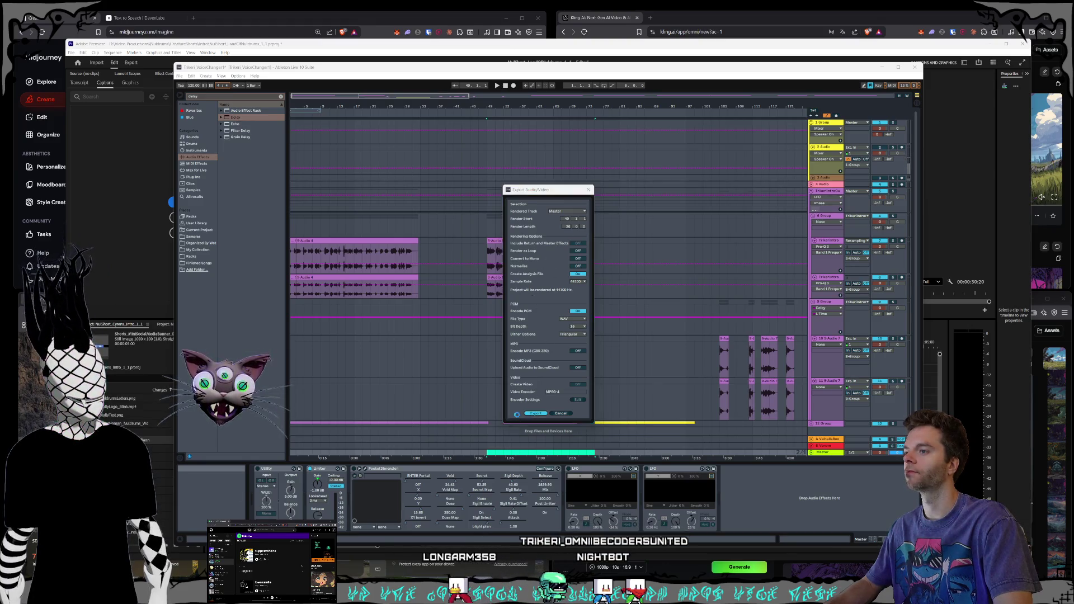
- Save Trikeri_TakeRough.wav into the Outro folder, then close Live, saving the set
key(alt+Up)
double_click(607, 333)
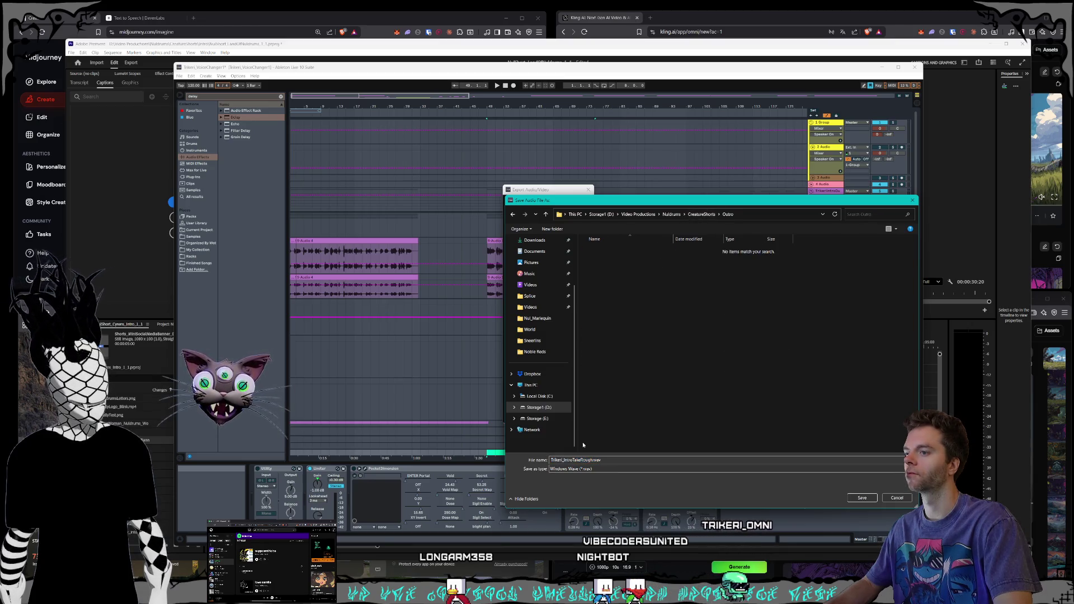
key(BackSpace)
key(BackSpace)
key(BackSpace)
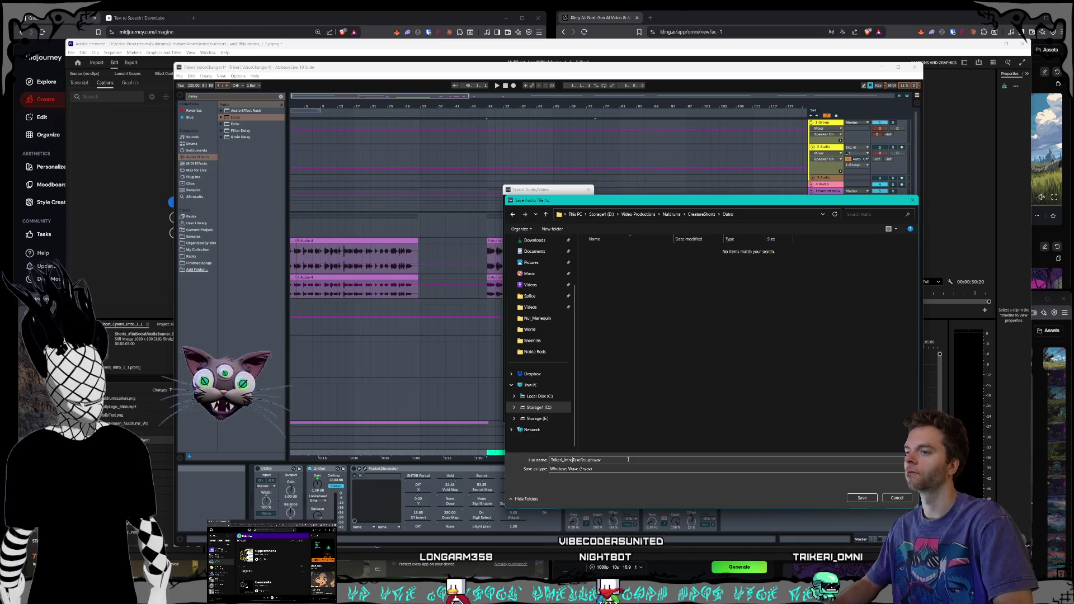
key(Return)
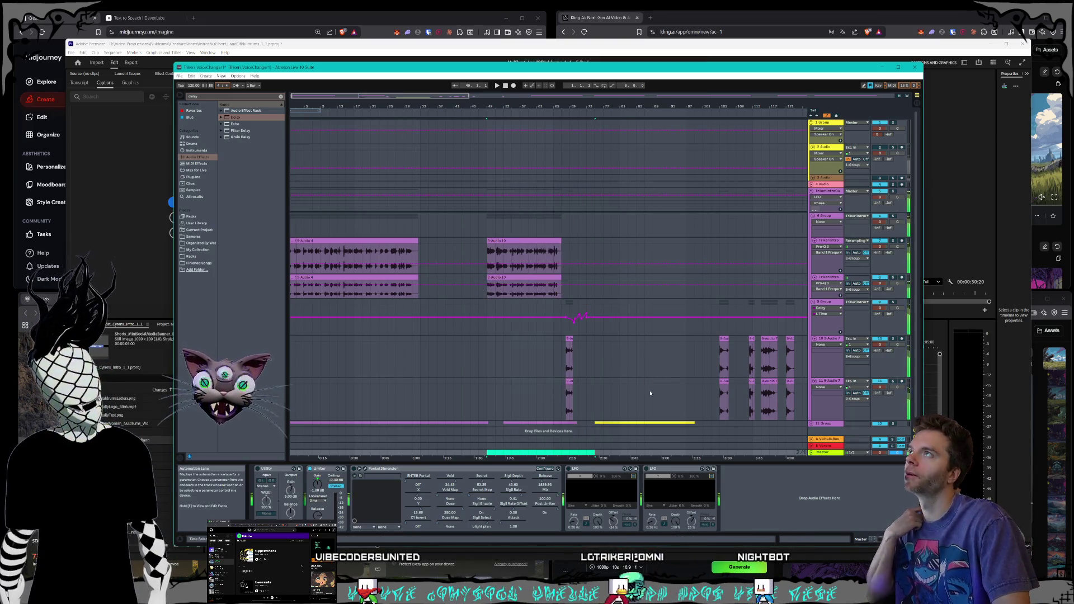
click(917, 68)
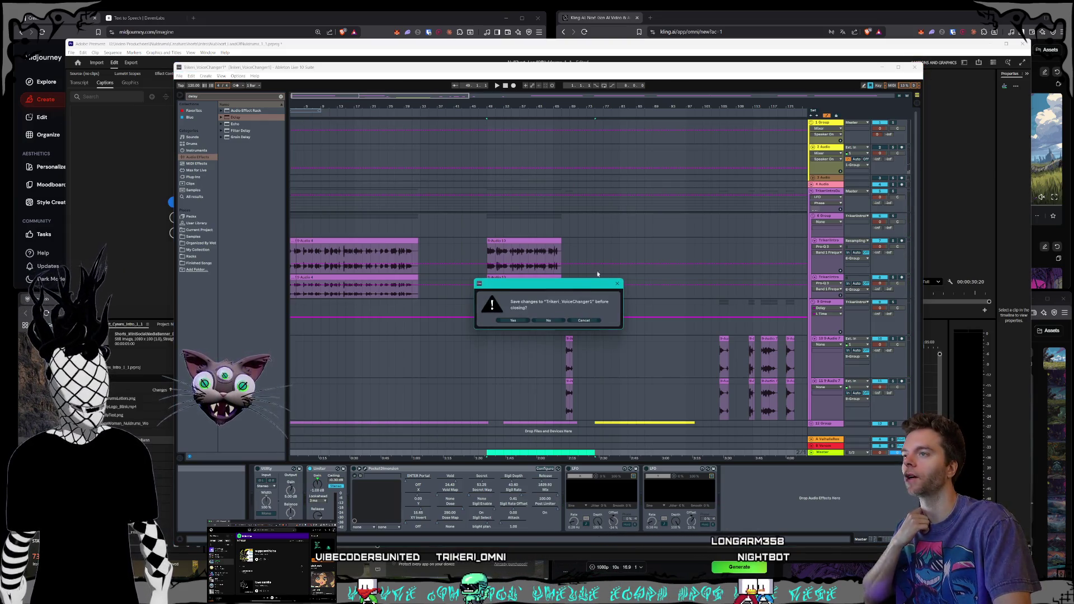
click(513, 320)
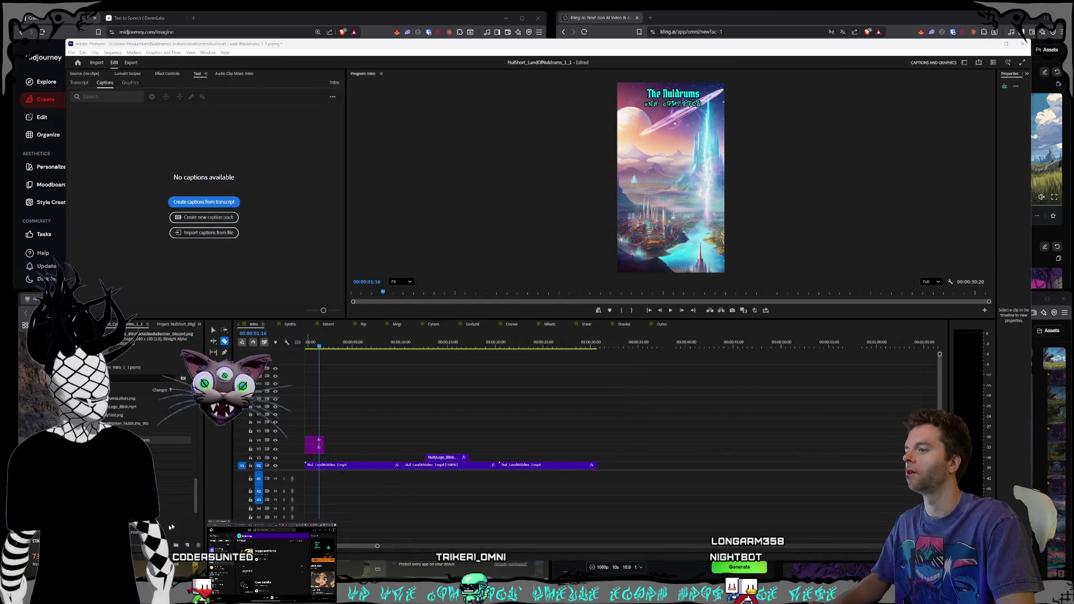
- In File Explorer, browse Storage1 (D:) > Video Productions, backing out of the Trikeri folder
key(super+e)
scroll(61, 252, down, 5)
click(56, 332)
double_click(143, 334)
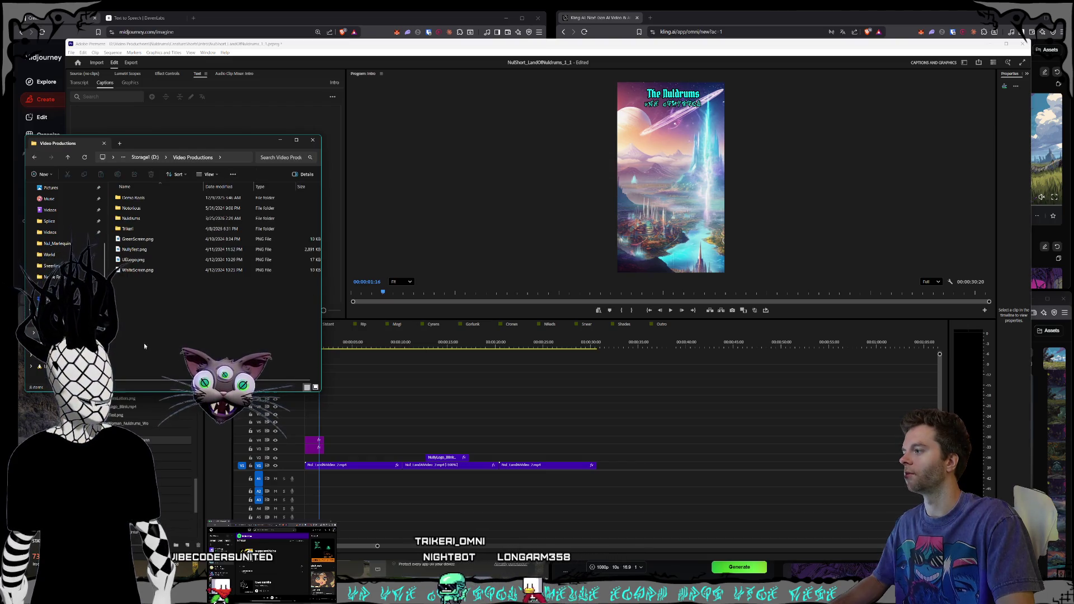
double_click(135, 229)
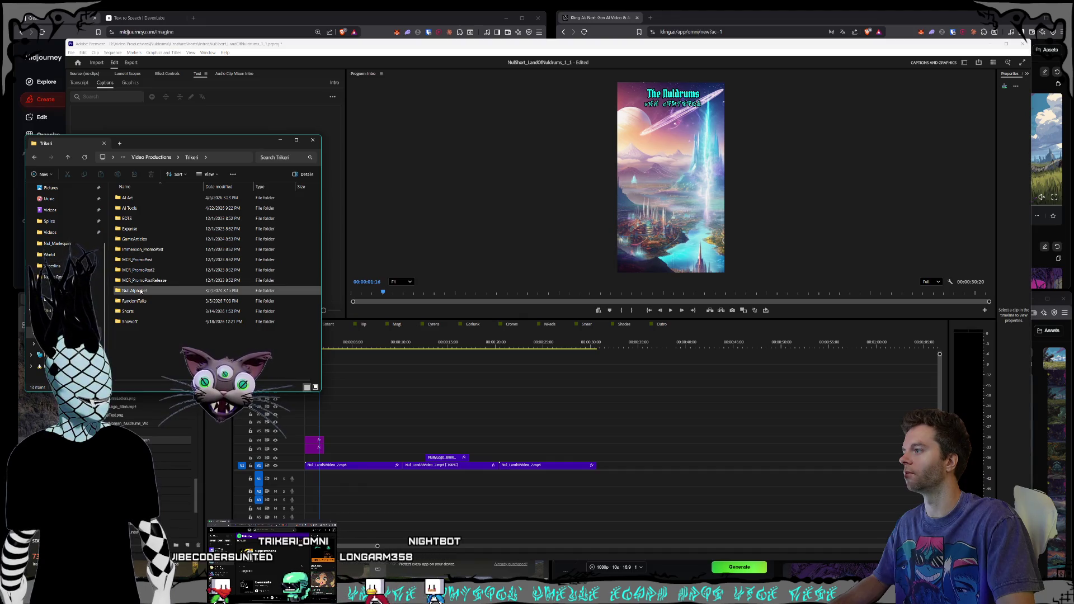
click(140, 311)
click(143, 303)
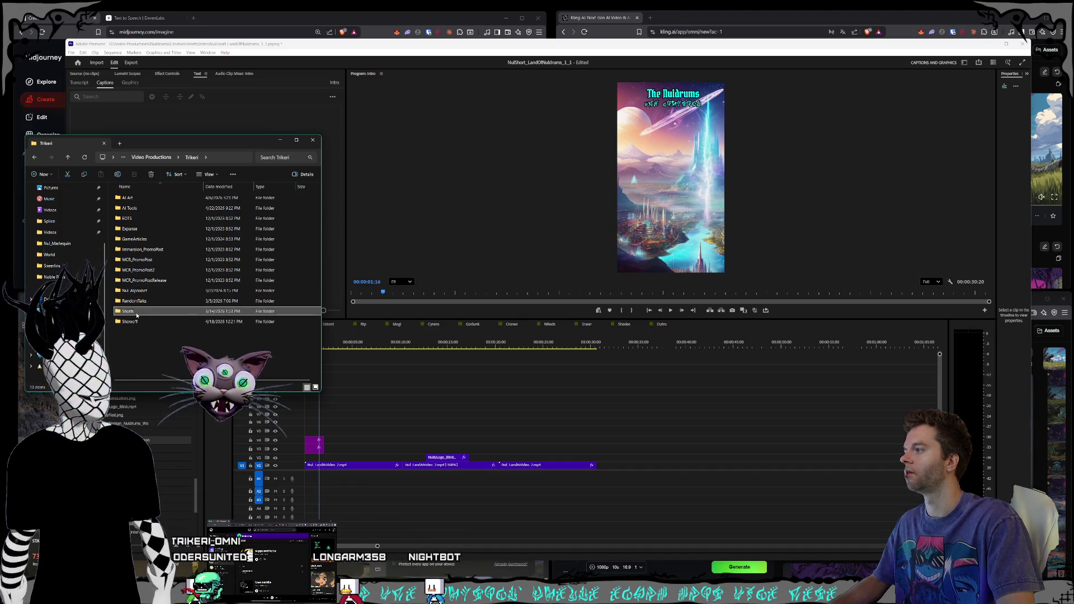
key(alt+Left)
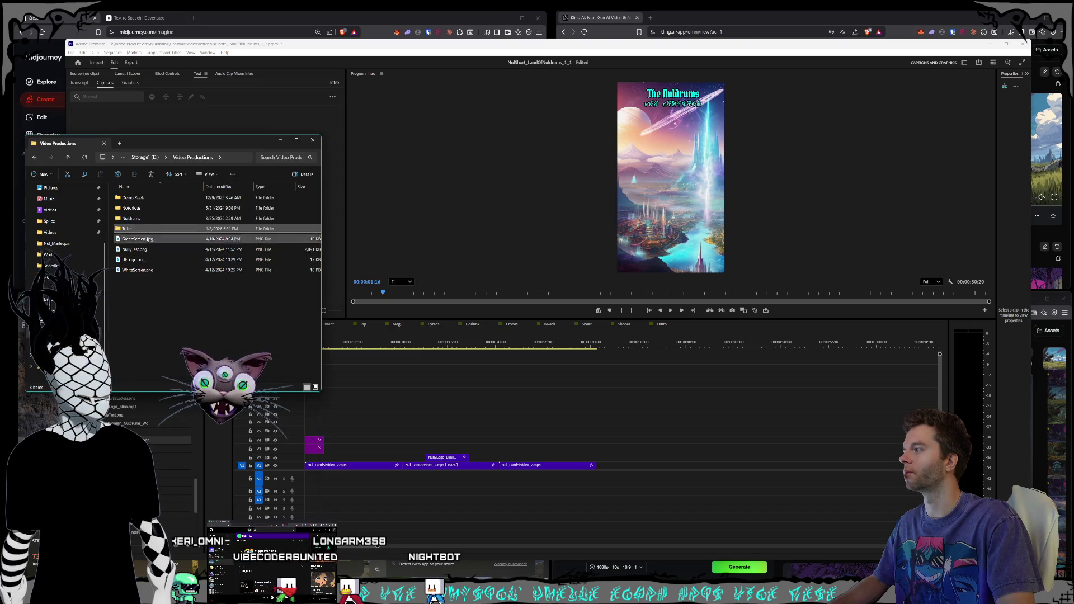
- Open Nuldrums > CreatureShorts > Intro and drag Trikeri_IntroTakeRough.wav onto the Intro sequence's A1
double_click(132, 218)
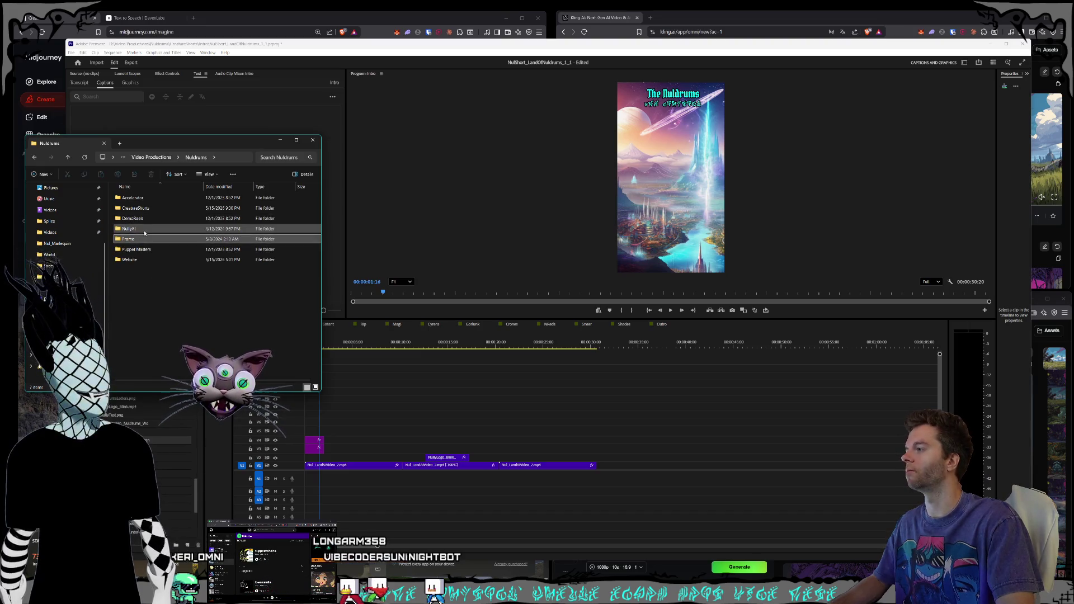
click(142, 241)
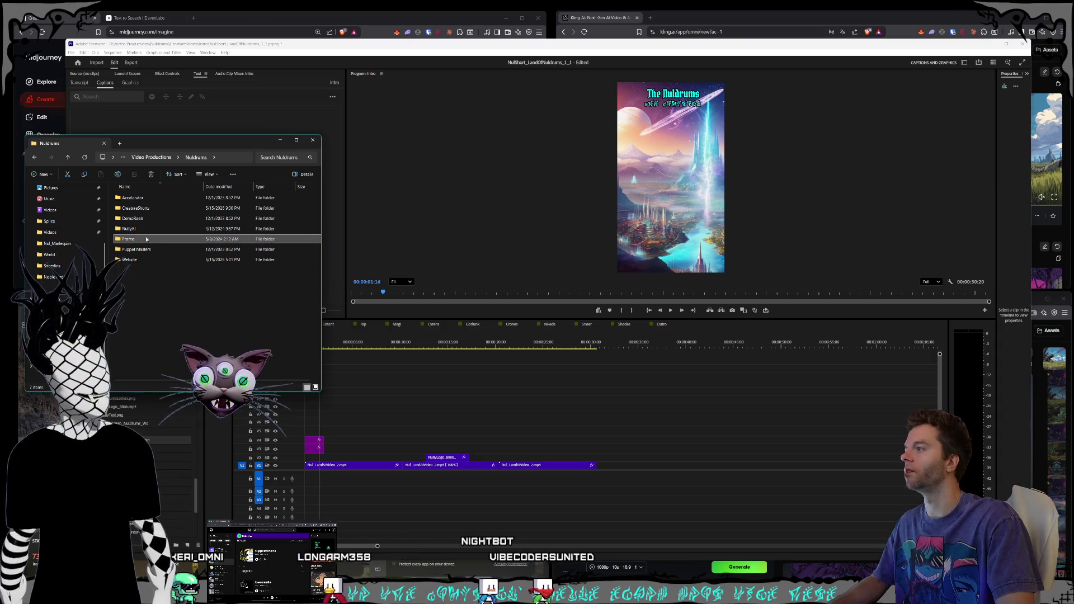
click(146, 249)
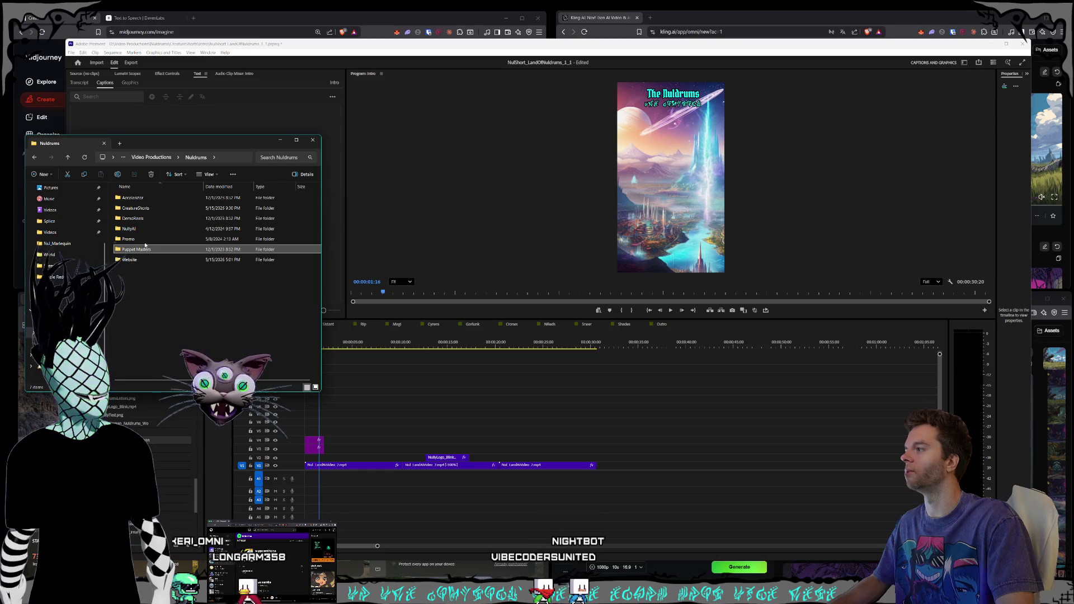
click(153, 210)
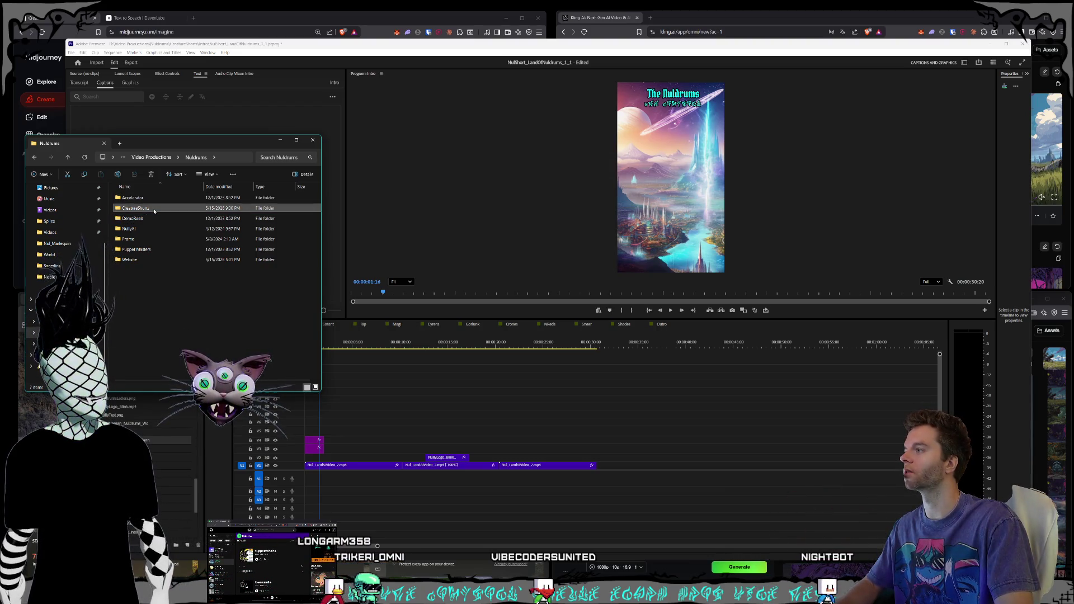
double_click(153, 210)
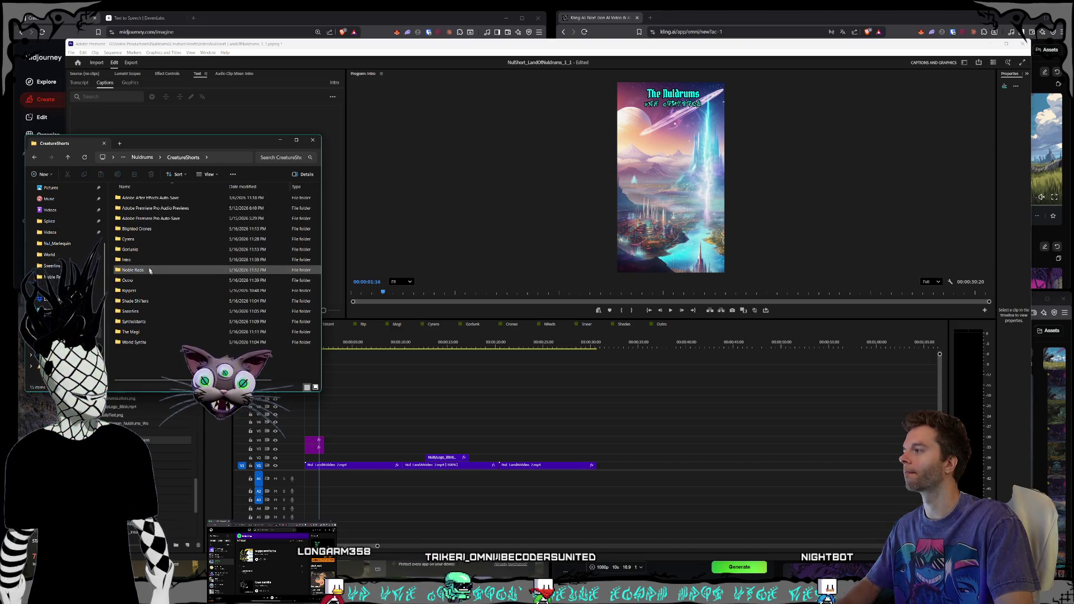
click(152, 259)
mouse_move(178, 145)
mouse_down()
mouse_move(321, 429)
mouse_move(236, 161)
mouse_move(201, 139)
mouse_up()
double_click(160, 255)
mouse_move(172, 217)
mouse_down()
mouse_move(290, 392)
mouse_move(384, 457)
mouse_move(311, 473)
mouse_move(325, 478)
mouse_up()
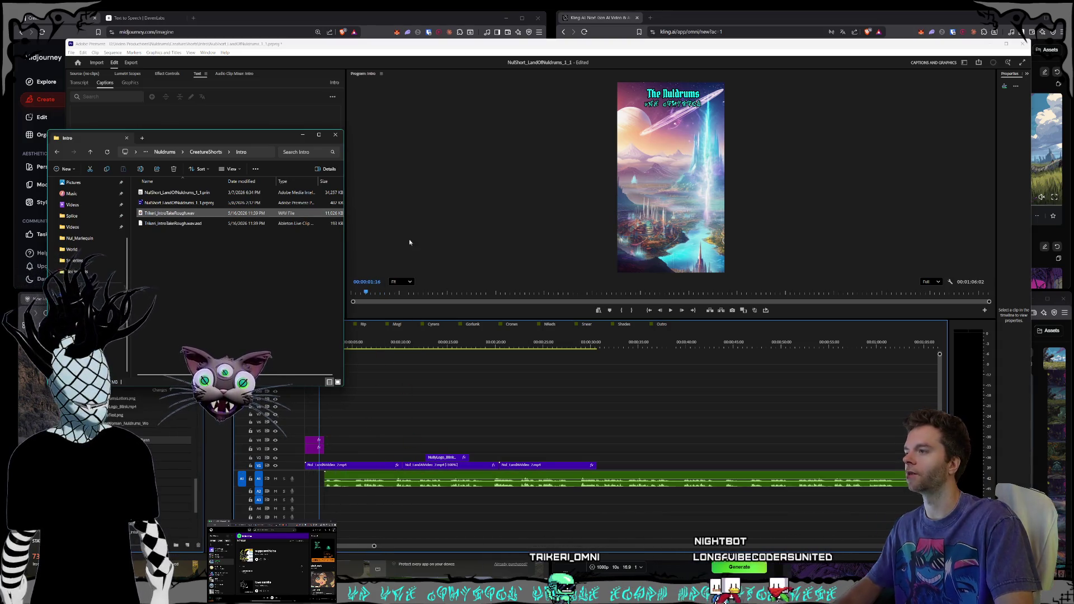
click(57, 152)
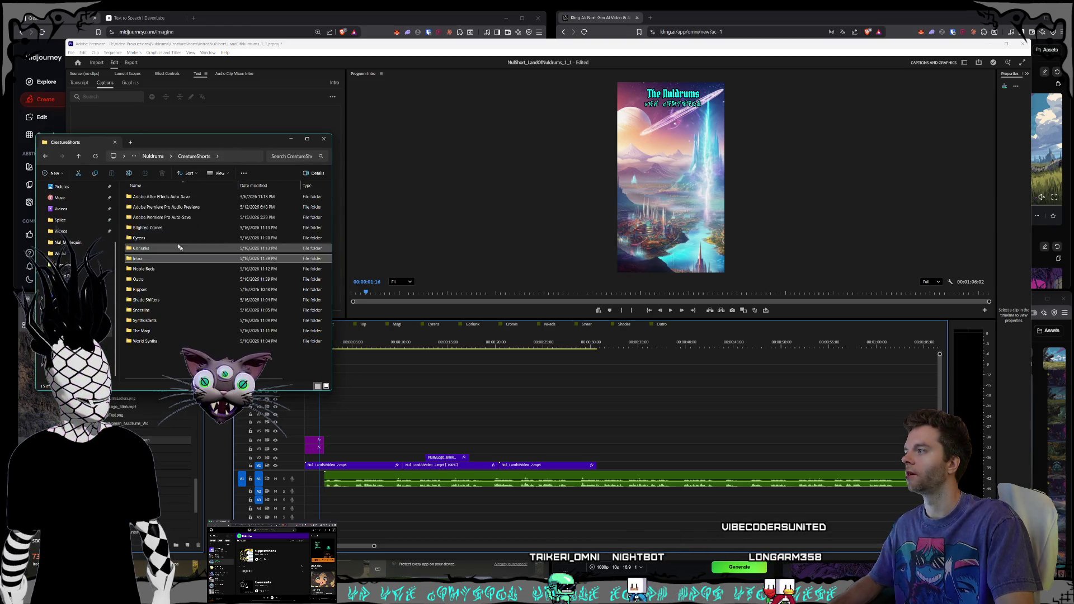
- Drag Trikeri_OutroTakeRough.wav from the Outro folder onto A1 of the Outro sequence
double_click(184, 279)
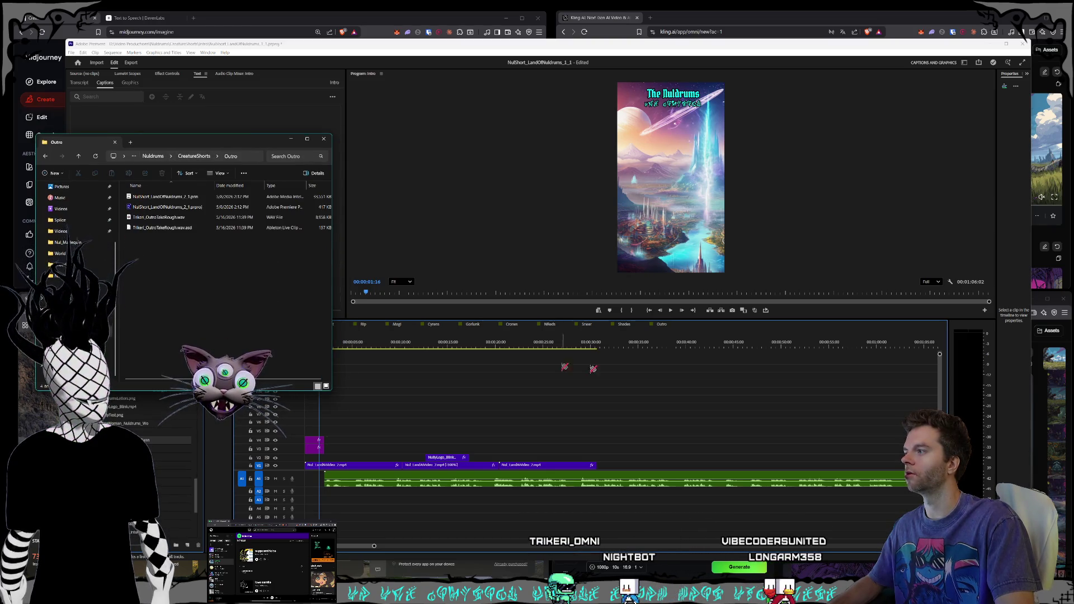
click(660, 325)
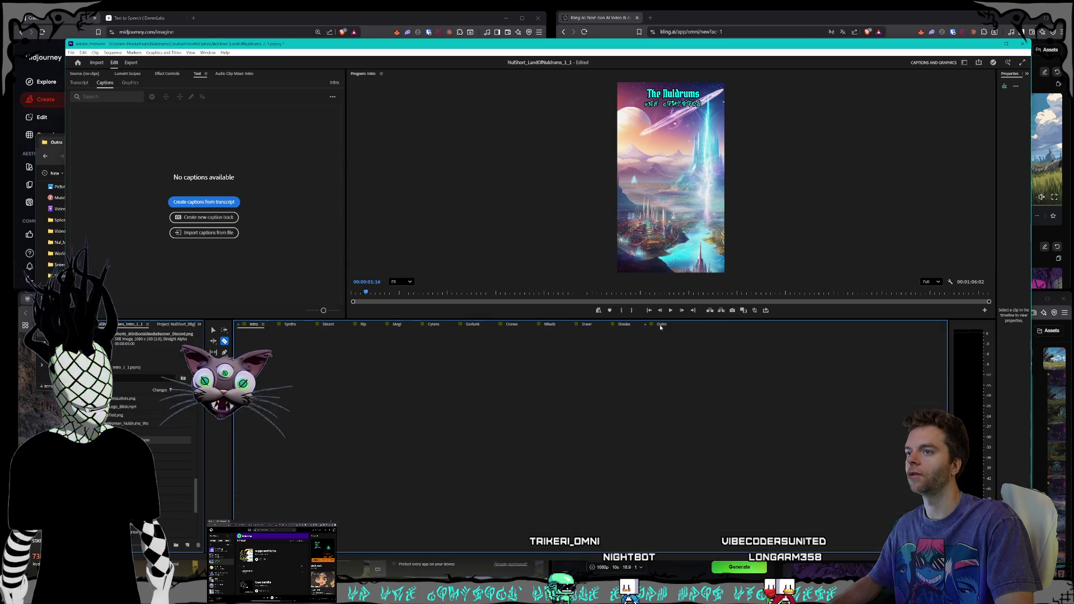
click(55, 146)
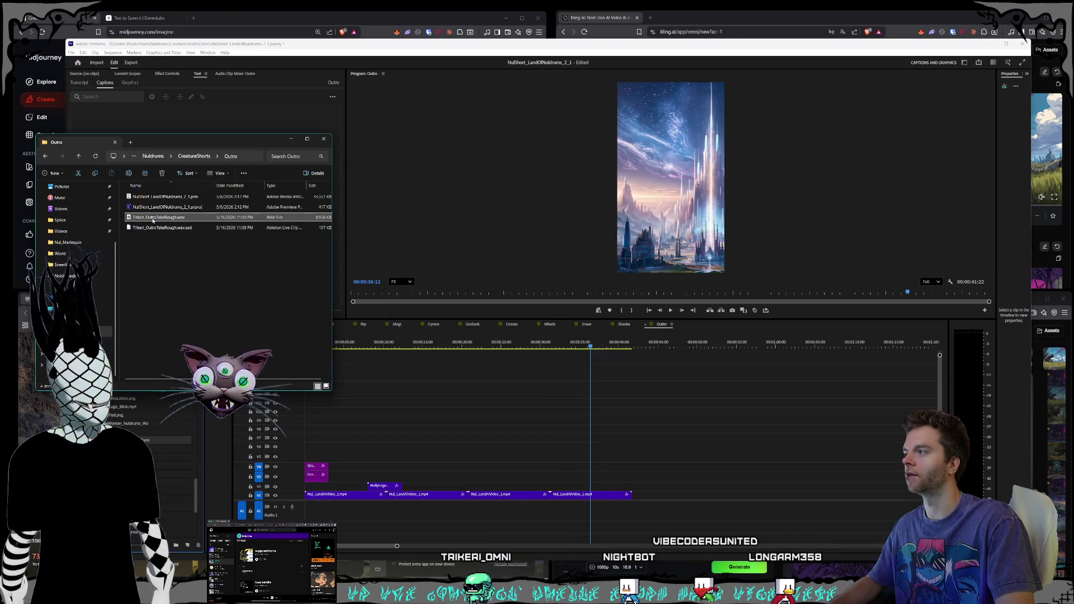
mouse_move(378, 475)
mouse_down()
mouse_move(363, 512)
mouse_move(352, 510)
mouse_up()
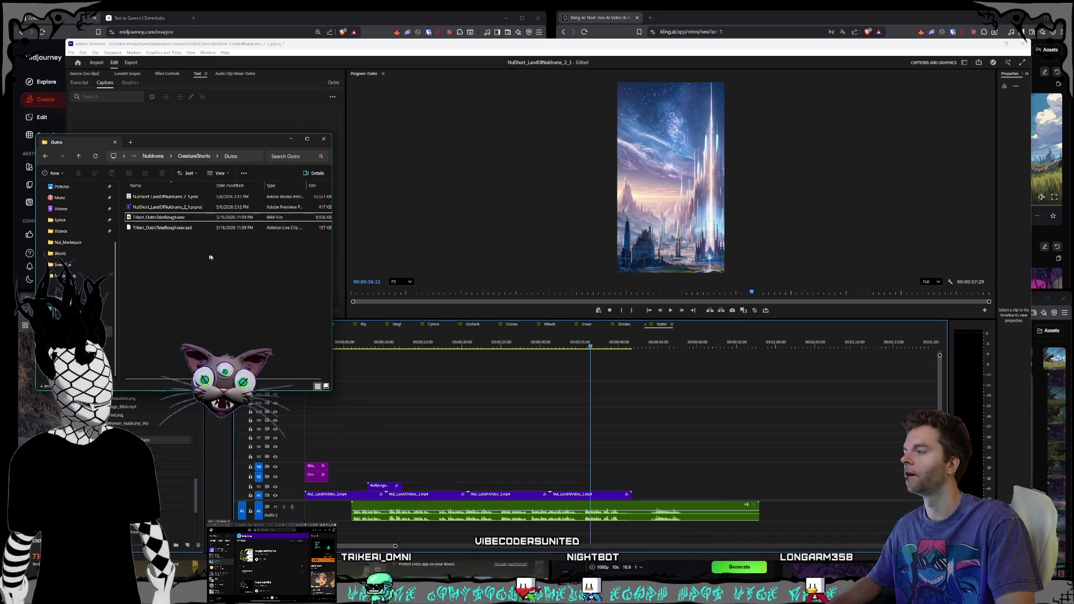
drag(220, 145, 237, 143)
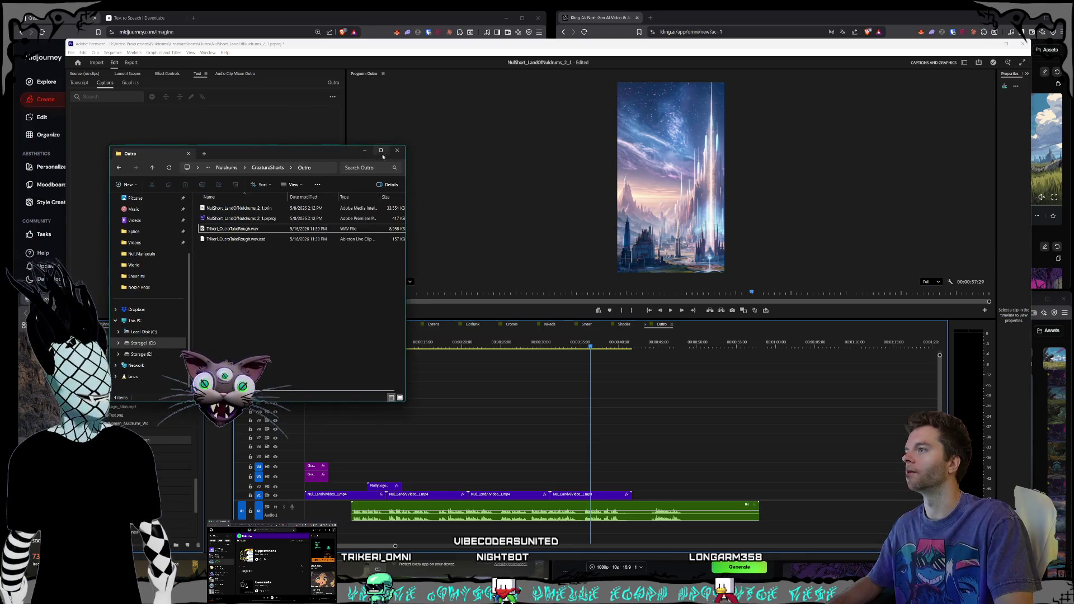
click(258, 407)
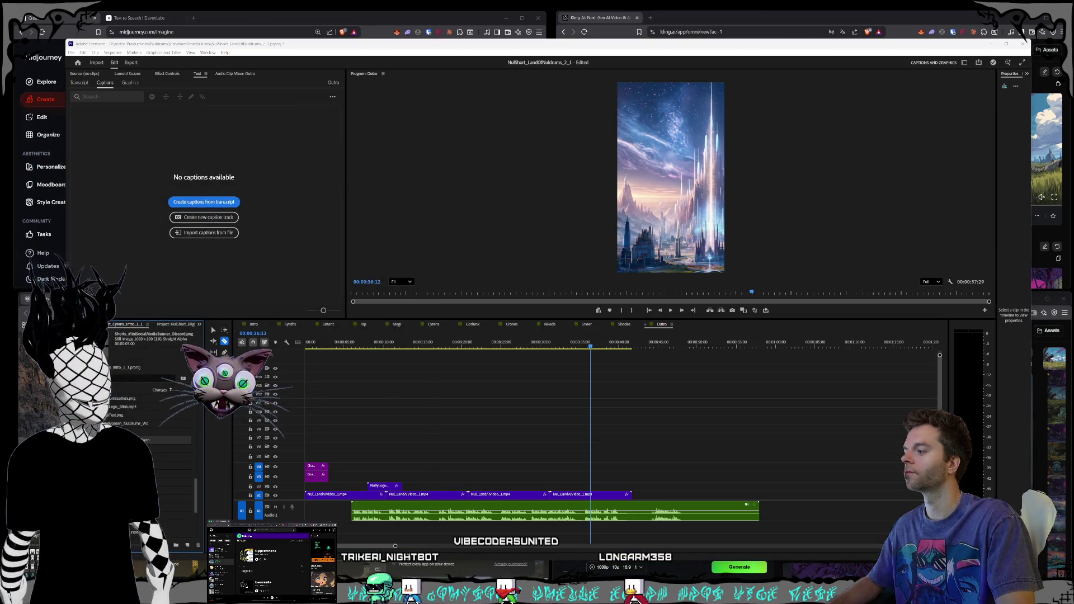
key(alt+Tab)
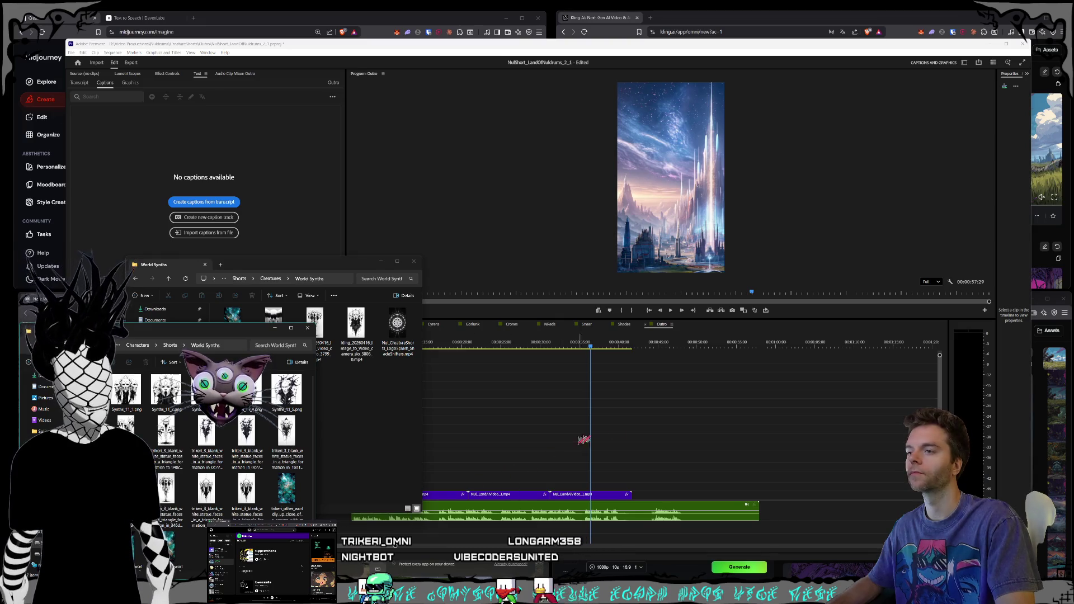
drag(582, 342, 321, 356)
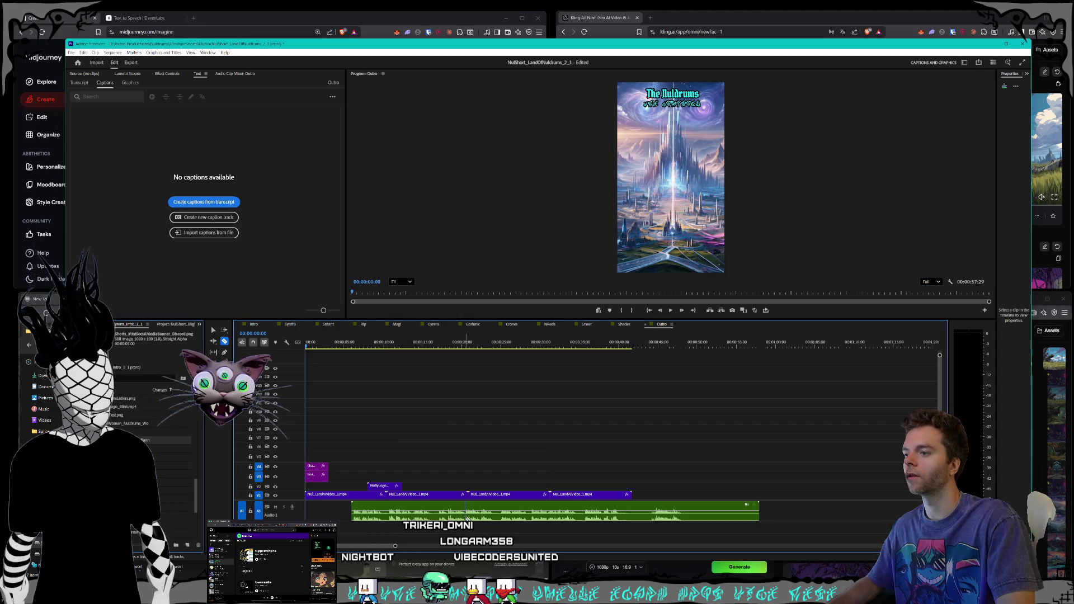
- Slide the outro narration to 00:00, trim its end, and play from about 33 seconds
drag(410, 516, 363, 516)
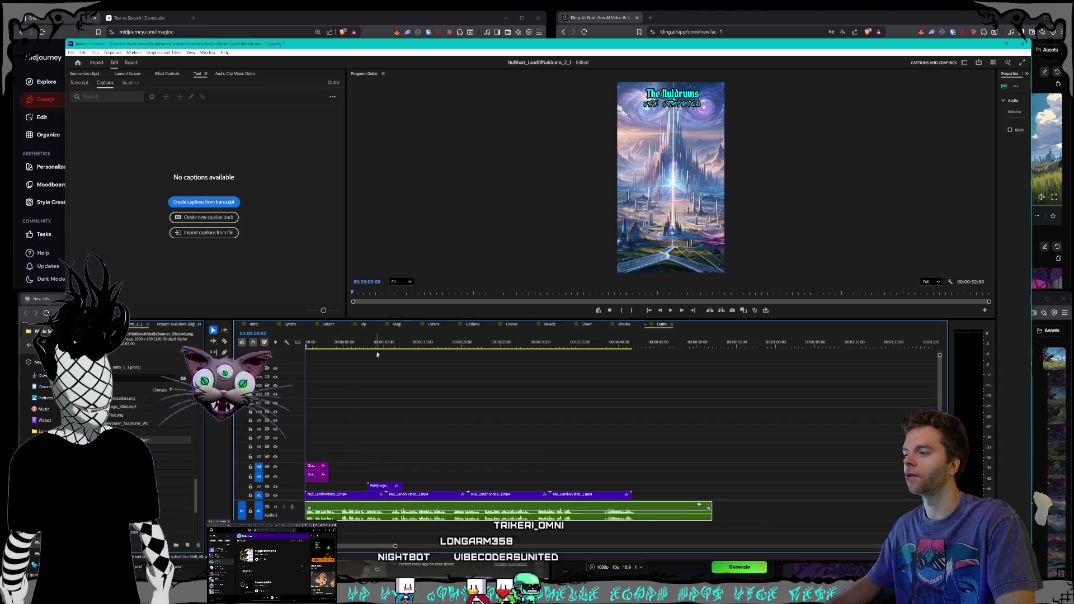
drag(708, 515, 660, 515)
drag(629, 343, 563, 343)
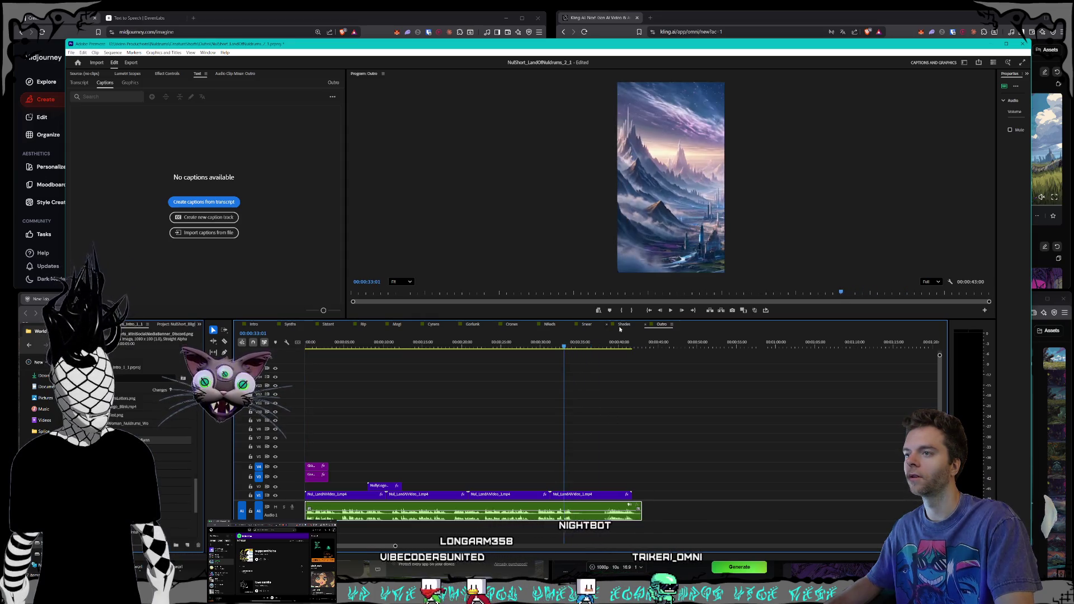
click(670, 310)
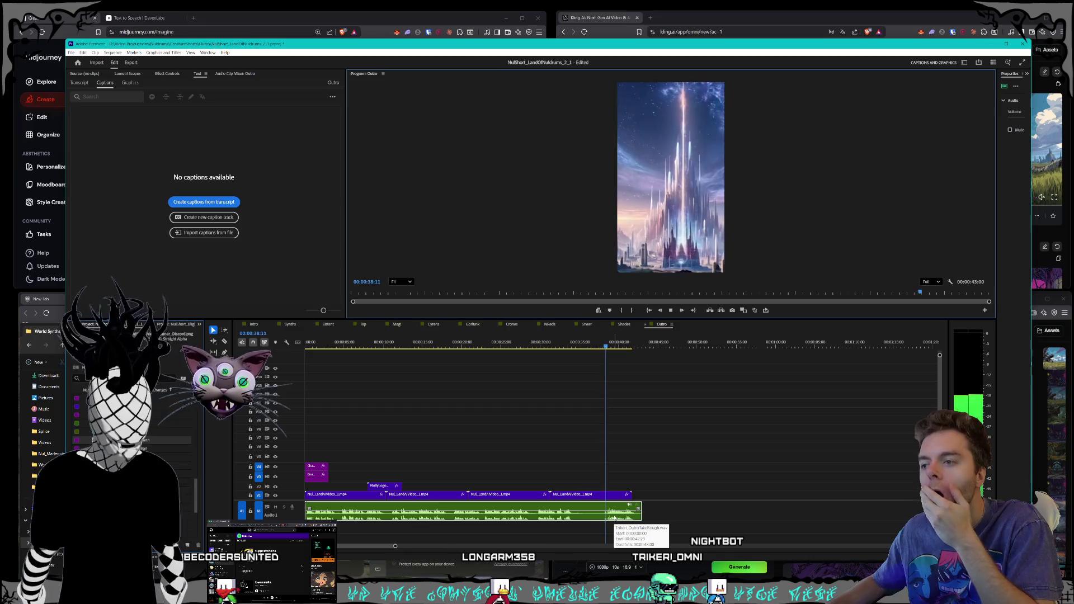
scroll(613, 518, up, 3)
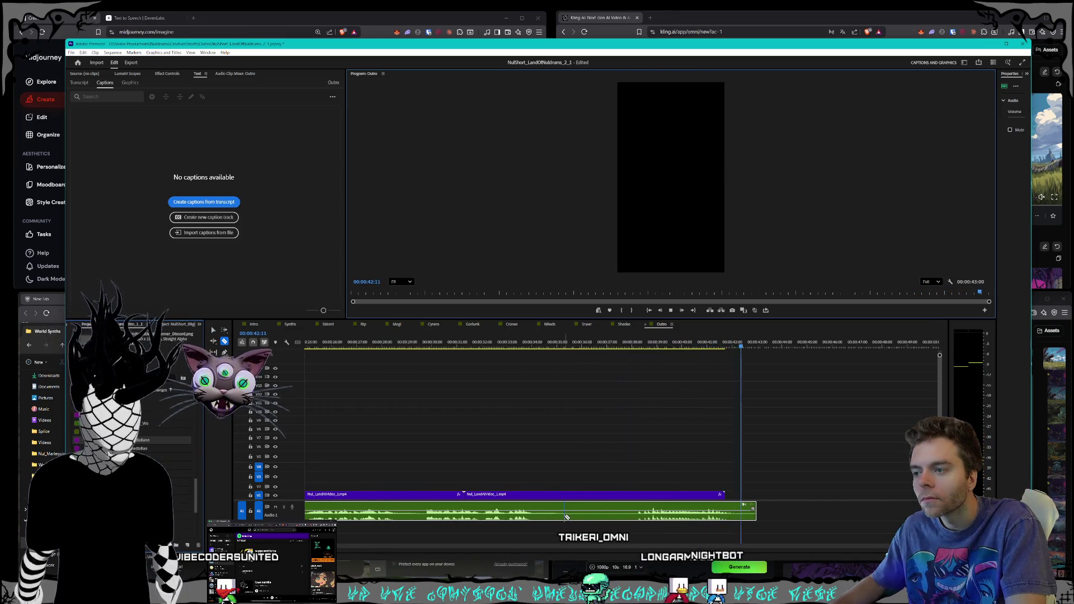
- Razor-cut the narration, ripple delete the unwanted stretch, and replay from the start
key(c)
click(641, 515)
key(v)
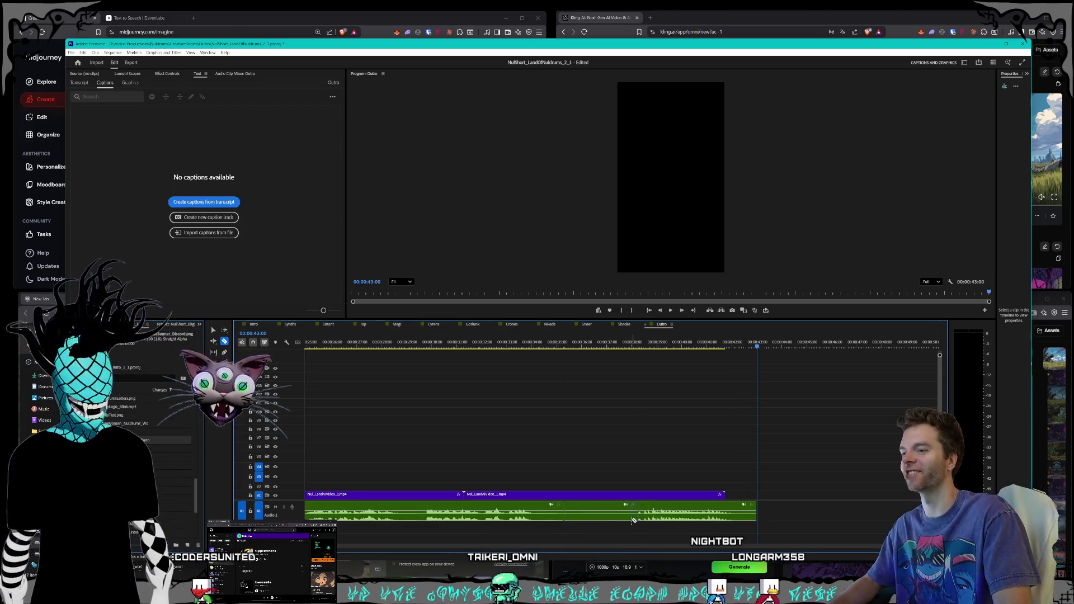
click(593, 514)
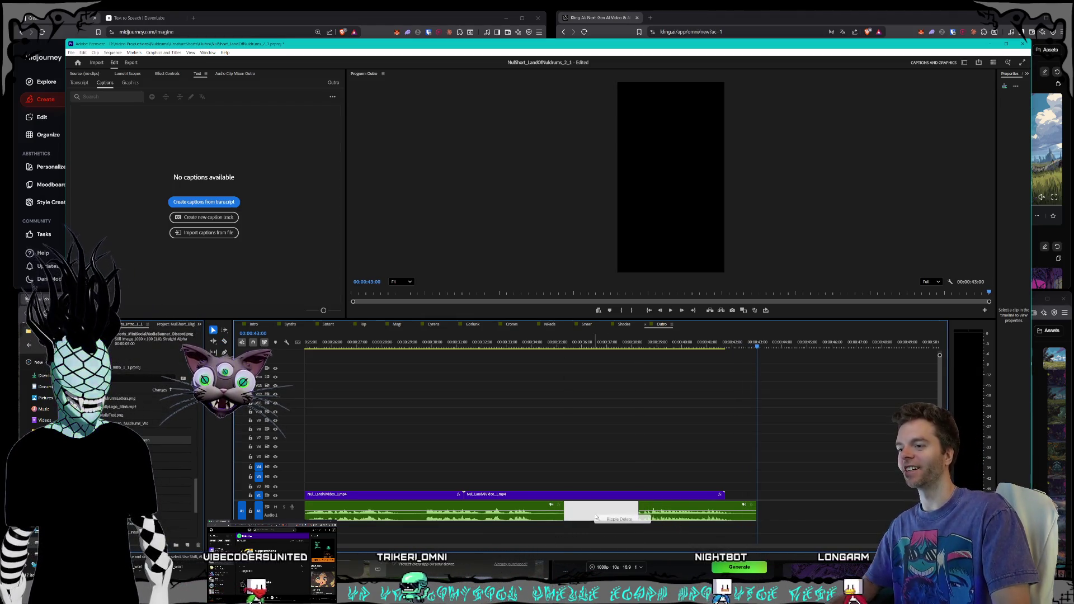
key(shift+Delete)
scroll(477, 443, down, 4)
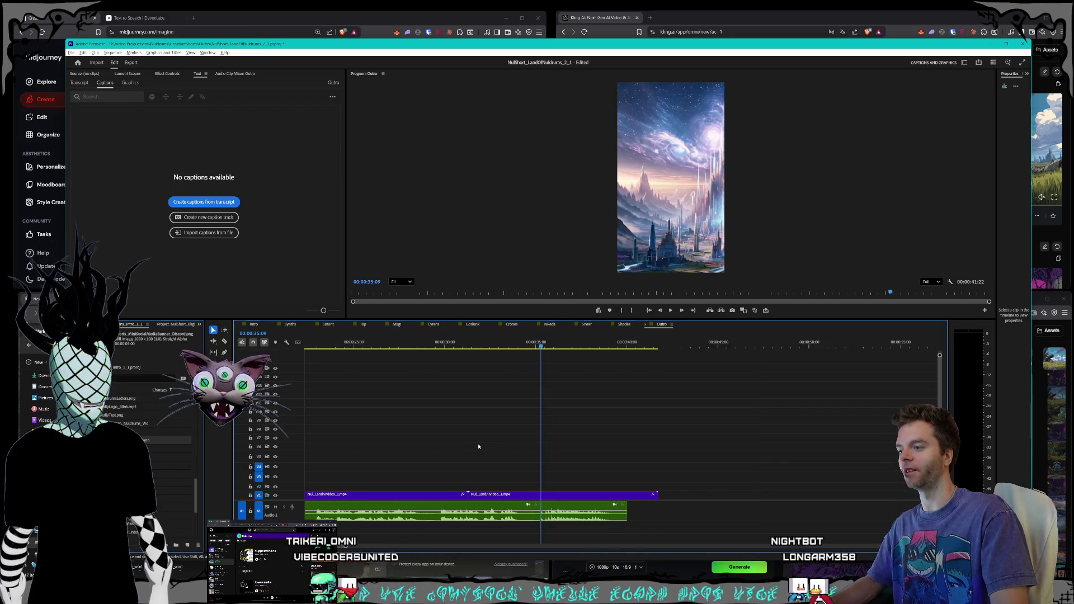
scroll(474, 450, down, 2)
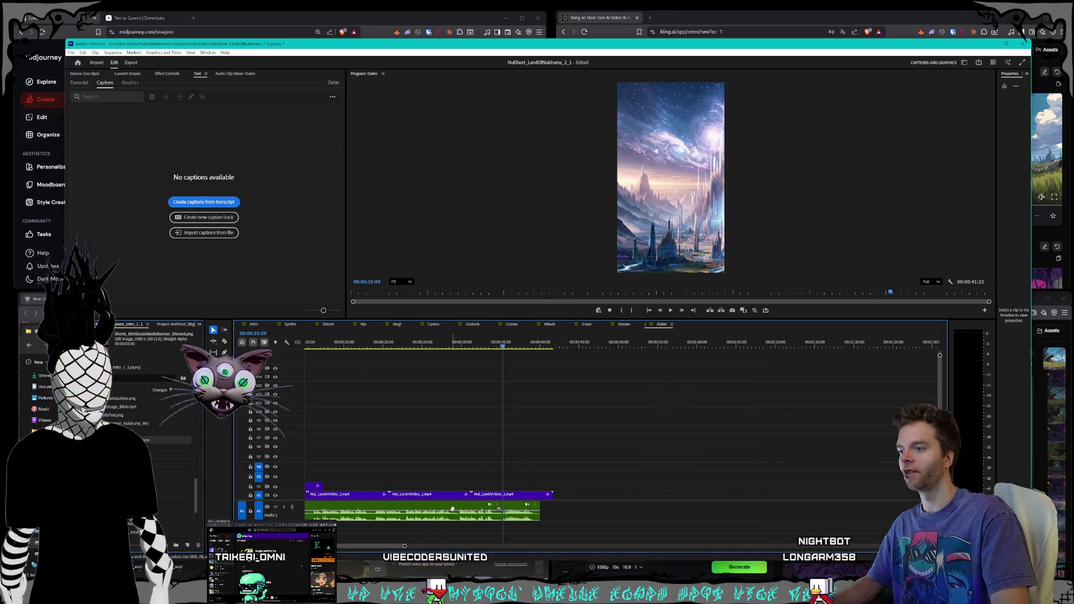
scroll(362, 548, down, 1)
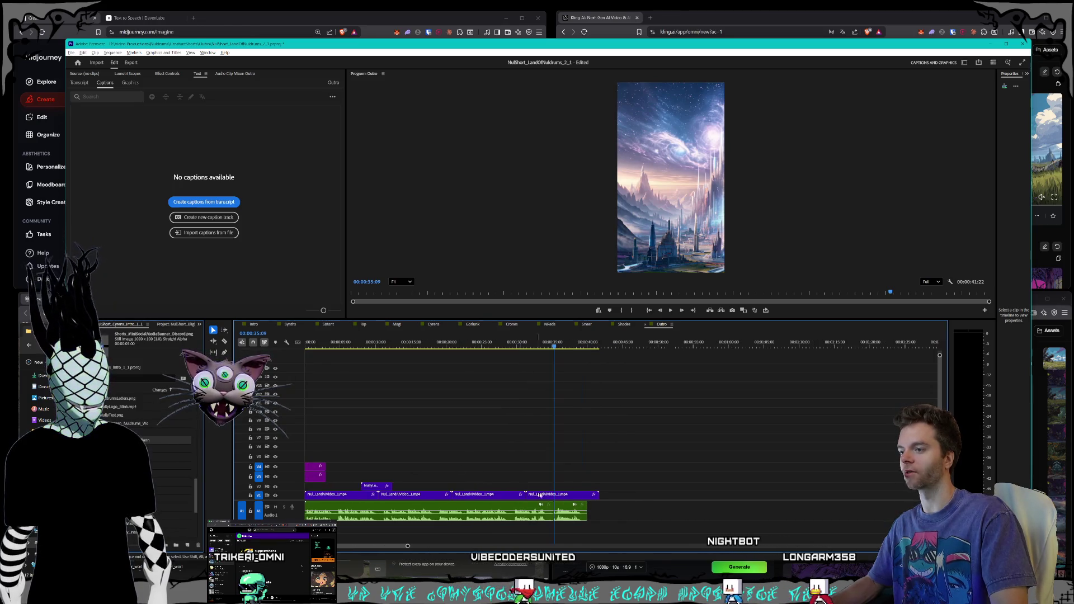
key(Home)
key(space)
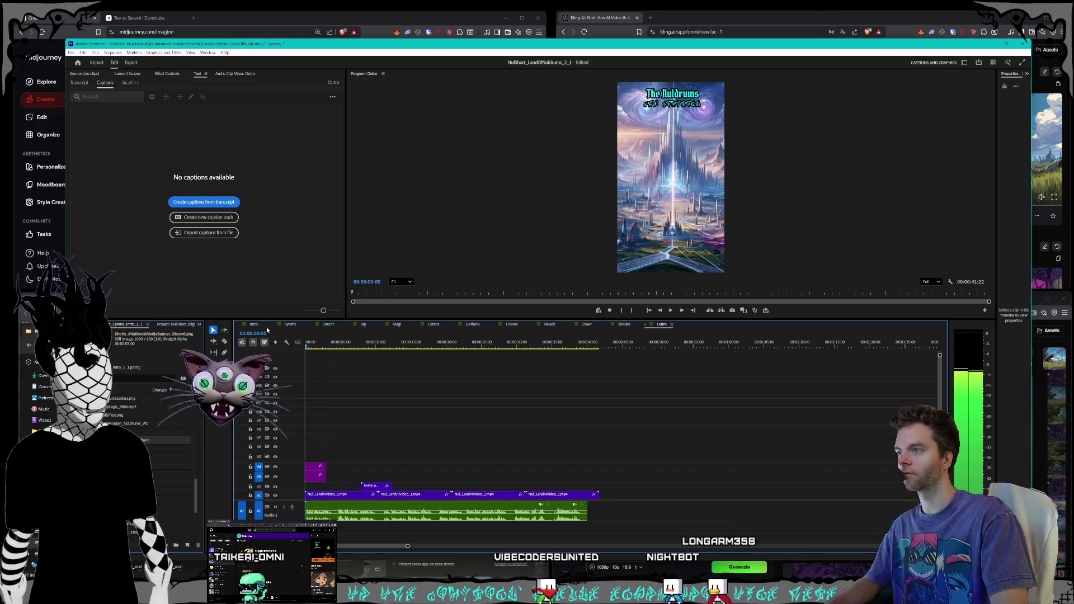
- Review from 00:00:29:15, then slide and trim the start of the last narration piece
click(674, 311)
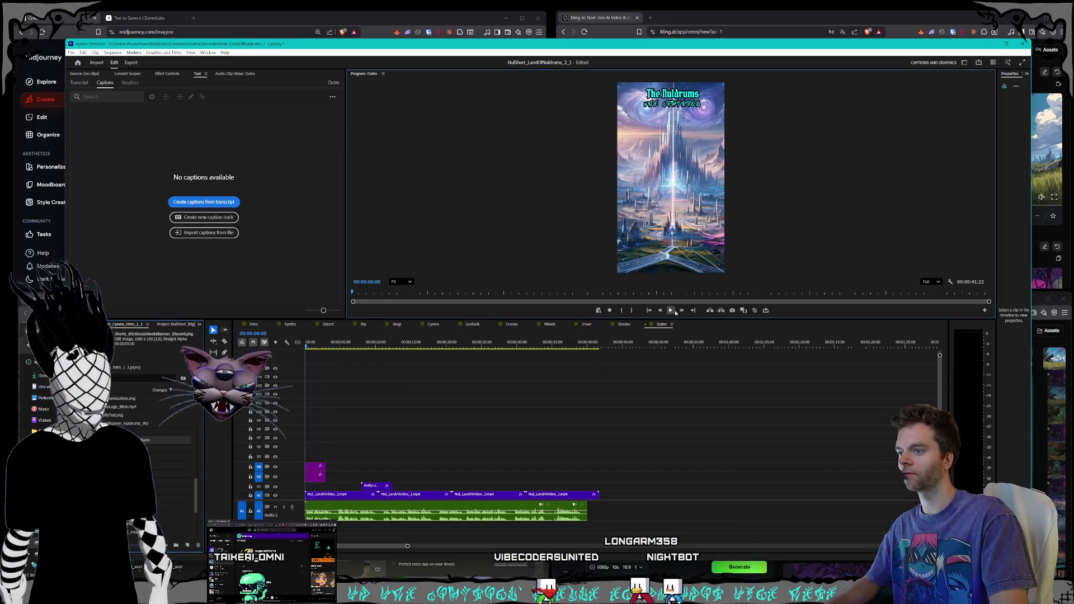
click(514, 347)
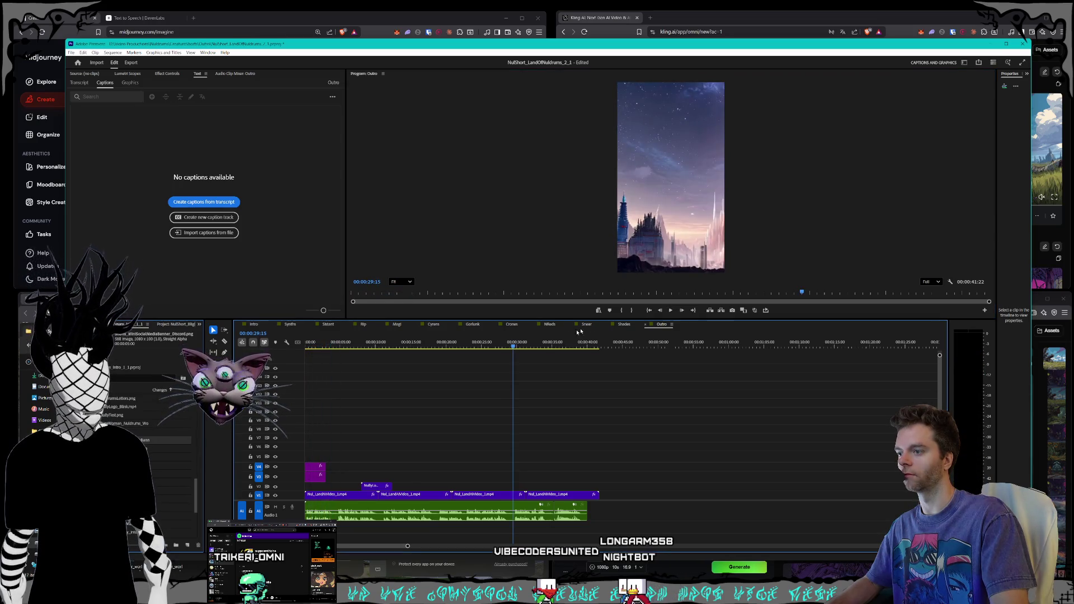
click(671, 311)
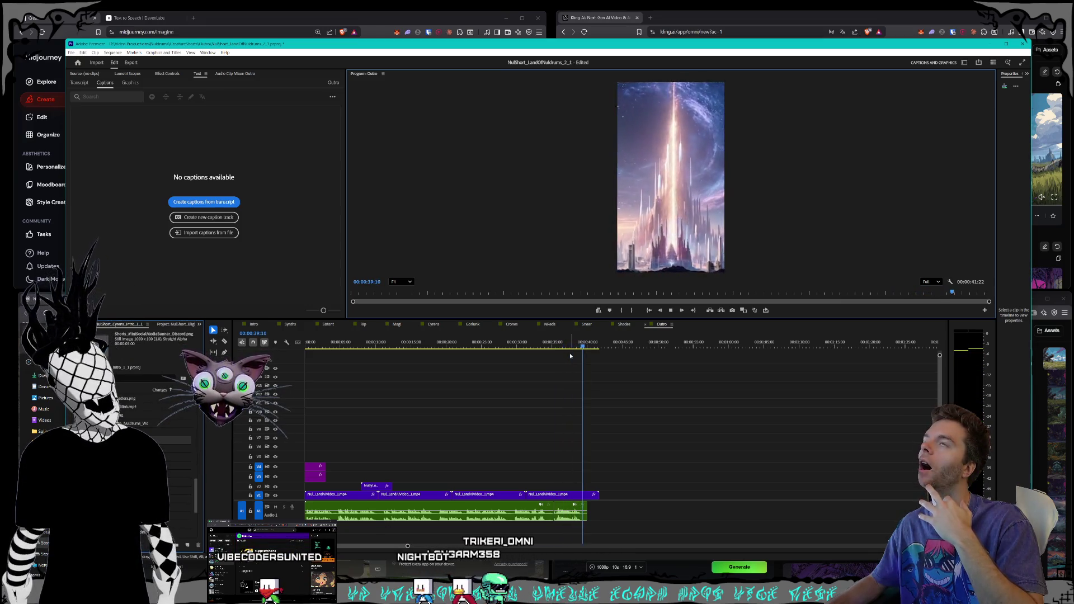
key(equal)
key(equal)
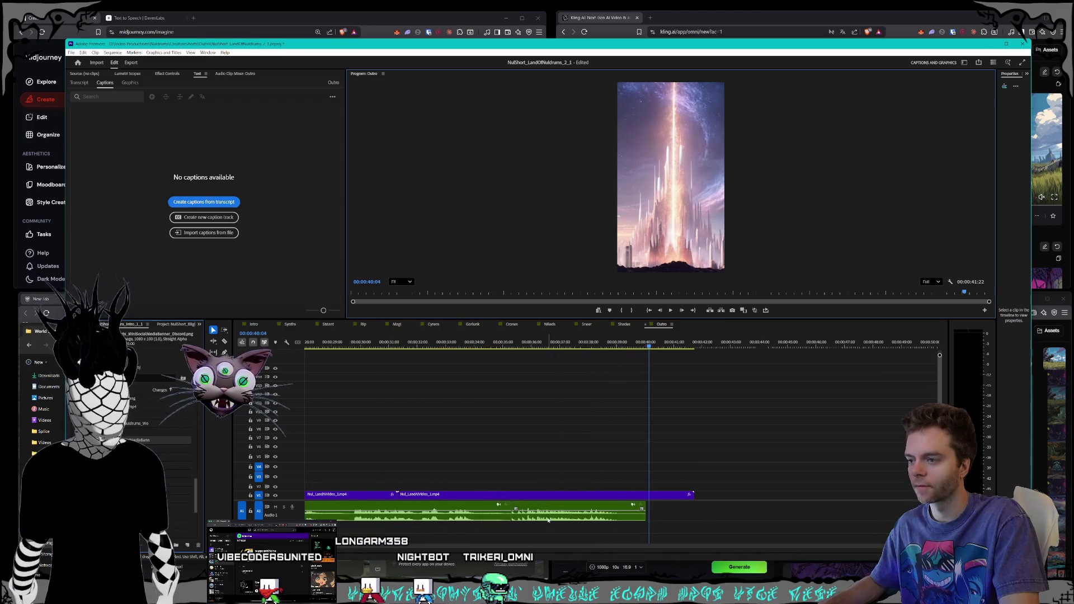
drag(568, 517, 509, 511)
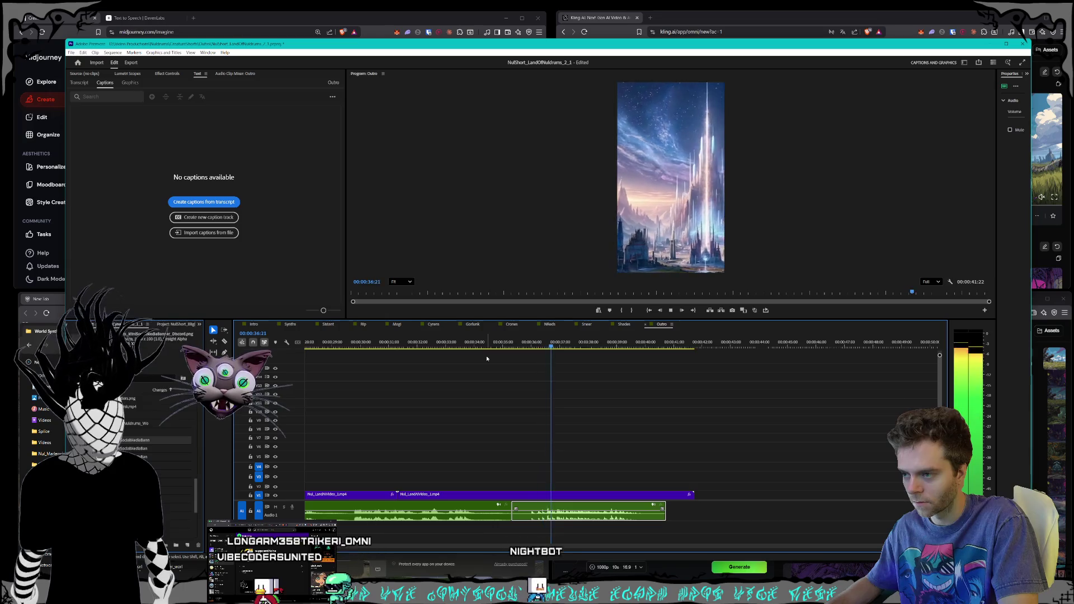
drag(512, 510, 529, 519)
click(473, 345)
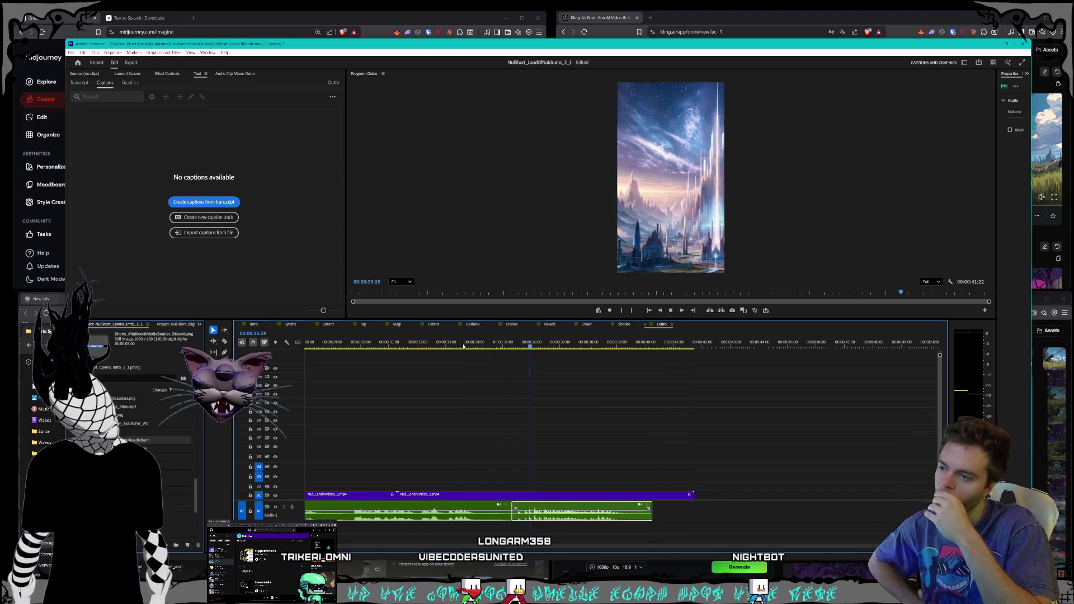
- Zoom the Outro timeline out and switch to the Intro sequence
key(minus)
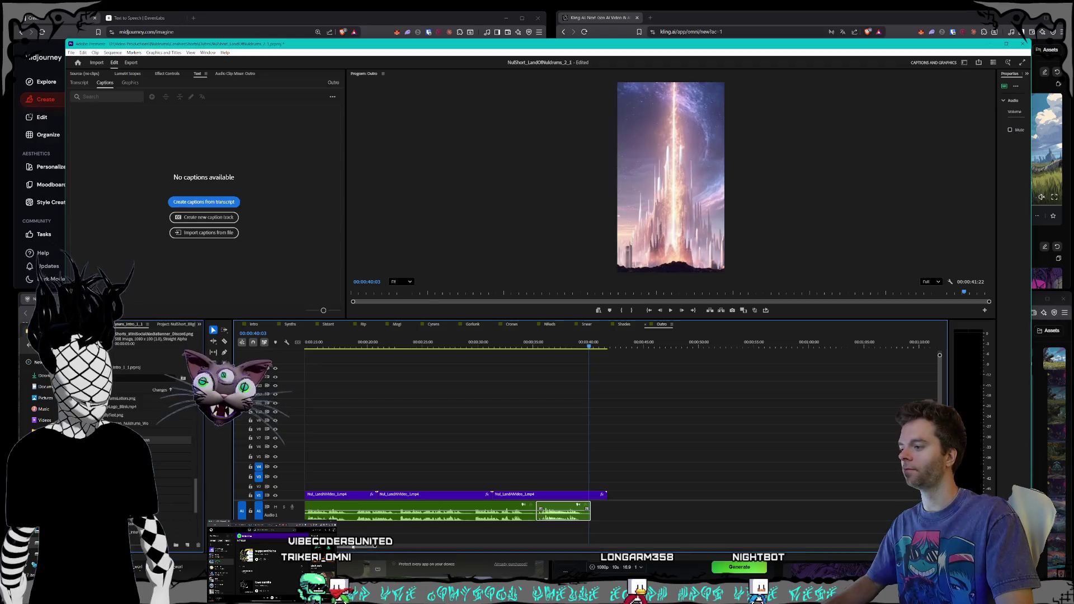
scroll(616, 419, left, 3)
key(minus)
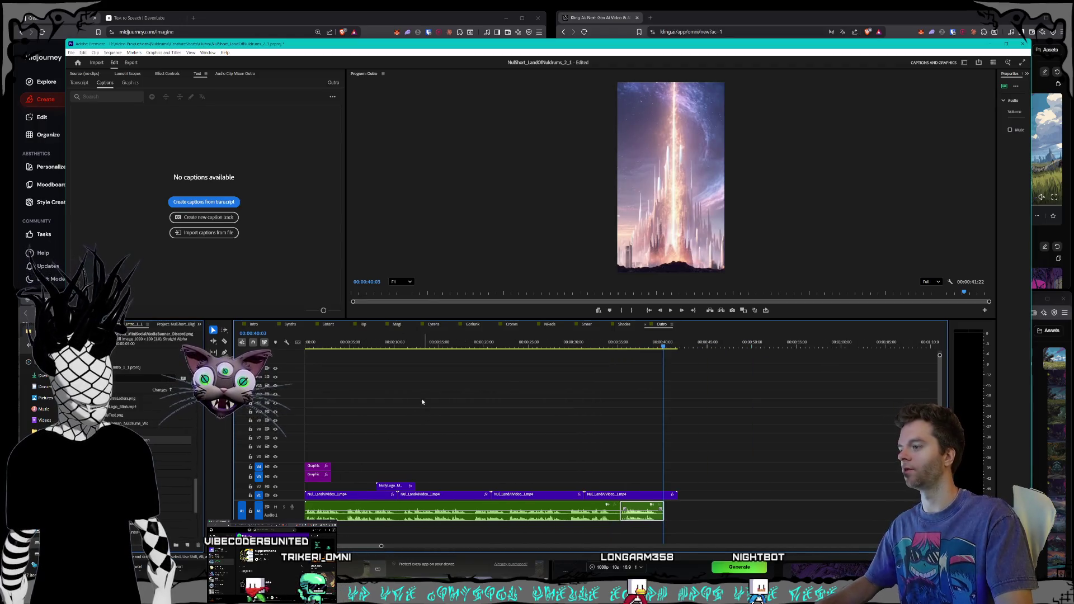
click(254, 324)
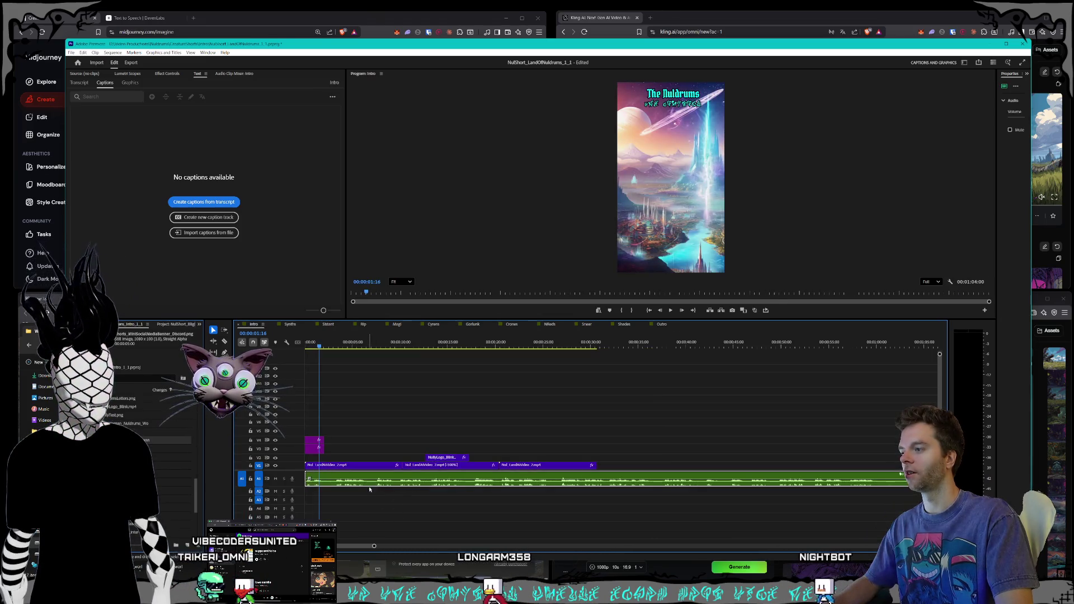
key(Home)
key(x)
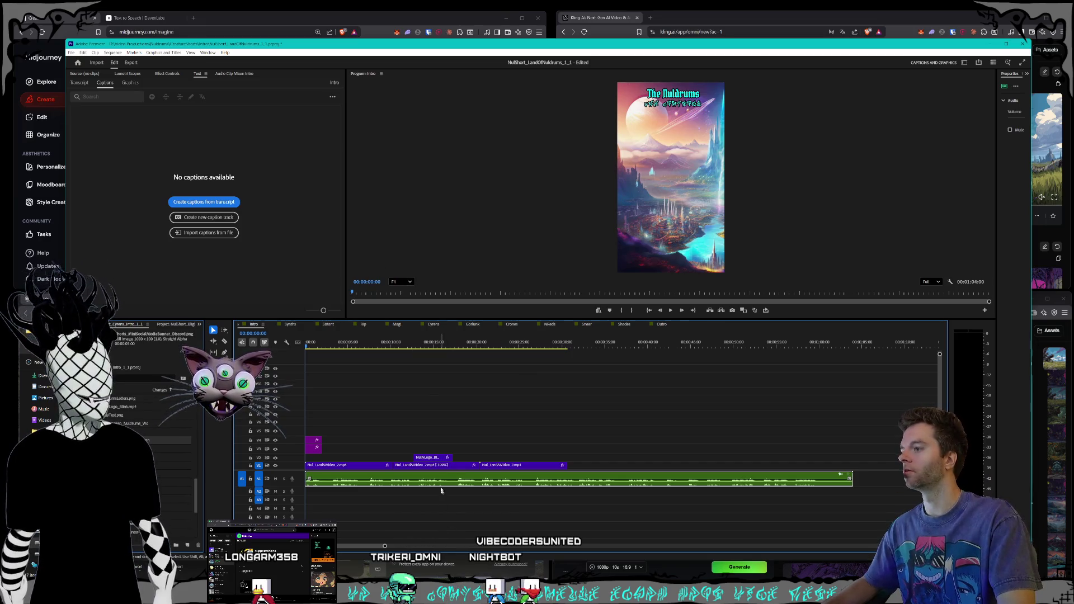
click(671, 311)
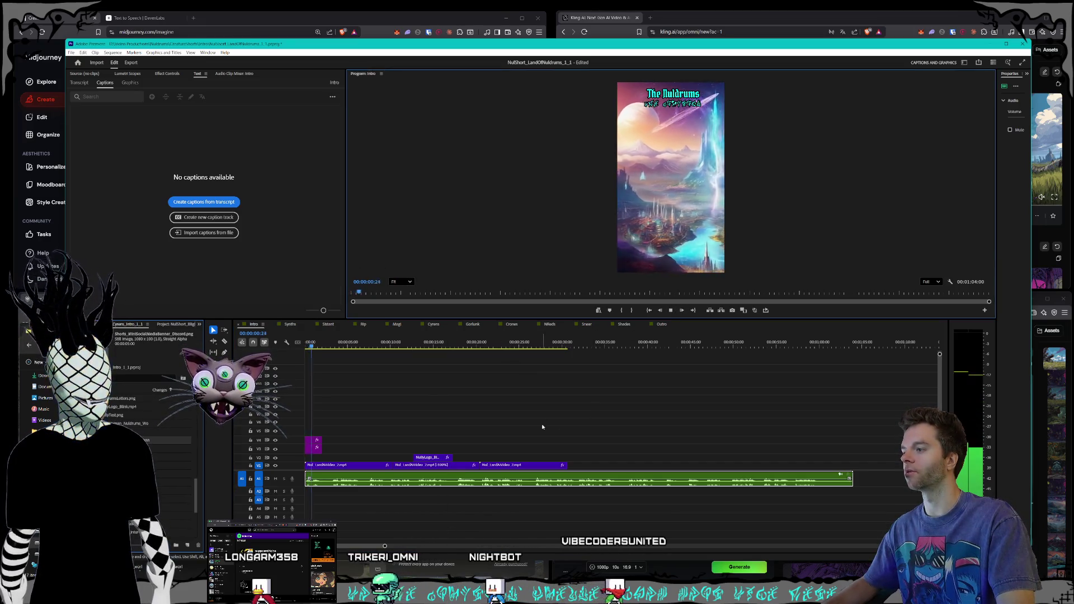
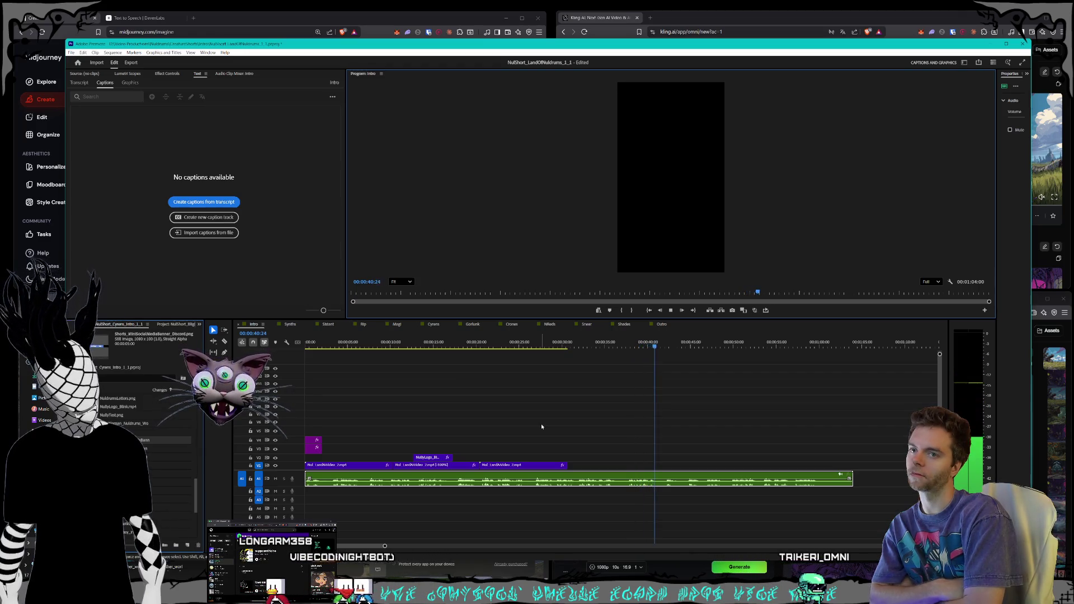
- Boost the Intro's long audio clip gain by 4 dB and play the sequence to hear it
right_click(649, 484)
click(648, 390)
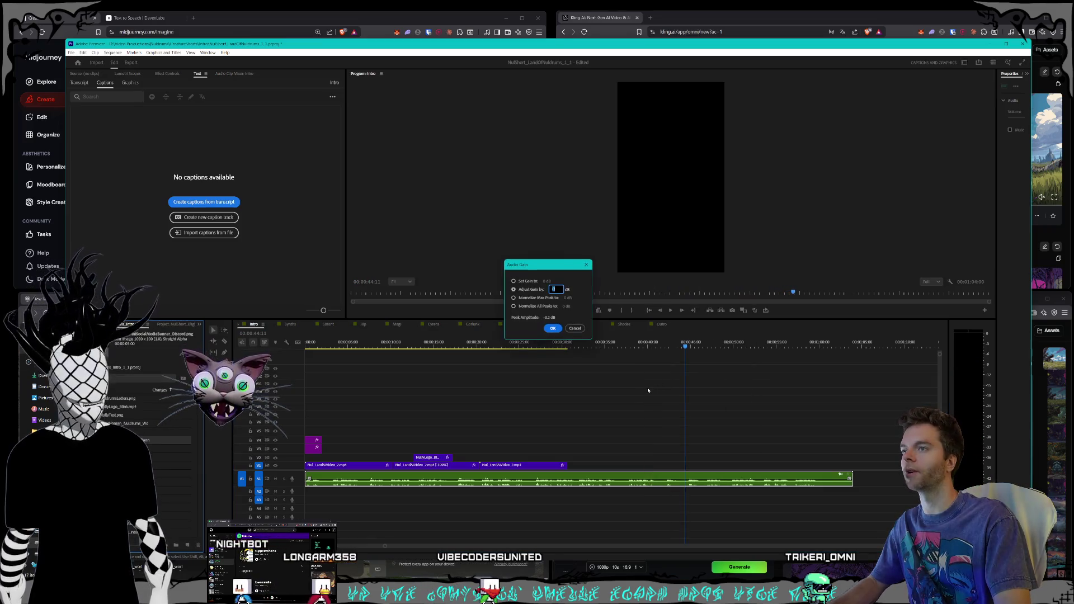
text(4)
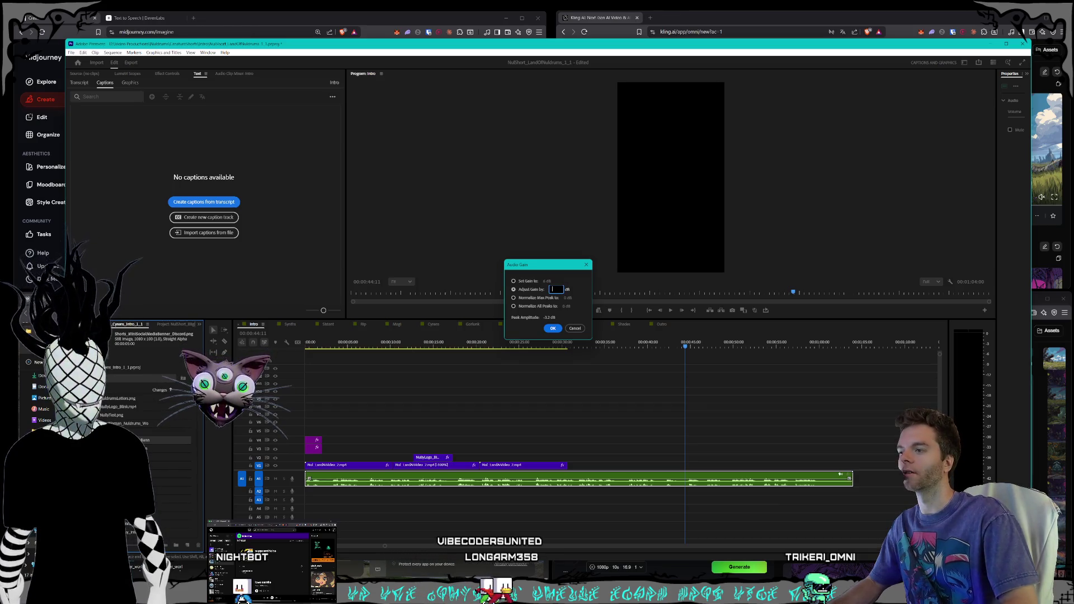
key(Return)
key(space)
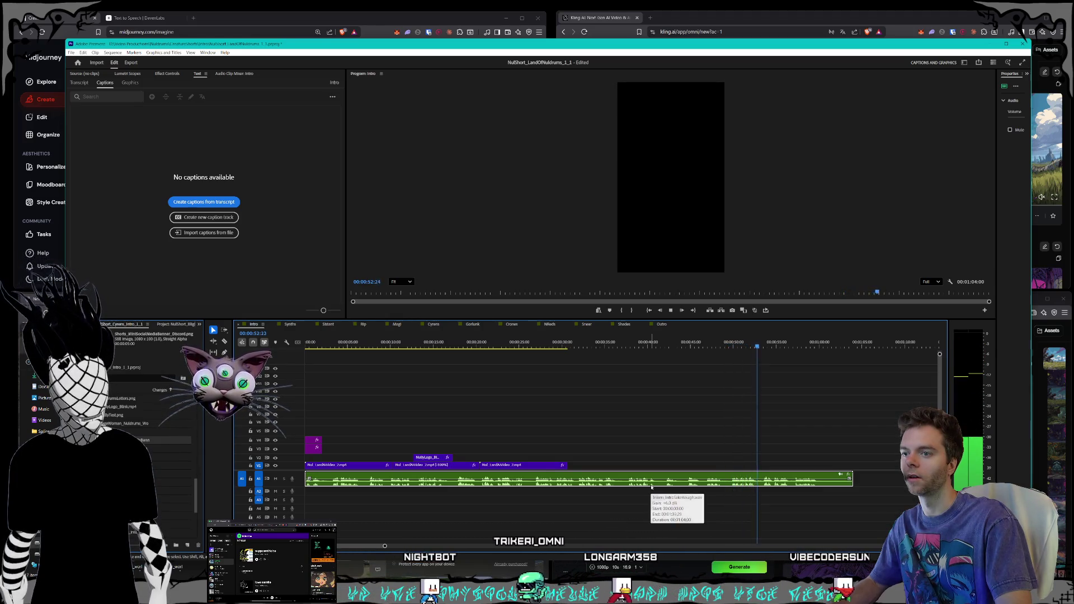
- Apply a second gain boost to the clip, then stop playback and rewind to the start
right_click(651, 486)
click(674, 391)
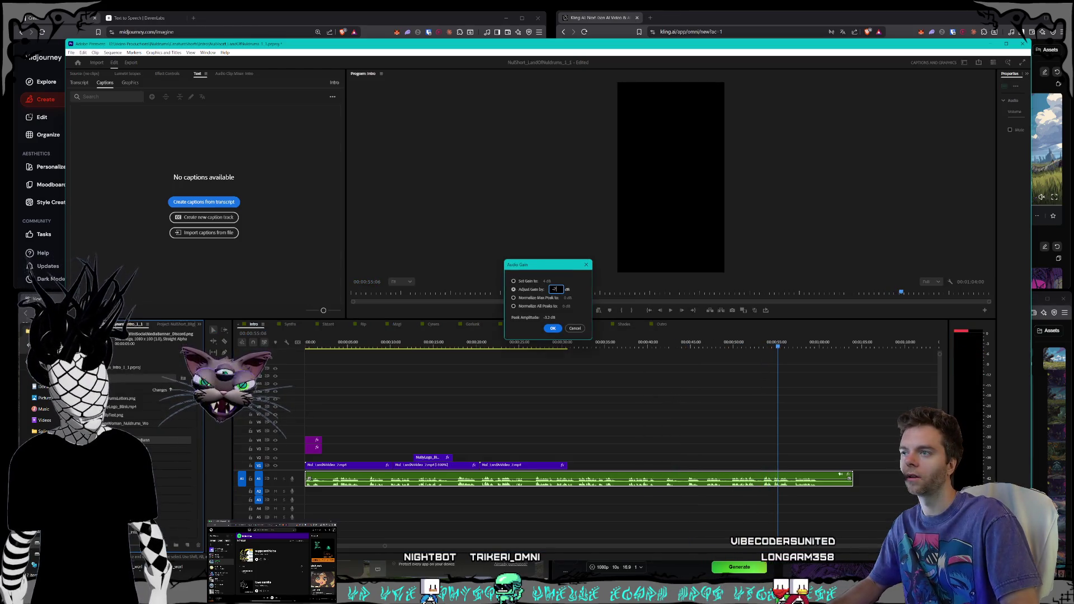
key(Return)
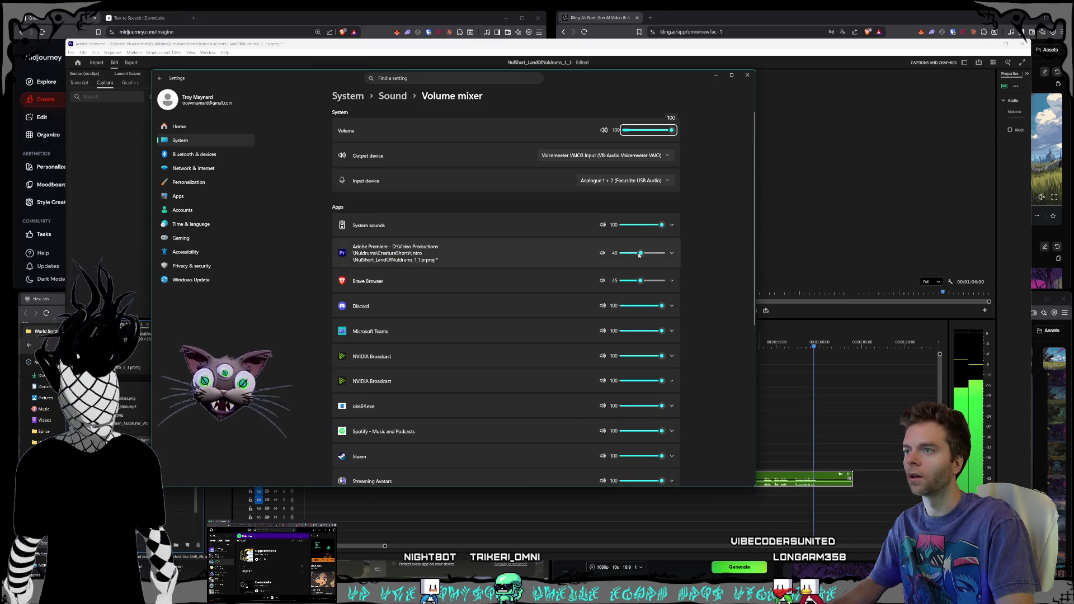
click(747, 74)
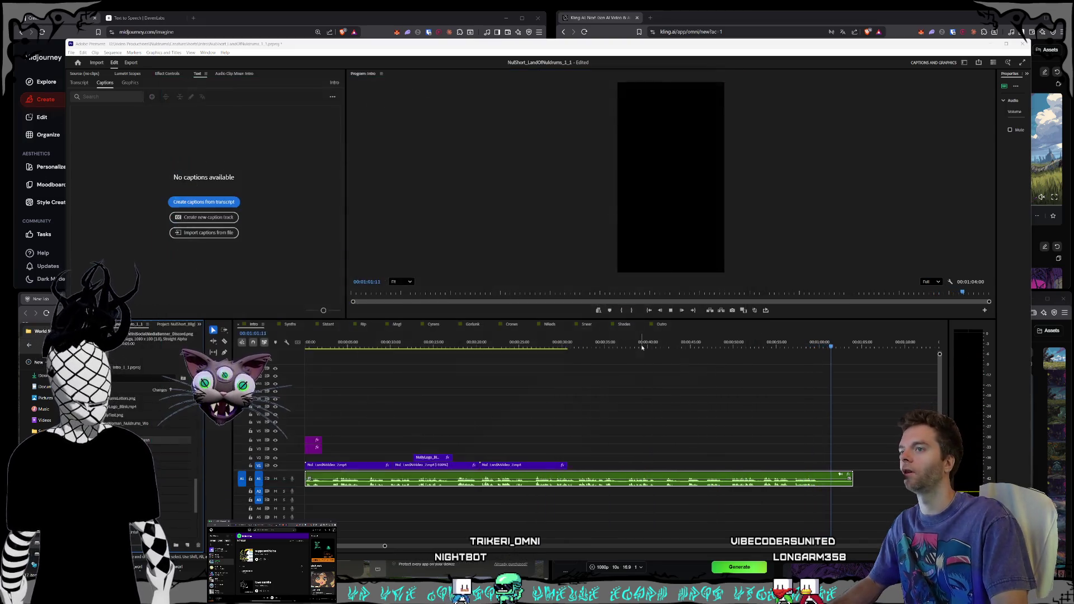
click(671, 311)
click(671, 311)
key(Home)
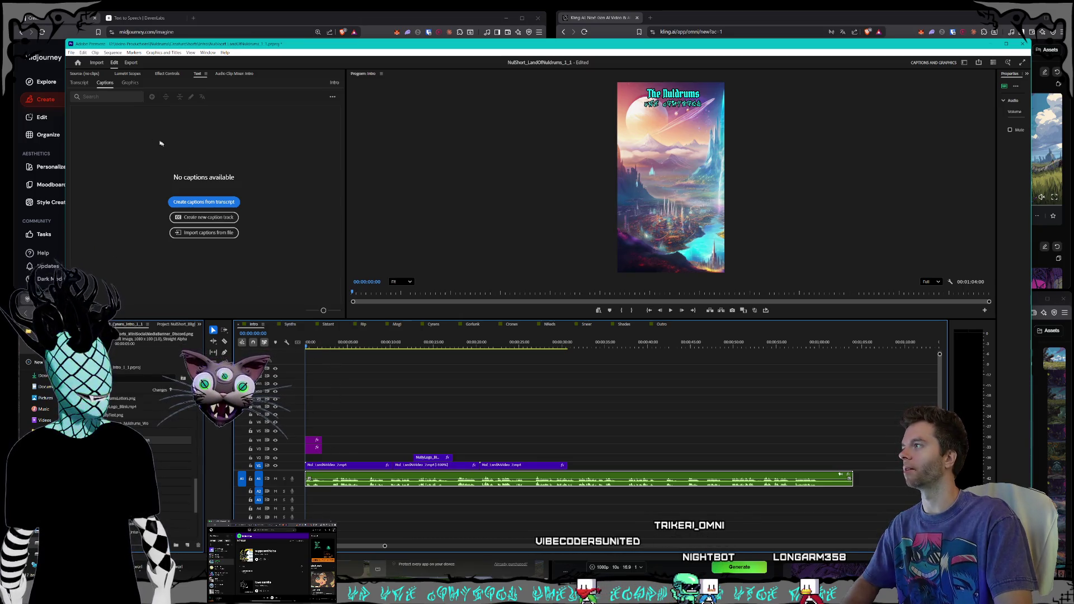
- Transcribe the Intro sequence and create captions from its transcript
click(79, 82)
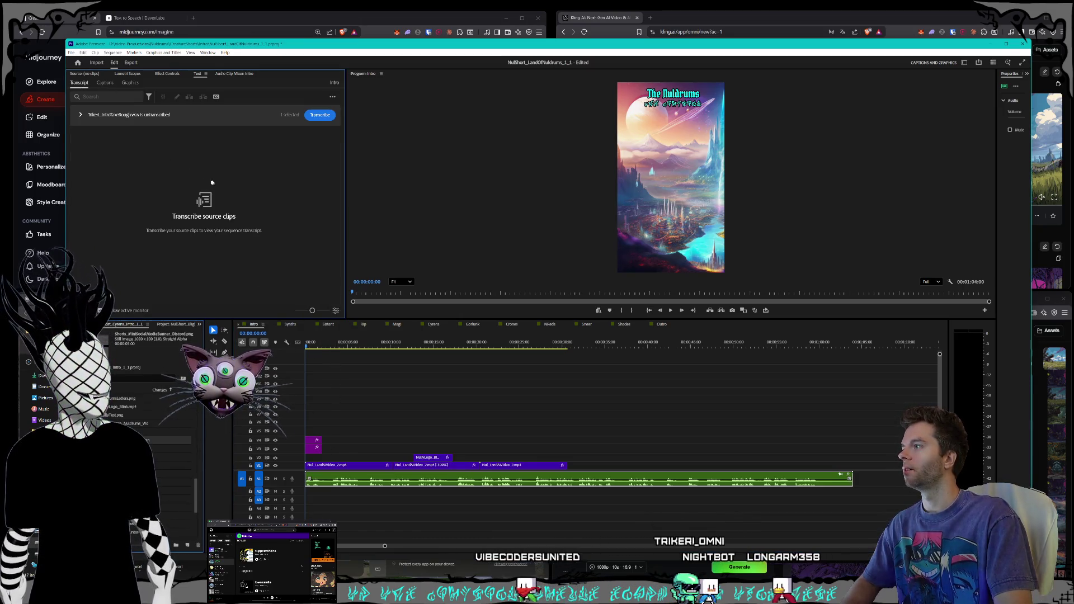
click(320, 115)
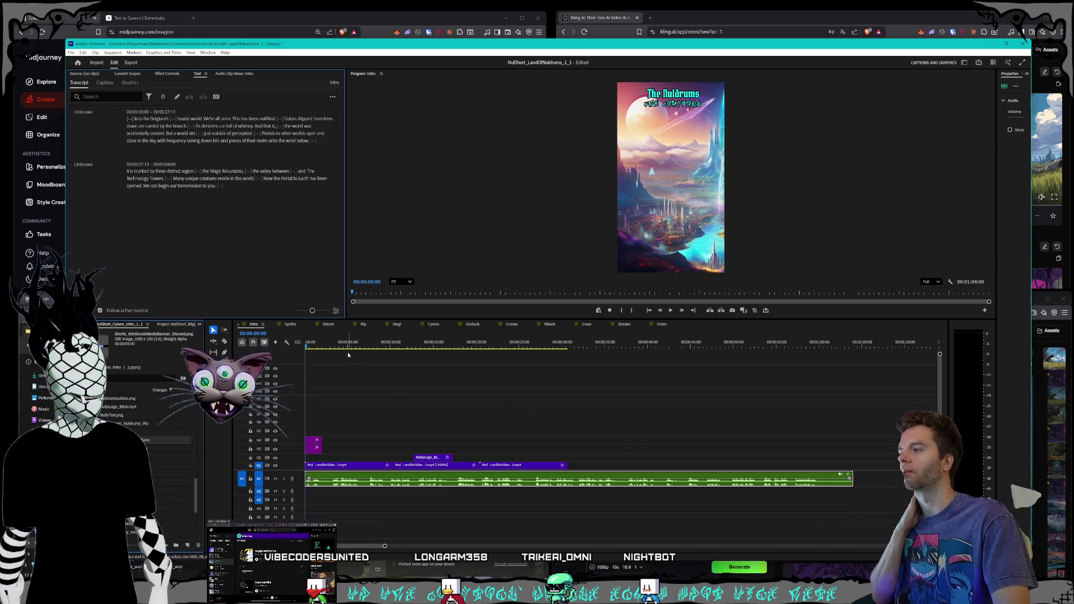
click(105, 82)
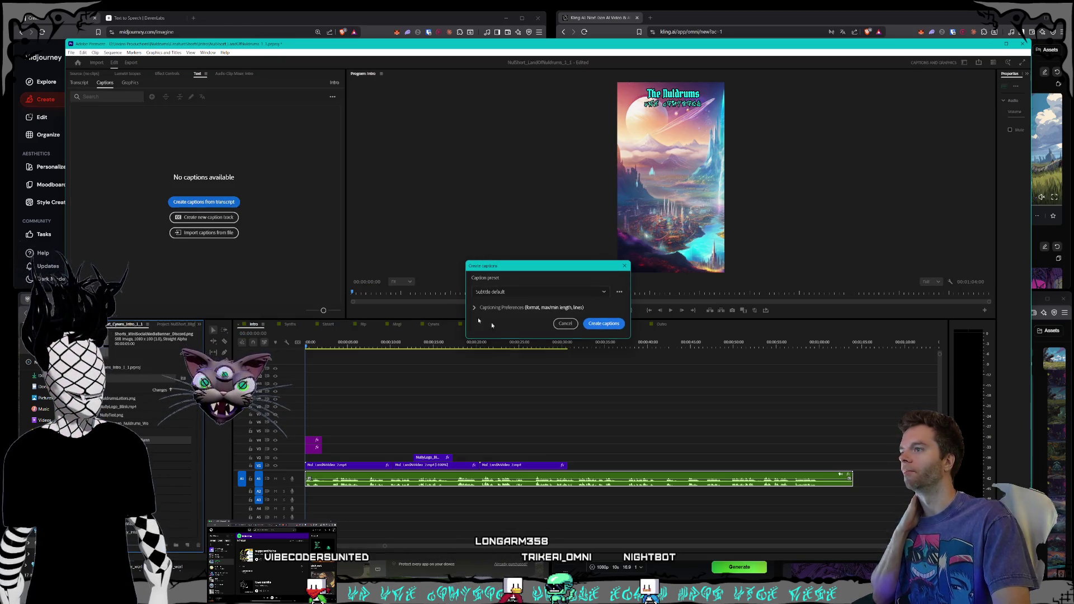
click(603, 324)
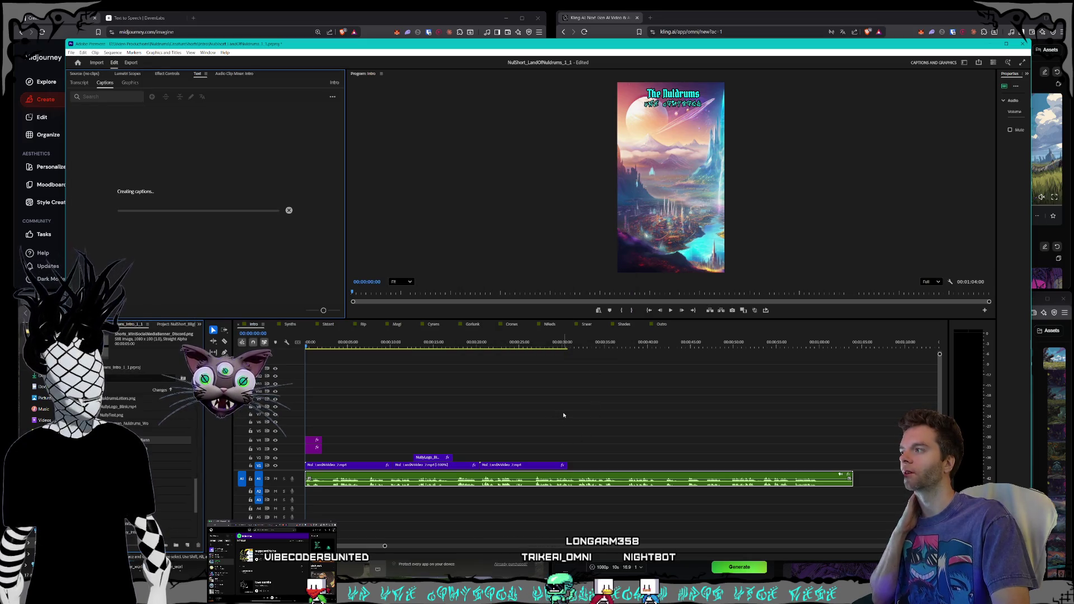
- Check captions near 21 seconds, restore the accidentally removed caption, and switch to the Outro sequence
mouse_move(354, 341)
mouse_down()
mouse_move(526, 354)
mouse_move(517, 345)
mouse_up()
key(ctrl+z)
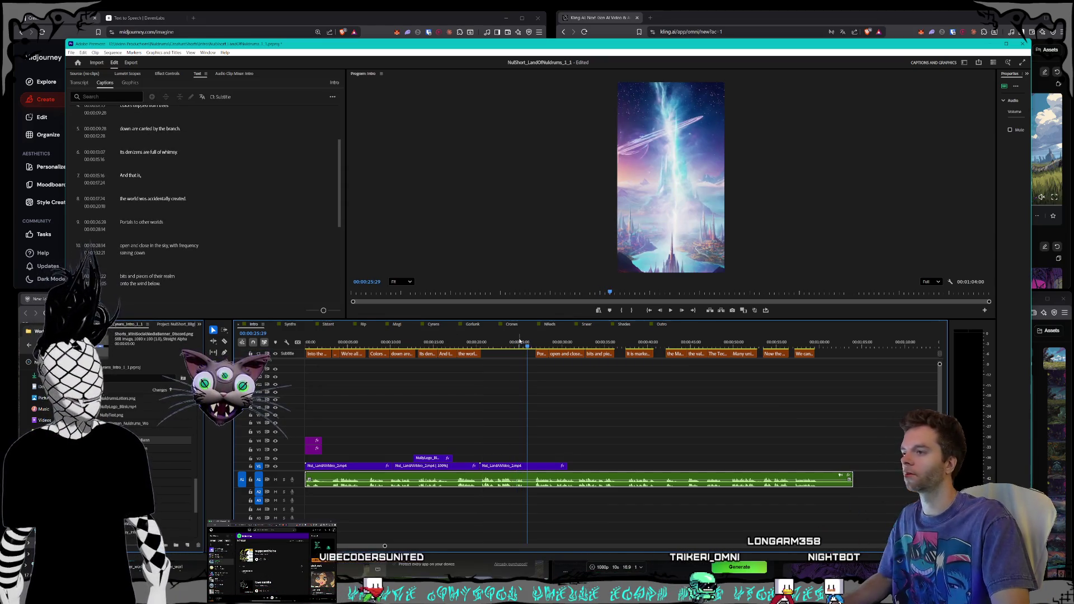
key(Home)
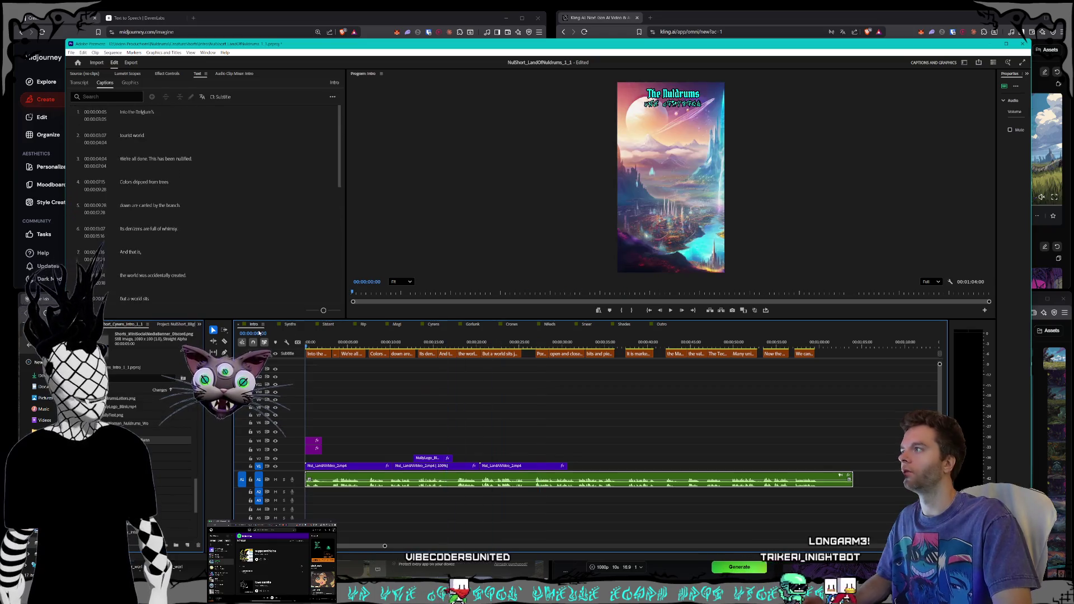
click(222, 97)
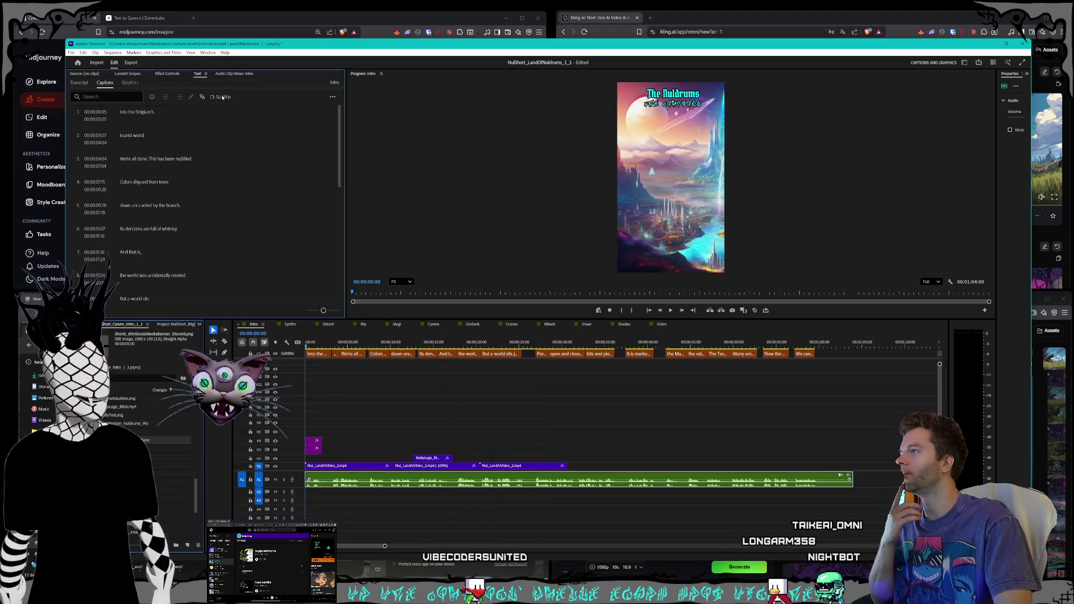
click(333, 96)
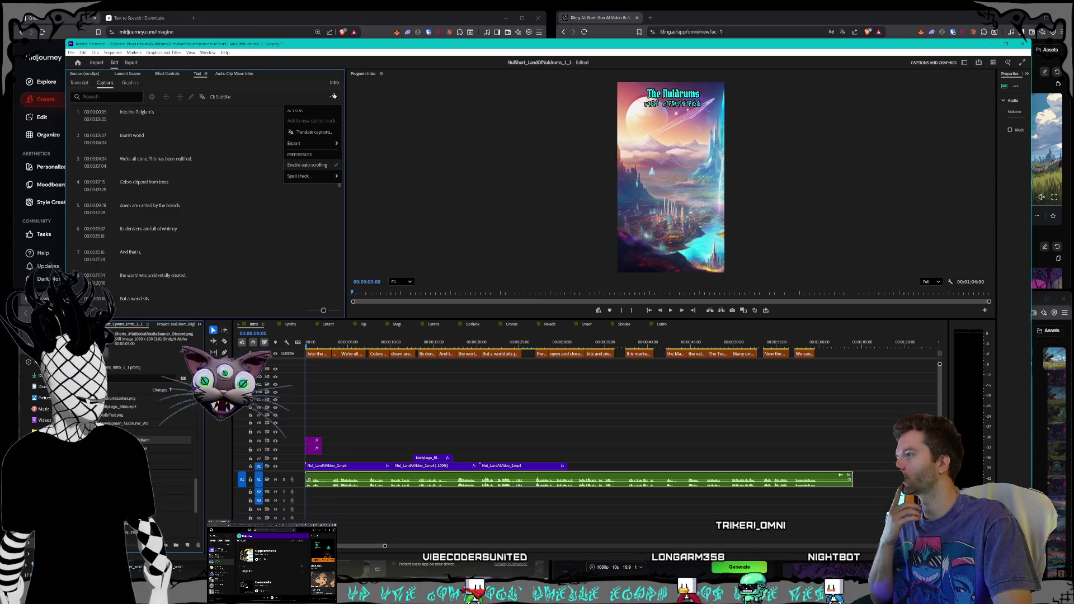
click(333, 96)
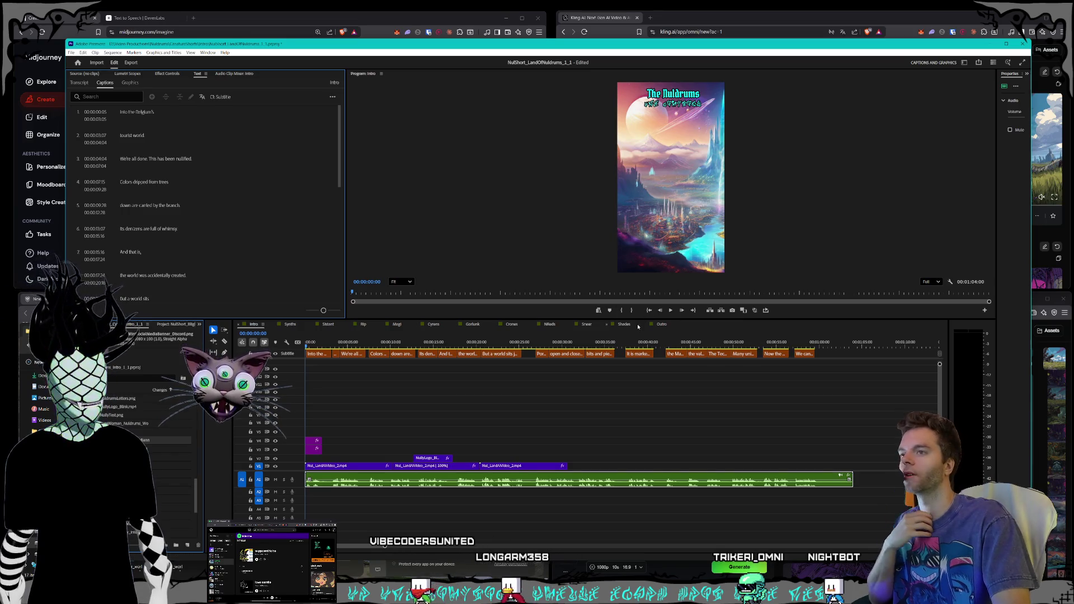
click(661, 324)
key(Home)
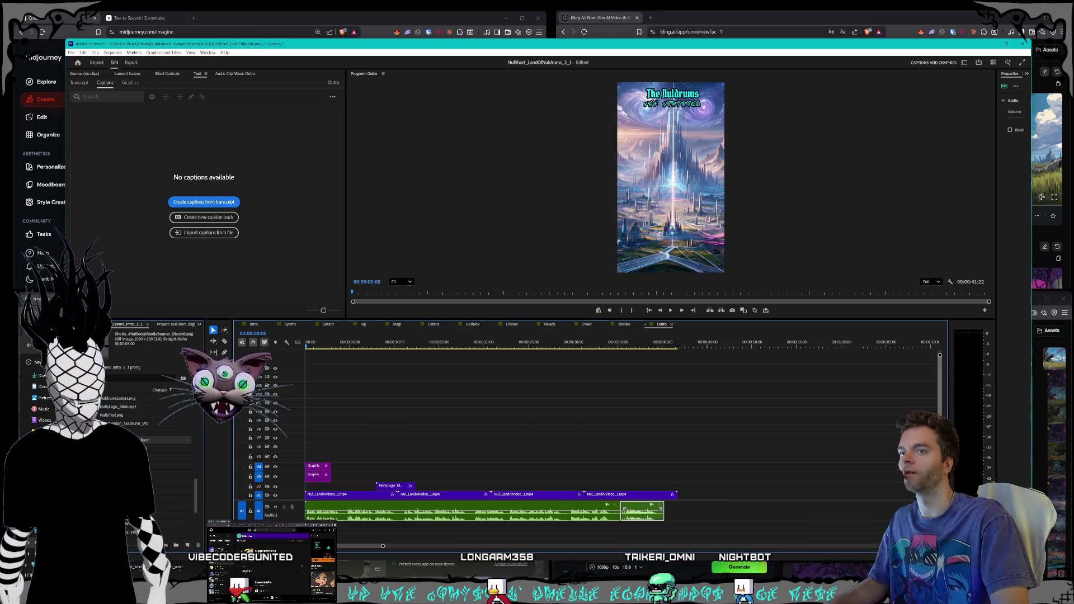
- Show the Outro transcript and select its first audio clip near the start
click(530, 392)
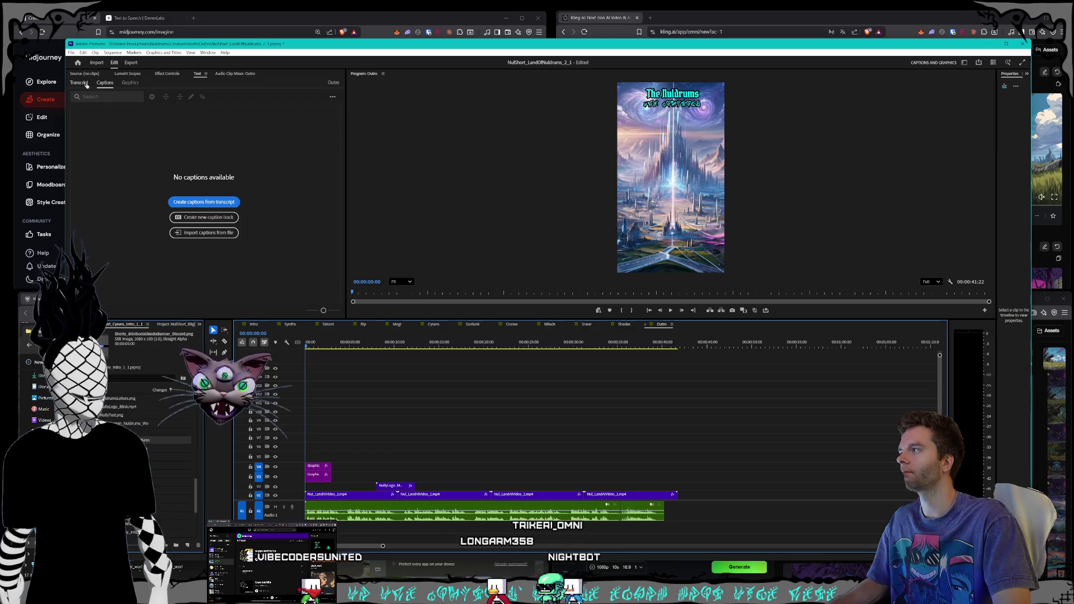
click(79, 82)
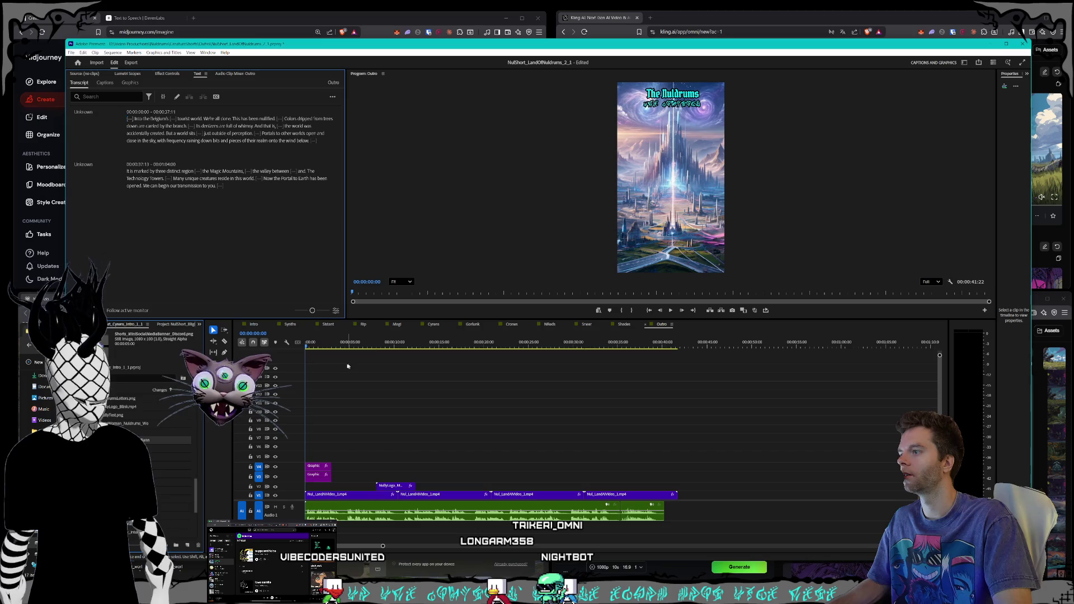
click(320, 346)
click(356, 515)
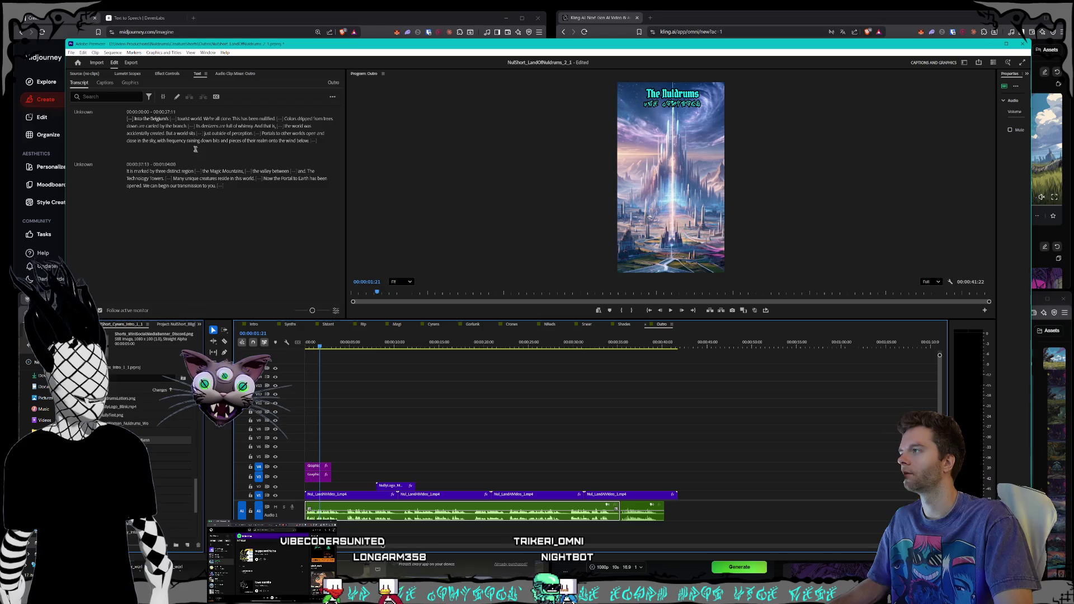
- Create Subtitle-preset captions for the Outro, scrub to about 30 seconds, then undo them all
click(101, 83)
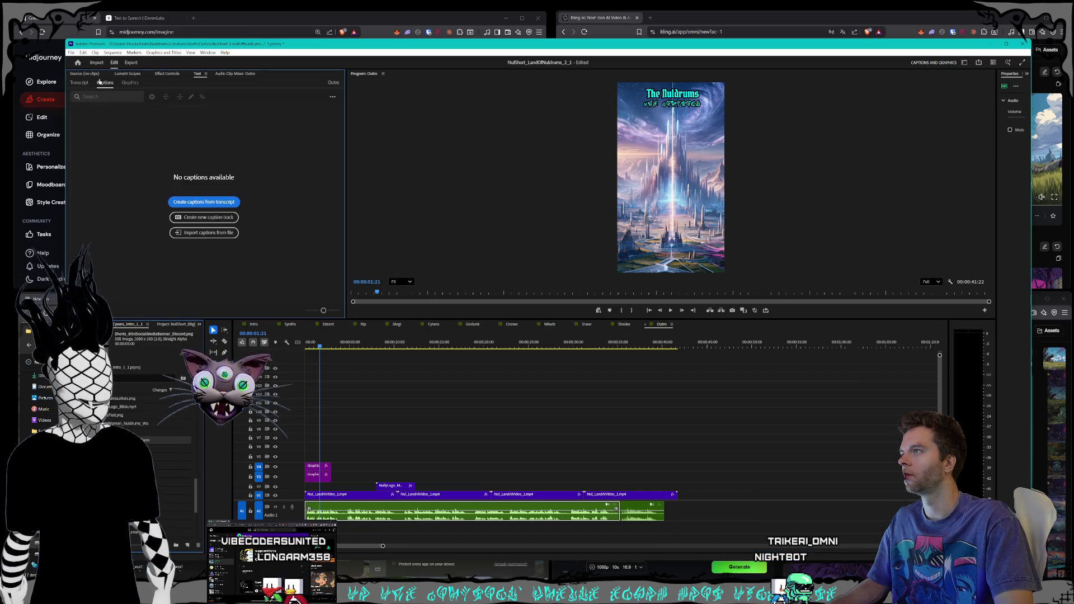
click(204, 206)
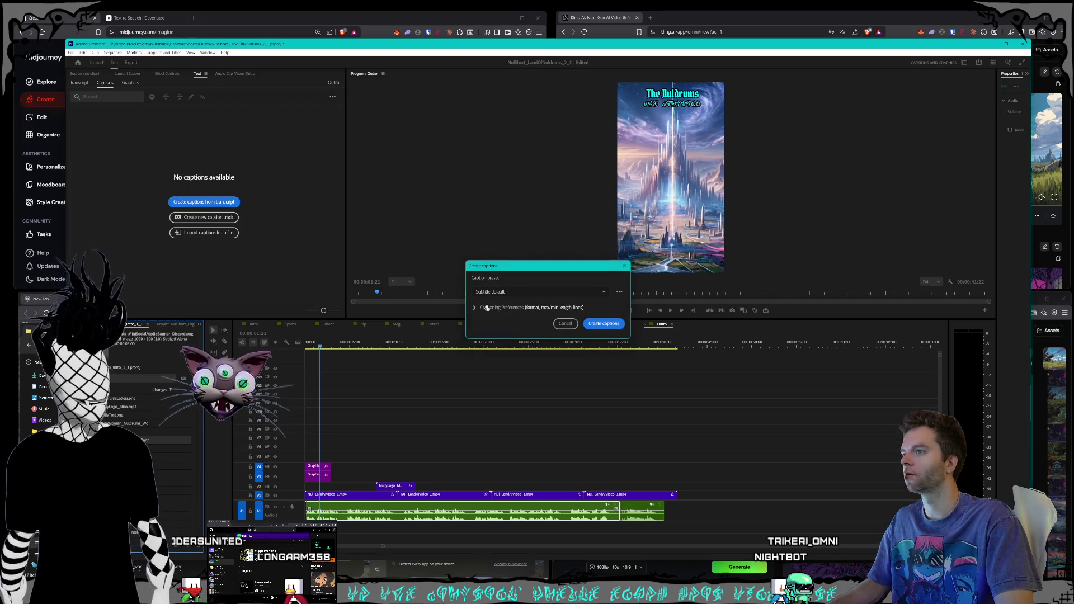
click(615, 328)
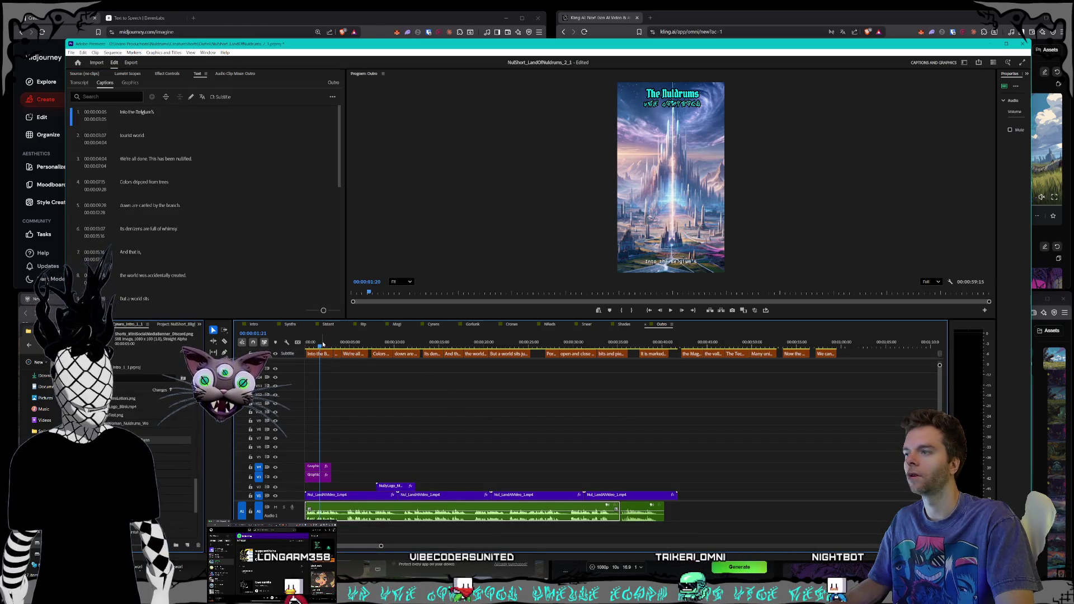
click(353, 350)
drag(353, 350, 582, 354)
key(ctrl+z)
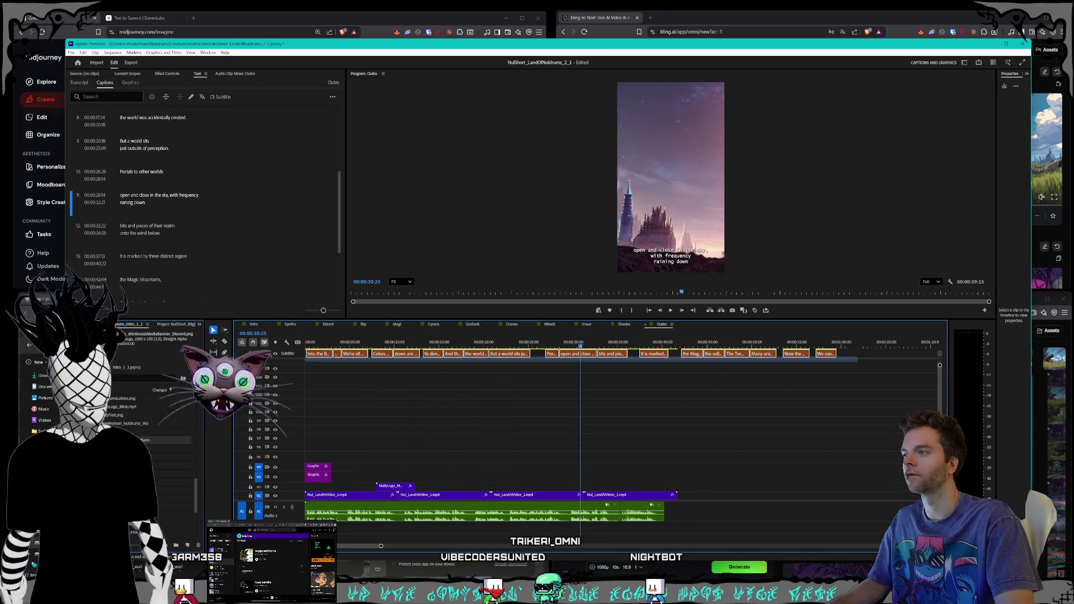
right_click(296, 357)
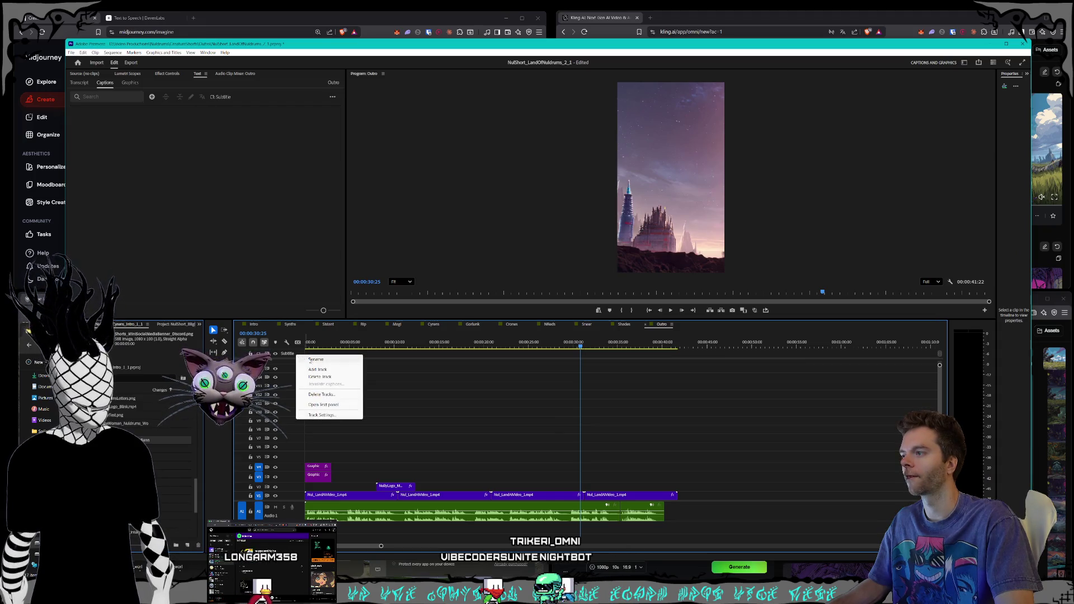
- Delete the Outro's empty subtitle track and select its first audio clip
click(320, 378)
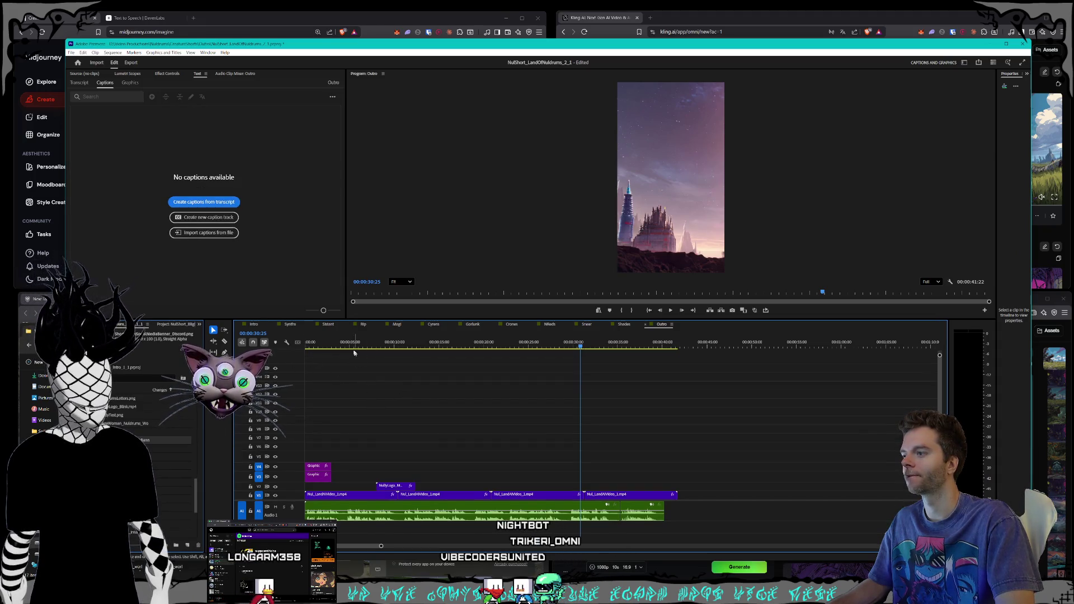
click(315, 342)
click(351, 517)
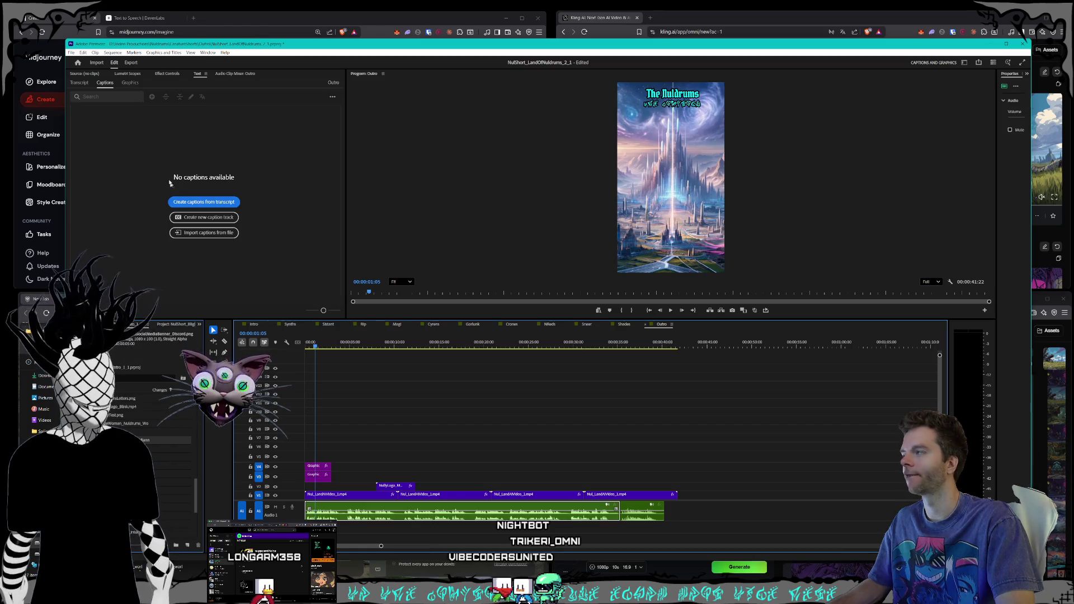
- Cancel caption creation from the transcript and return to the Intro sequence
click(79, 82)
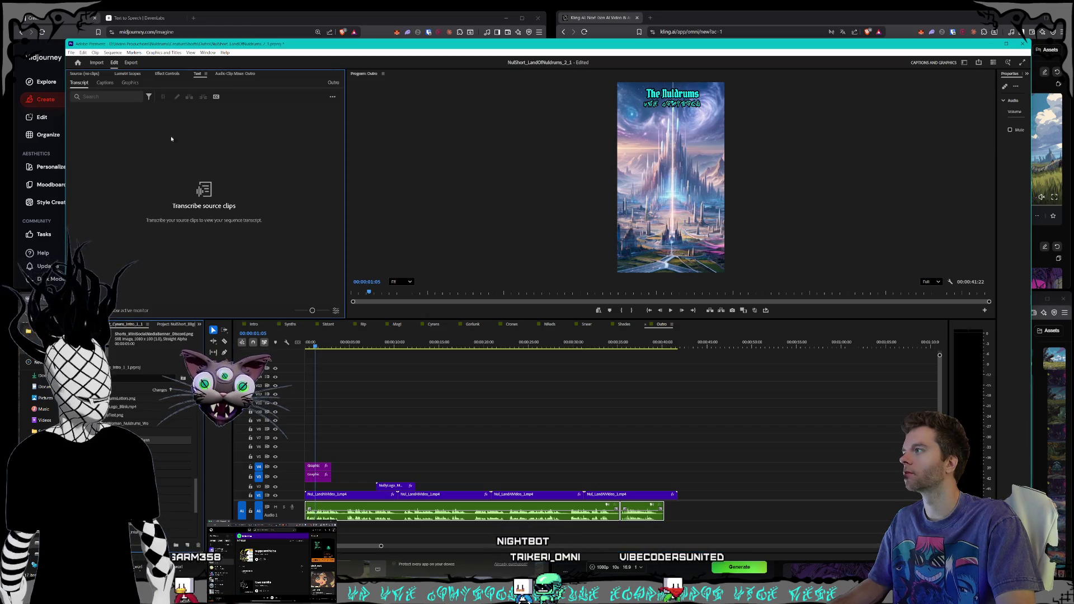
click(217, 97)
key(Escape)
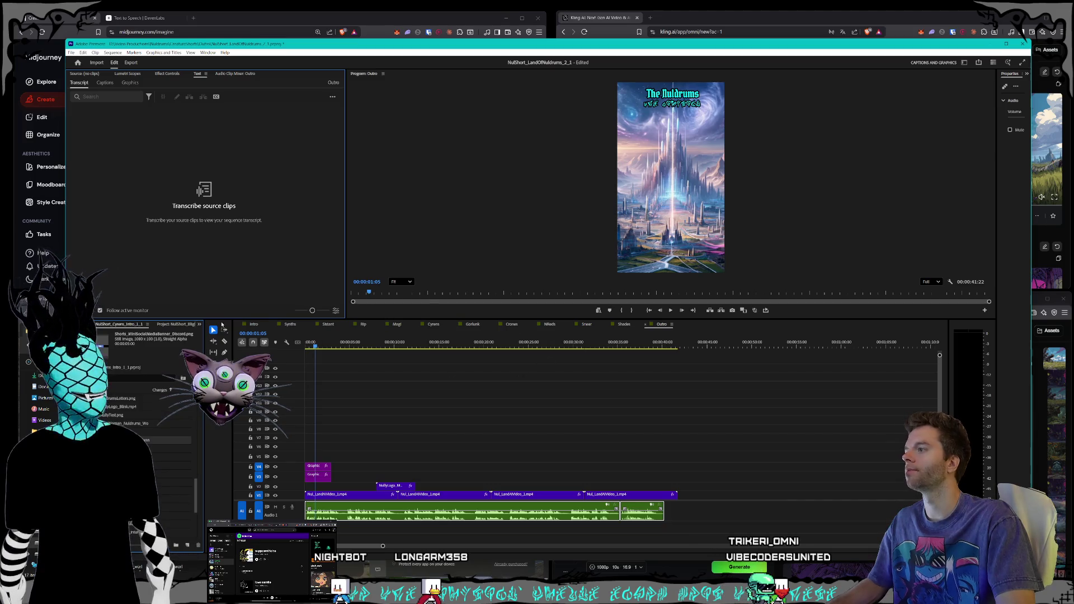
click(253, 325)
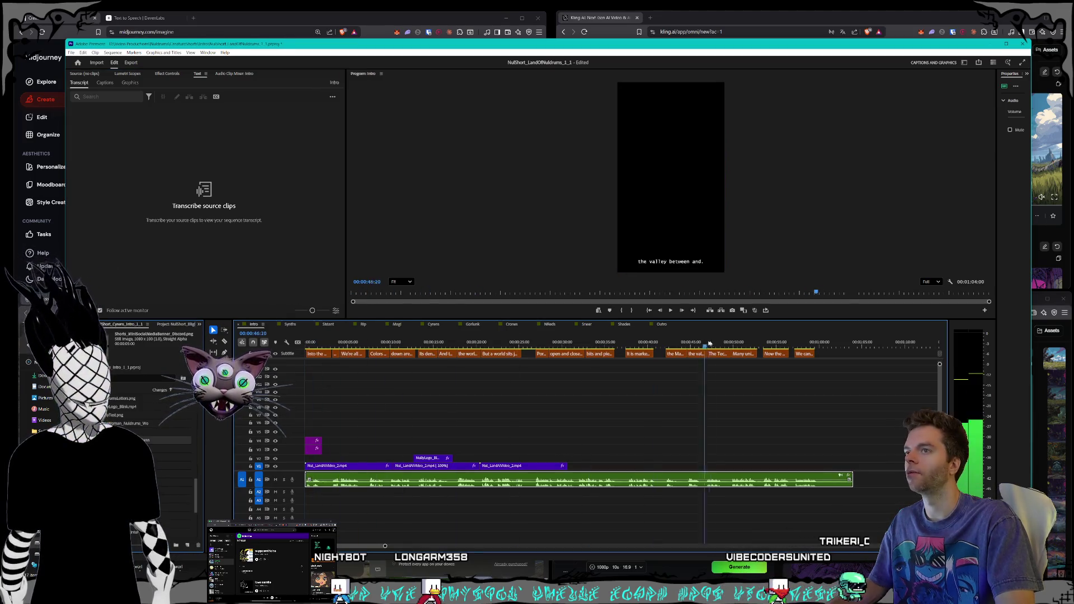
- Scrub Synths to about 40 seconds, then switch to Sistant and inspect its later A1 audio clip
click(292, 325)
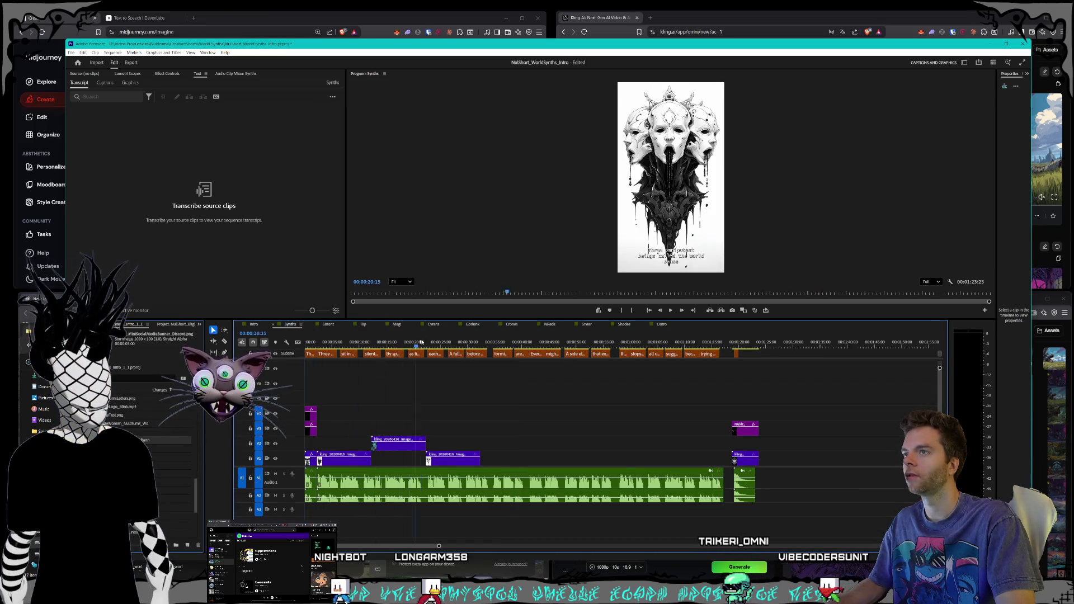
drag(415, 342, 527, 342)
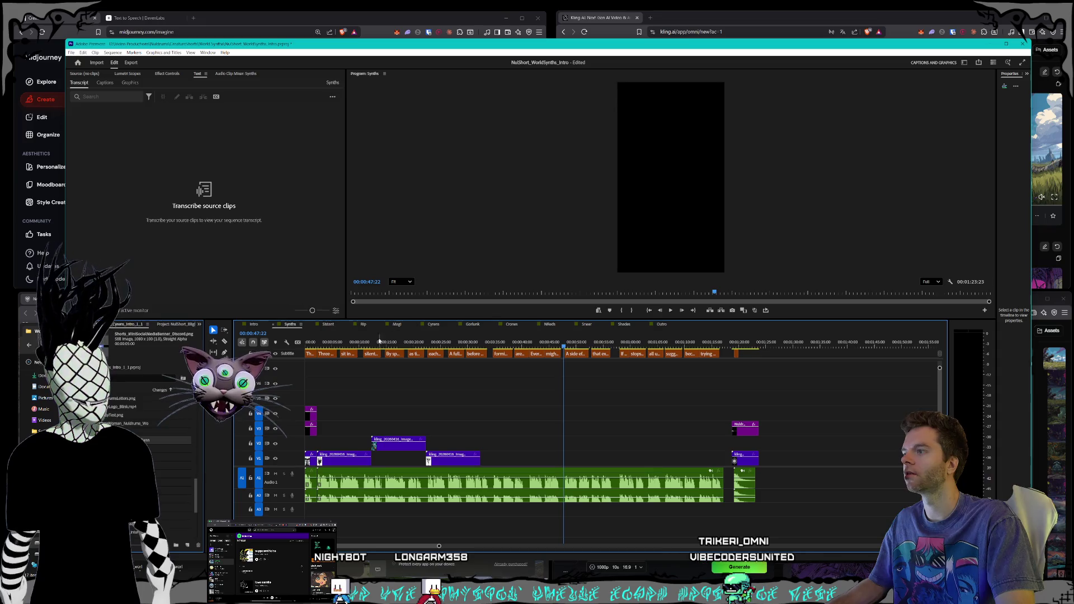
click(334, 325)
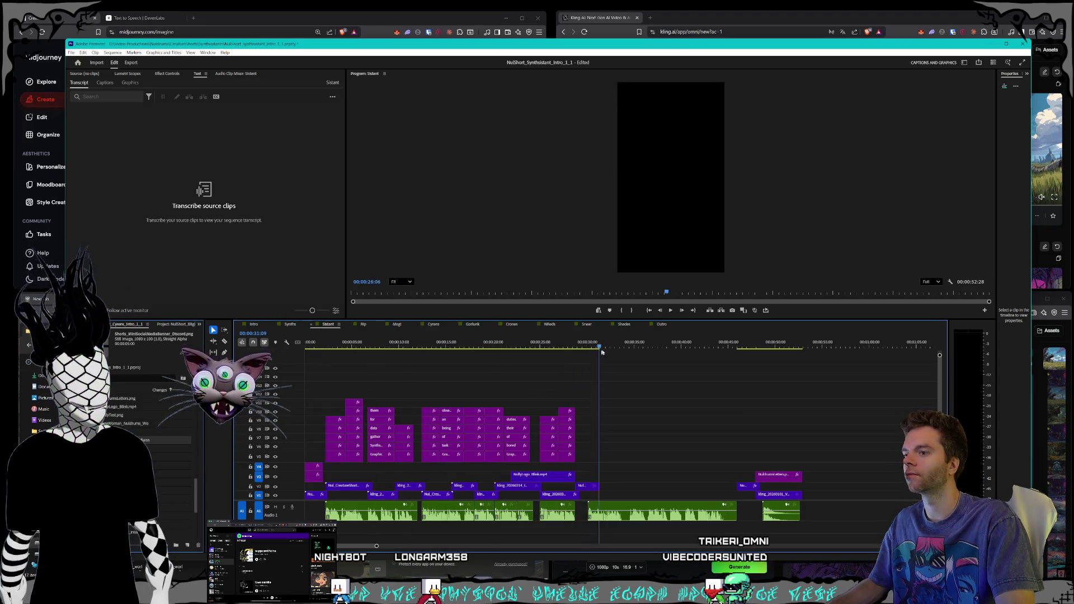
click(661, 520)
right_click(661, 520)
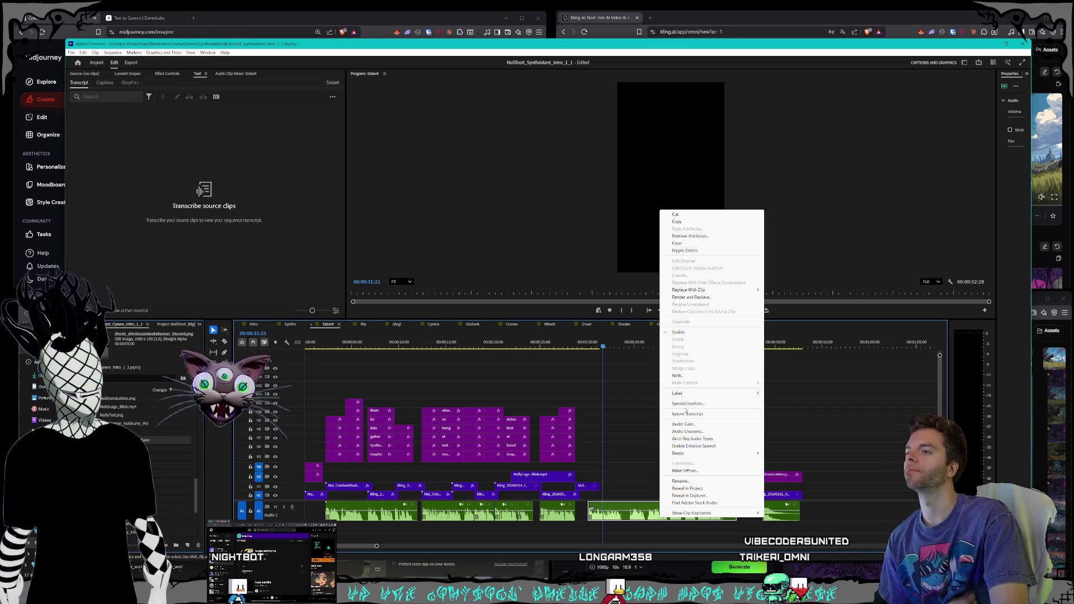
click(649, 391)
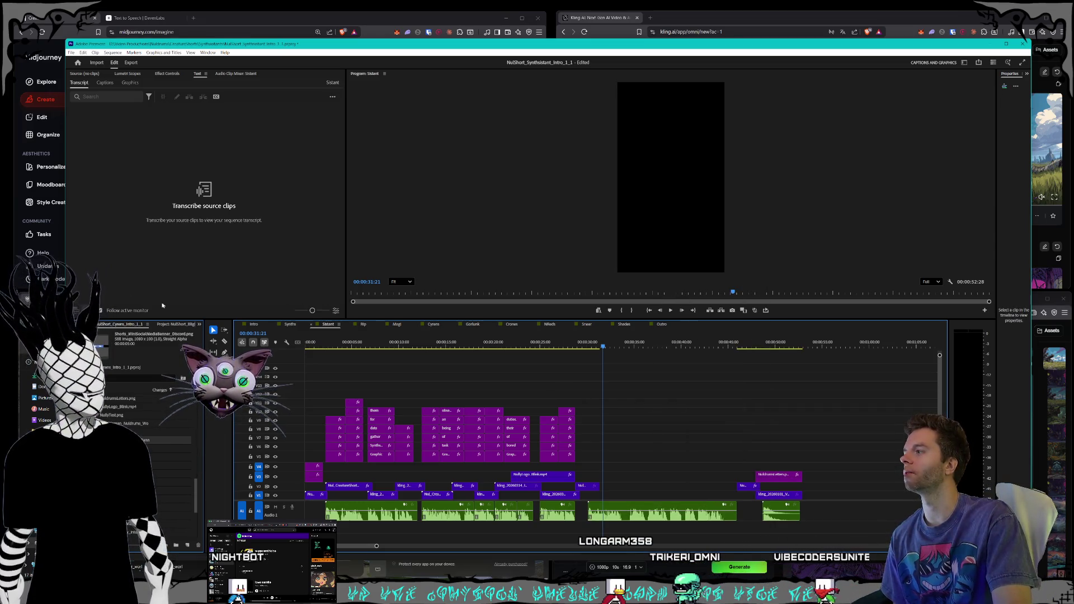
- Choose Generate static transcript from the Transcript actions menu and confirm transcribing the Sistant audio
click(218, 140)
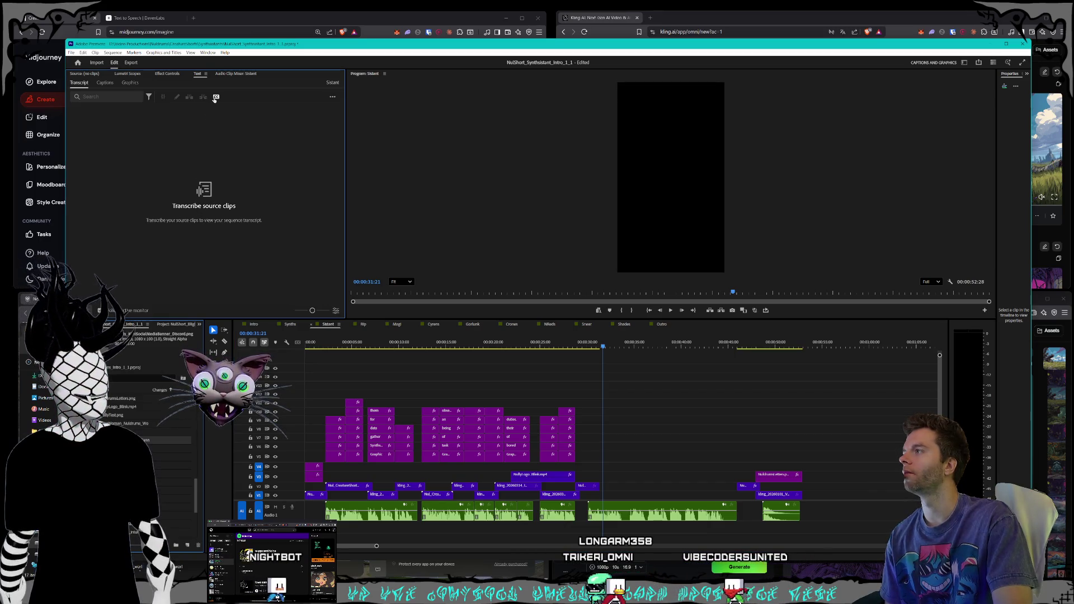
click(149, 97)
click(149, 97)
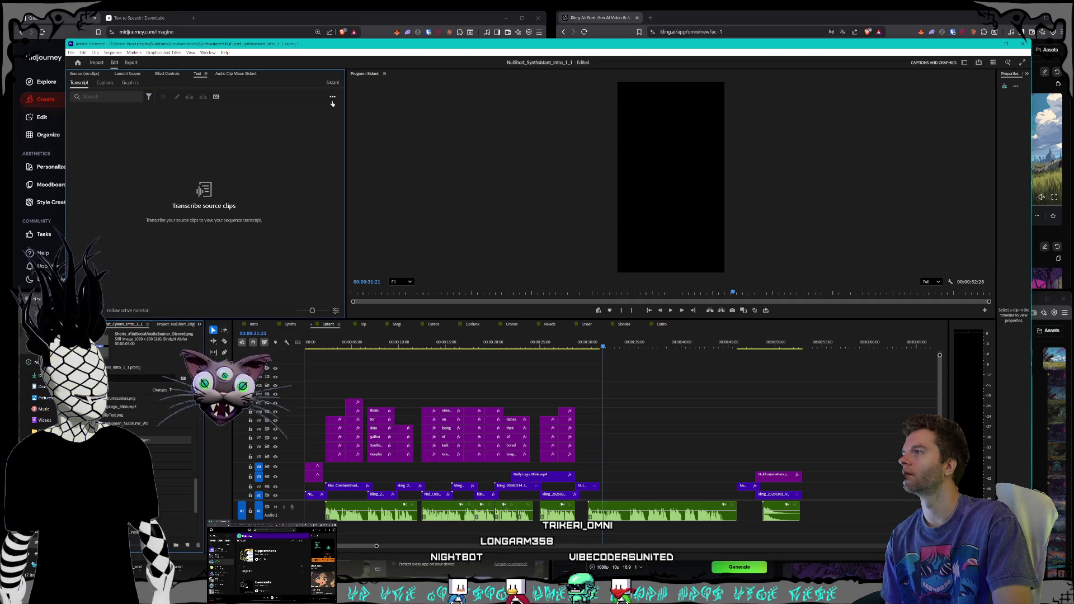
click(332, 98)
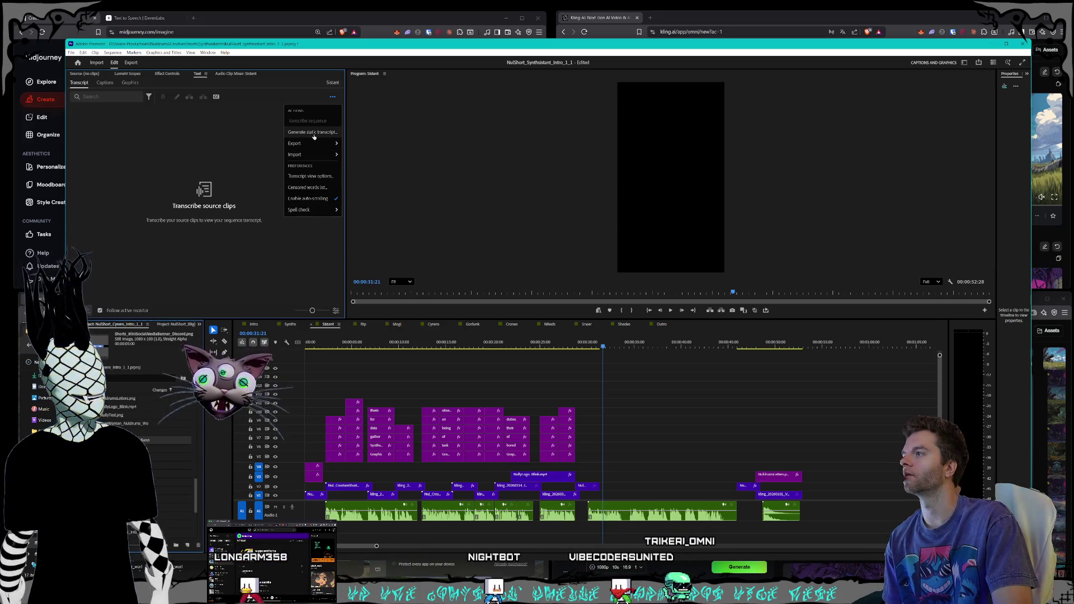
click(313, 133)
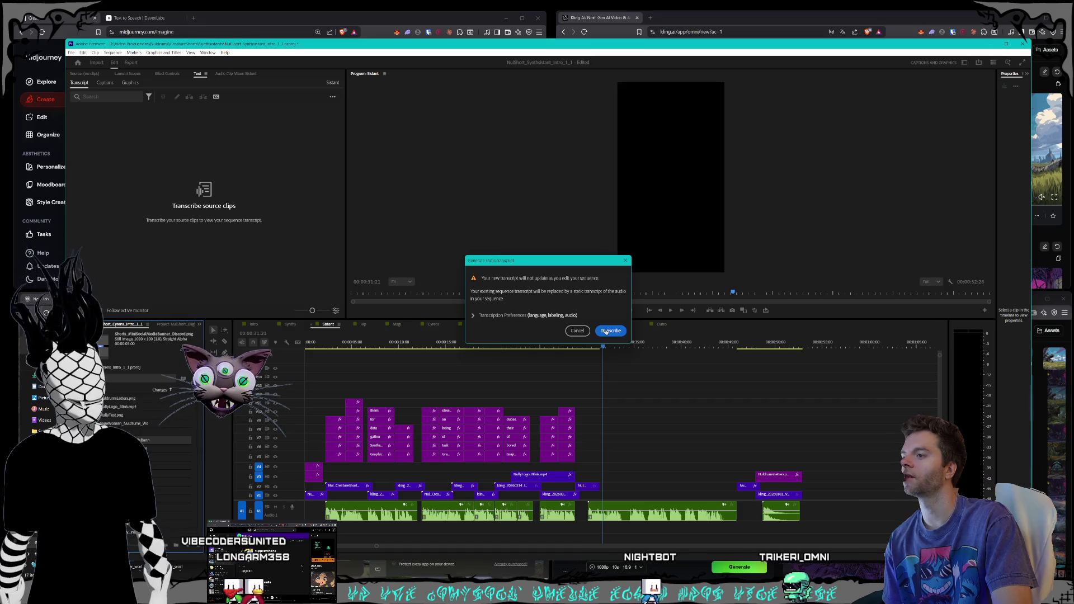
click(606, 331)
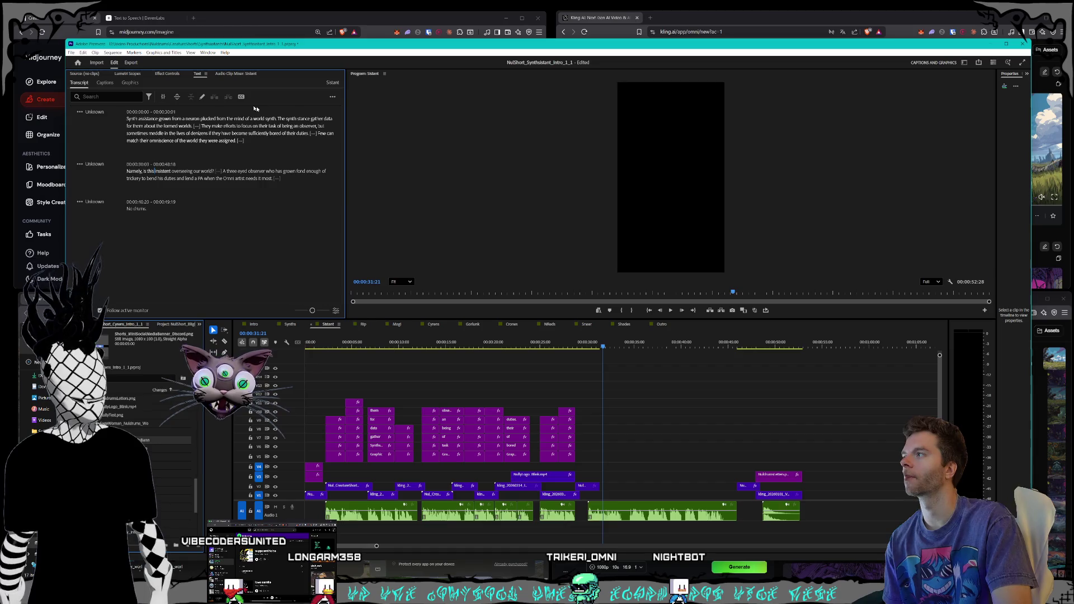
- Create Sistant captions and delete those before 'Namely, is this insistent overseeing our world?'
click(105, 82)
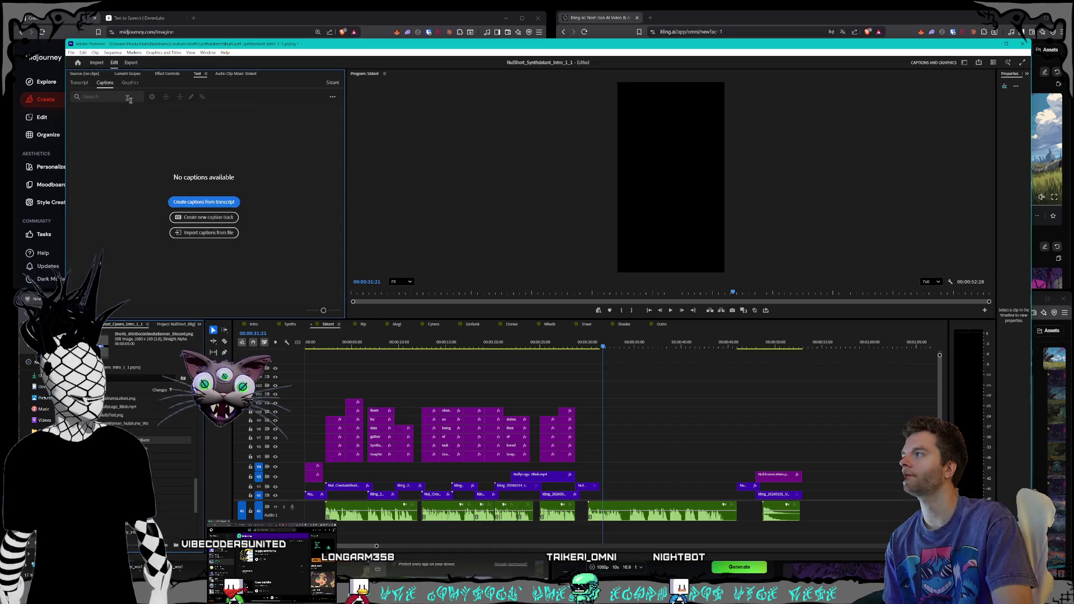
click(212, 202)
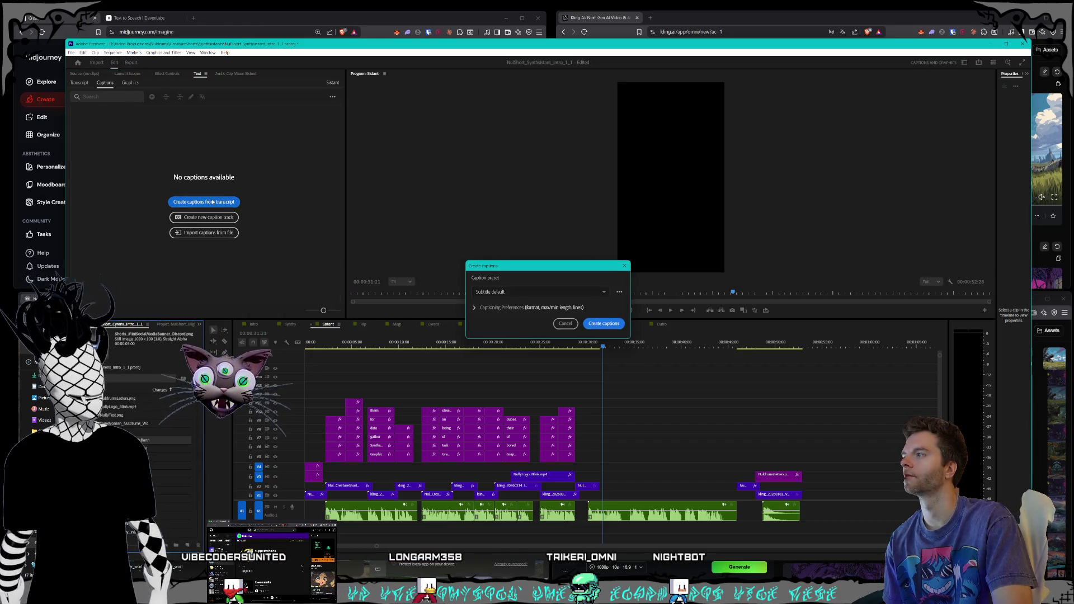
click(610, 326)
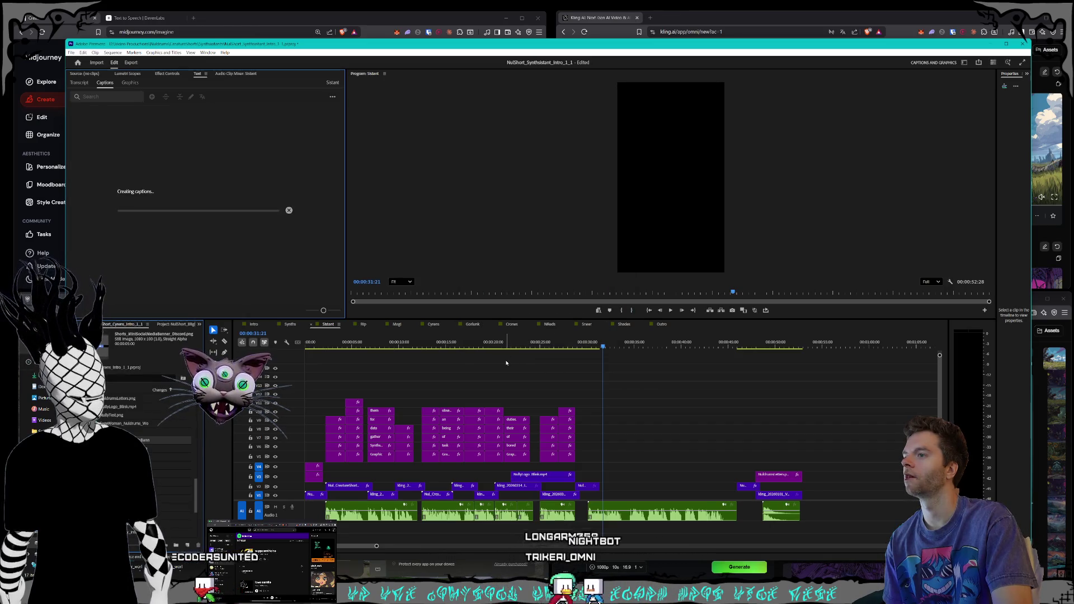
mouse_move(605, 342)
mouse_down()
mouse_move(789, 342)
mouse_move(608, 336)
mouse_move(497, 354)
mouse_up()
key(Delete)
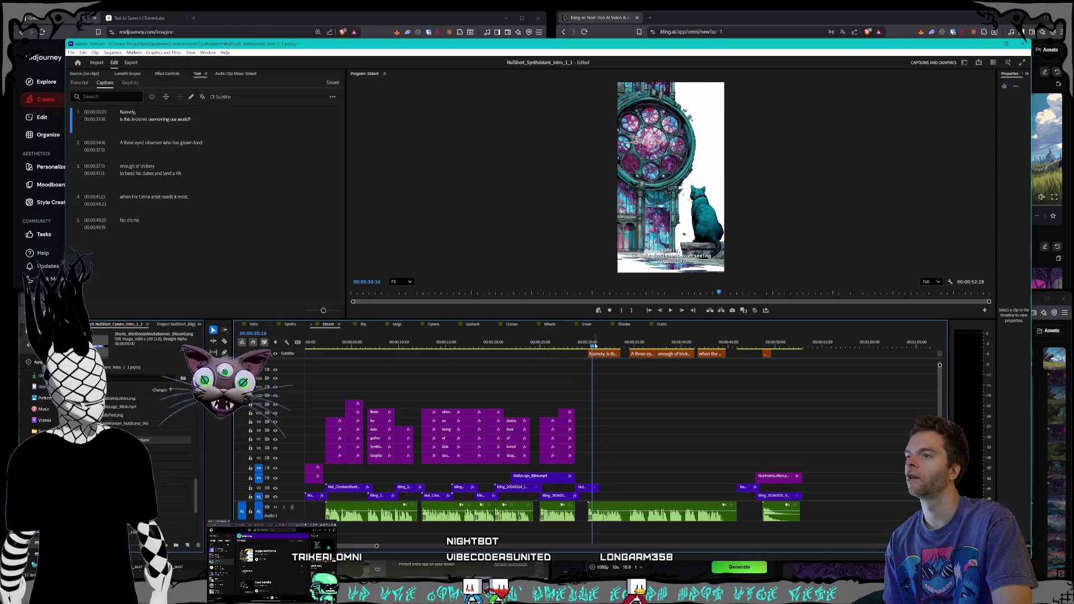
- Switch to the Outro sequence and re-transcribe its audio
click(288, 327)
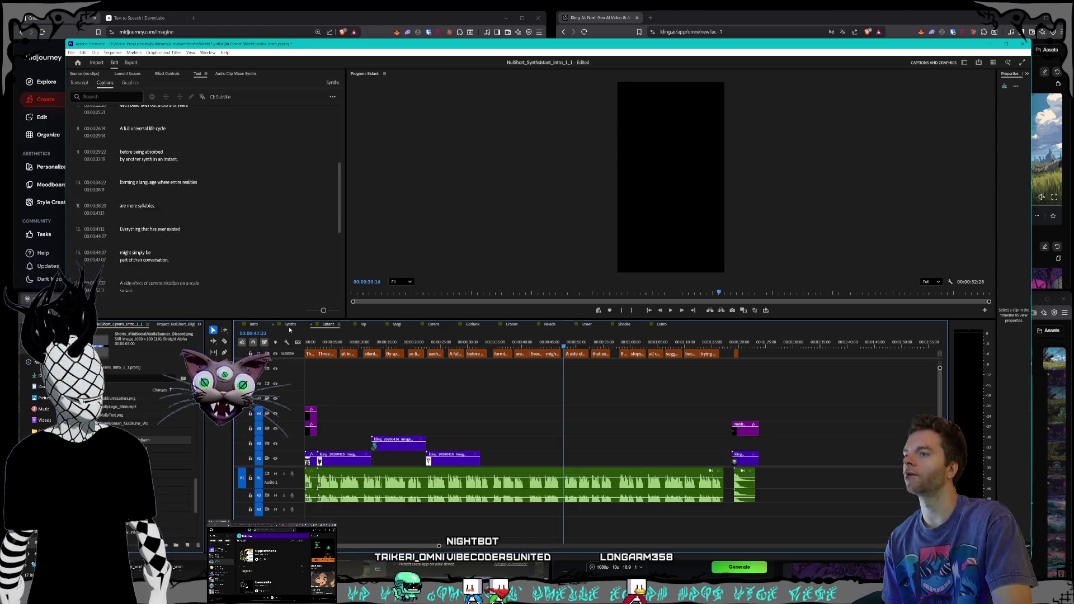
click(253, 324)
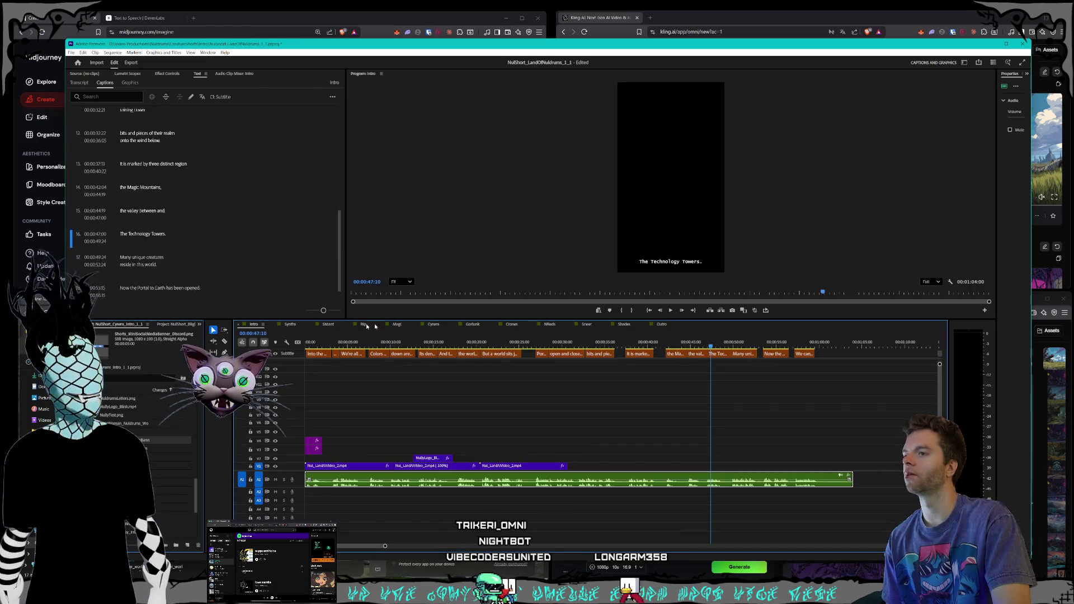
click(662, 324)
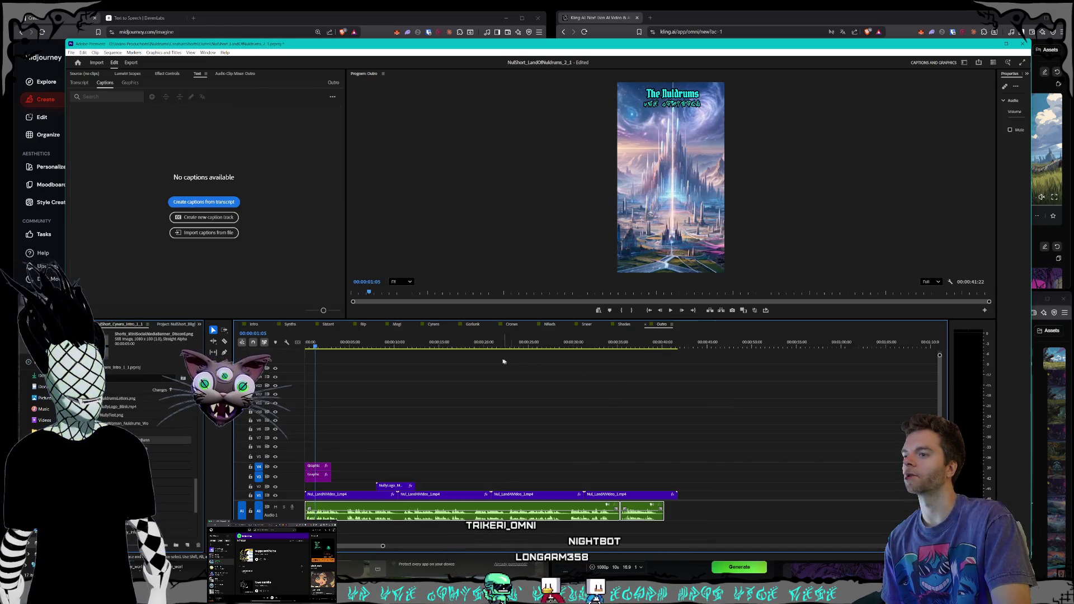
key(shift+Left)
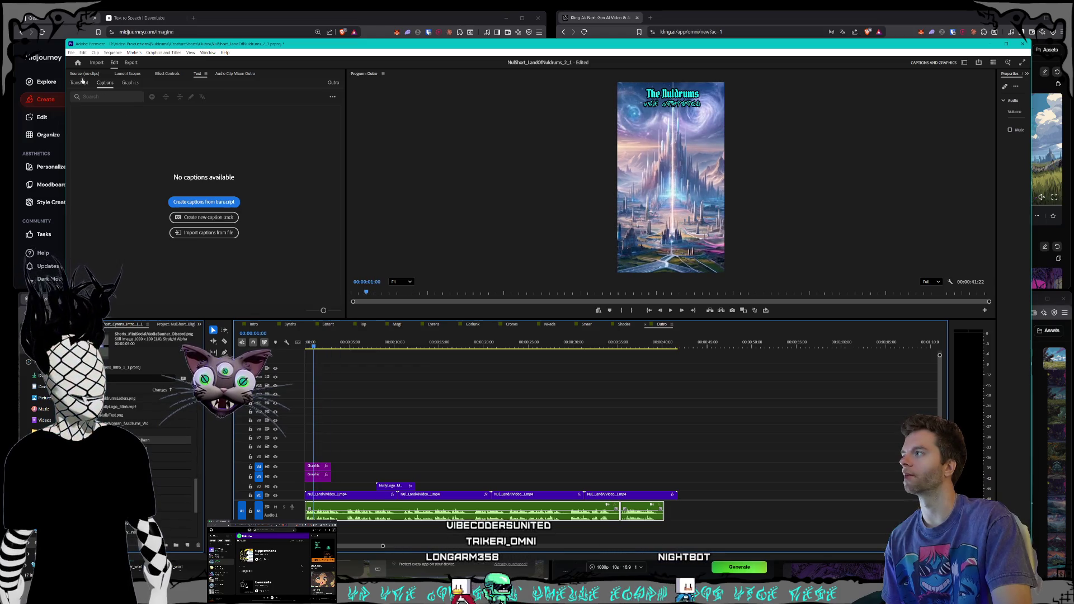
click(79, 82)
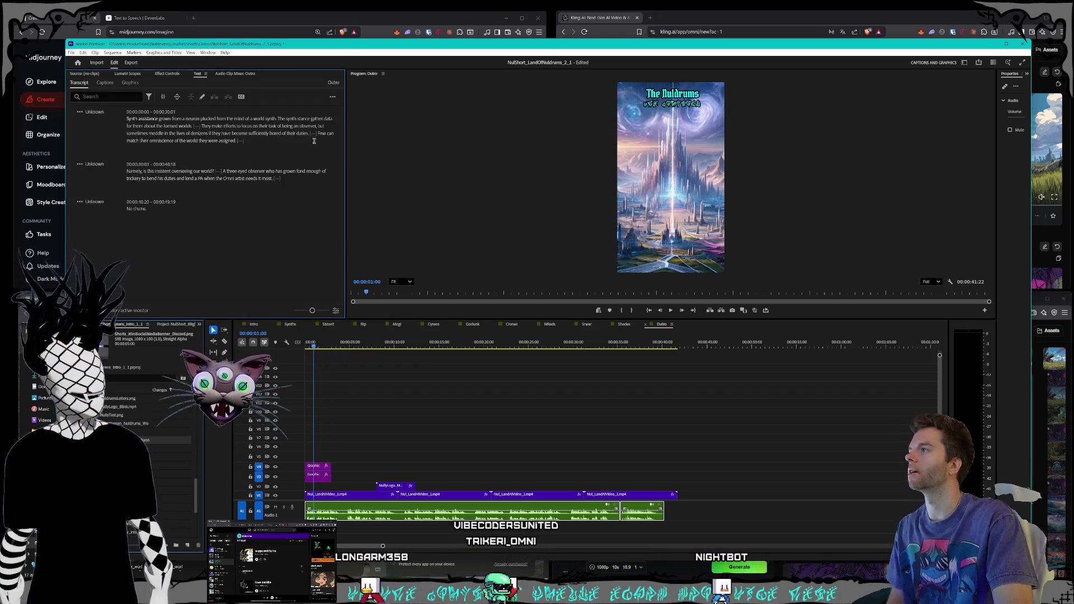
click(332, 97)
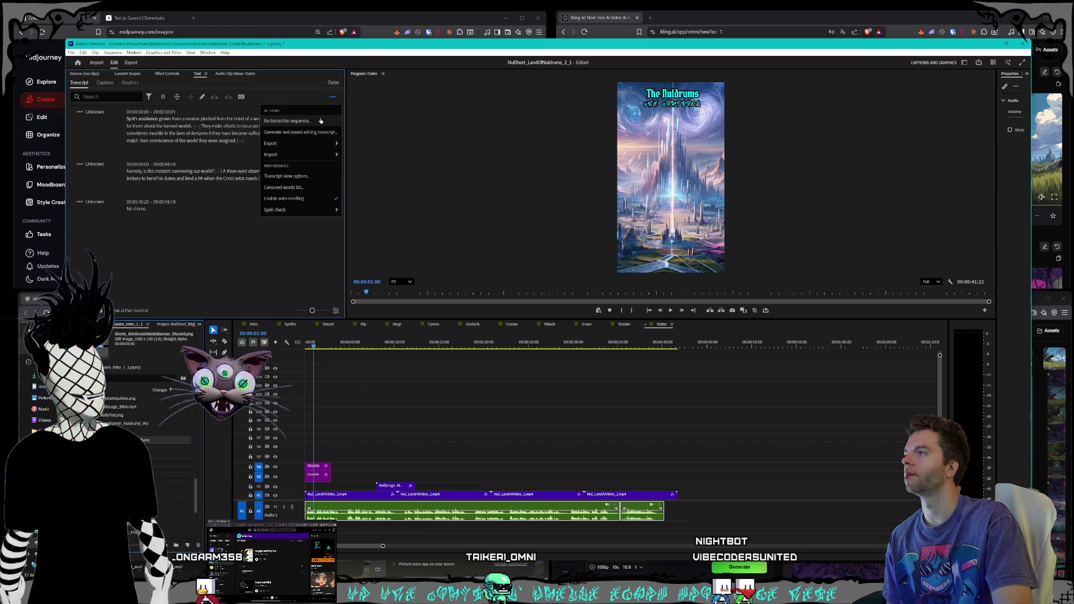
click(321, 121)
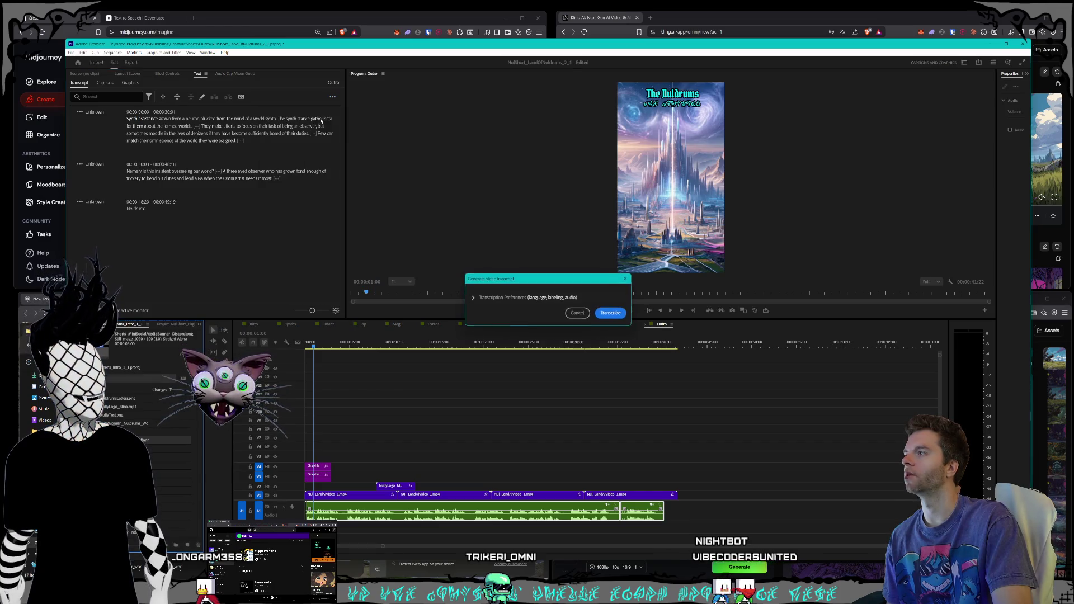
click(611, 313)
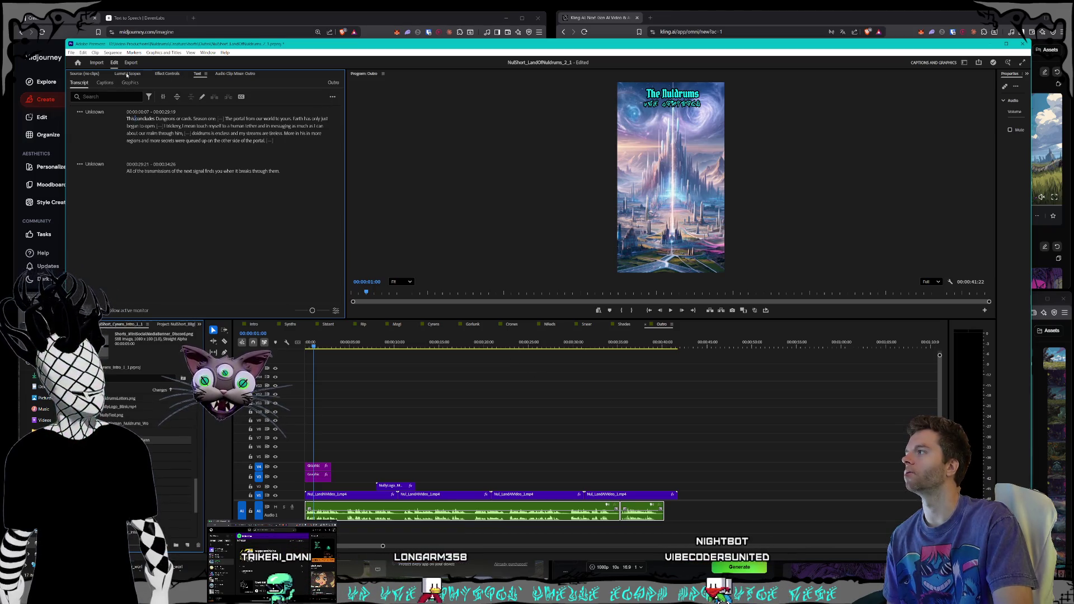
- Create Outro captions from the transcript, preview them to 18 seconds, and switch to Shades
click(105, 82)
click(224, 233)
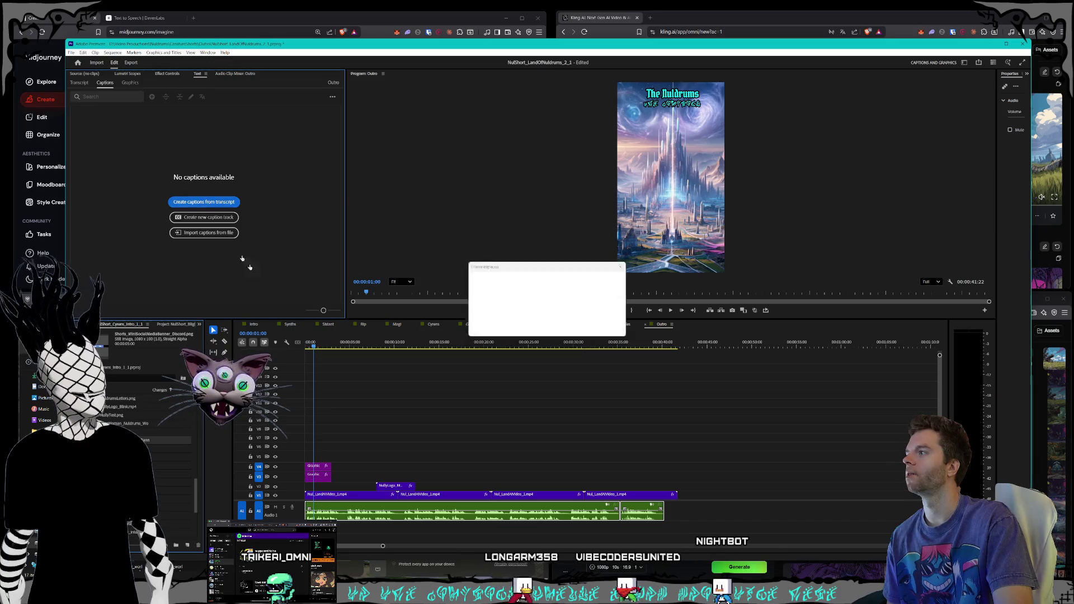
click(601, 322)
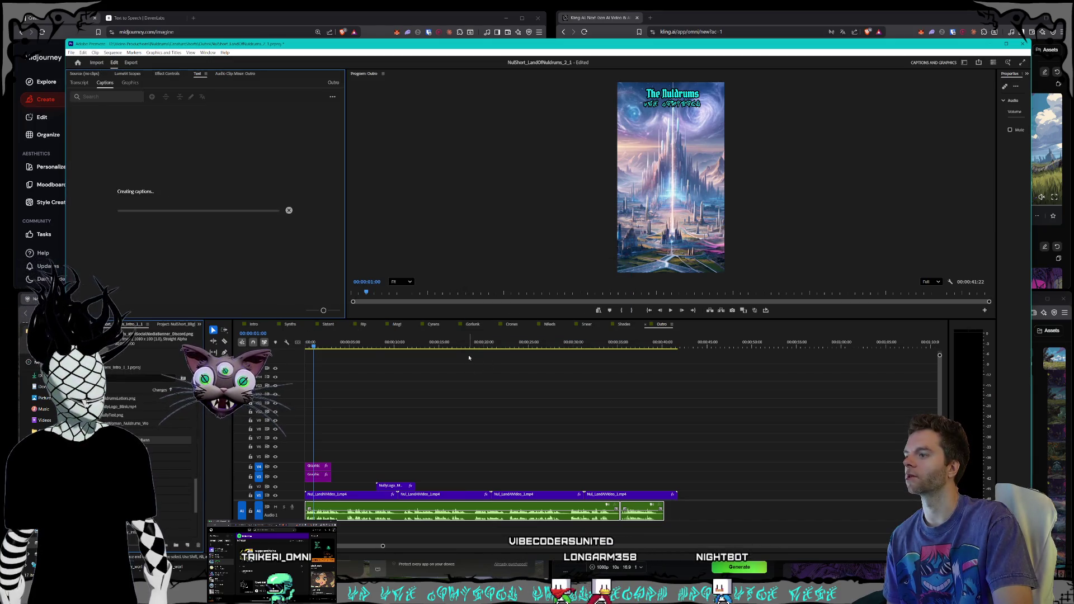
click(336, 345)
drag(336, 345, 473, 344)
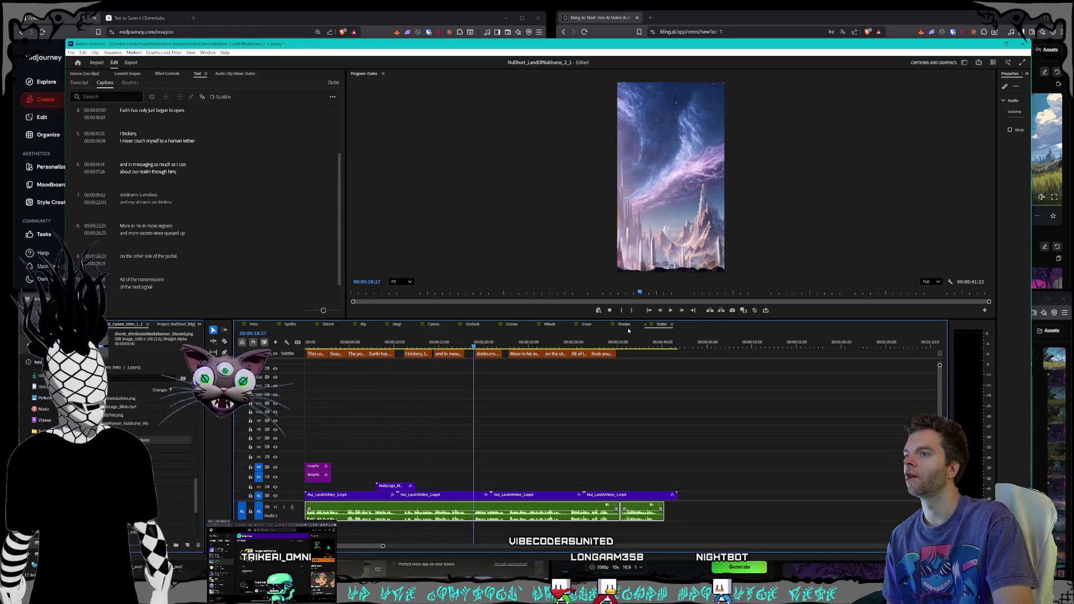
click(624, 325)
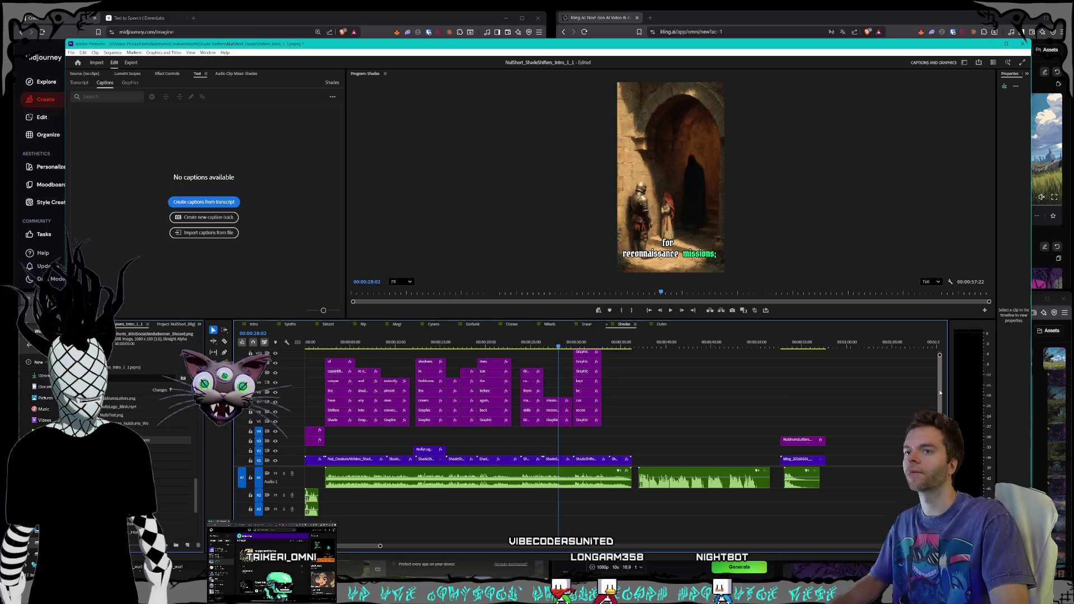
- Lower Adobe Premiere's volume mixer slider to 20 and close the mixer
scroll(939, 393, up, 2)
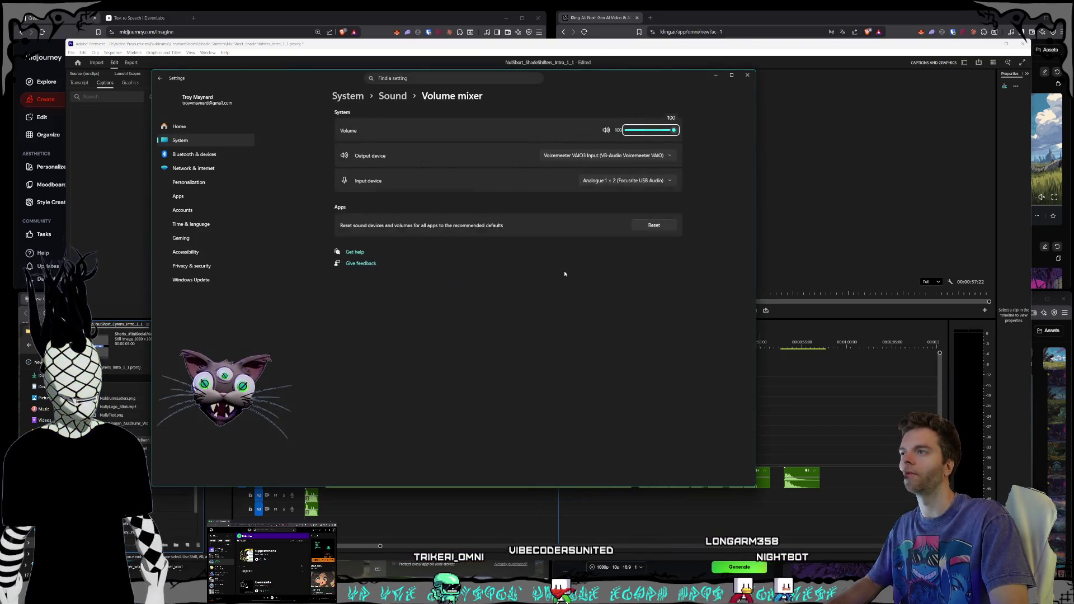
click(633, 256)
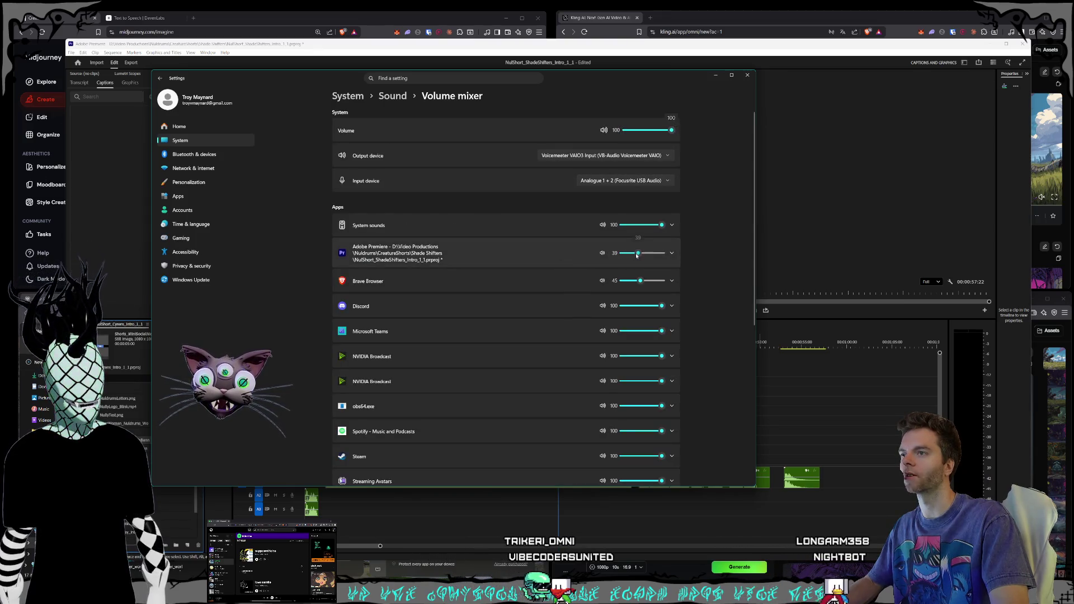
drag(632, 256, 630, 255)
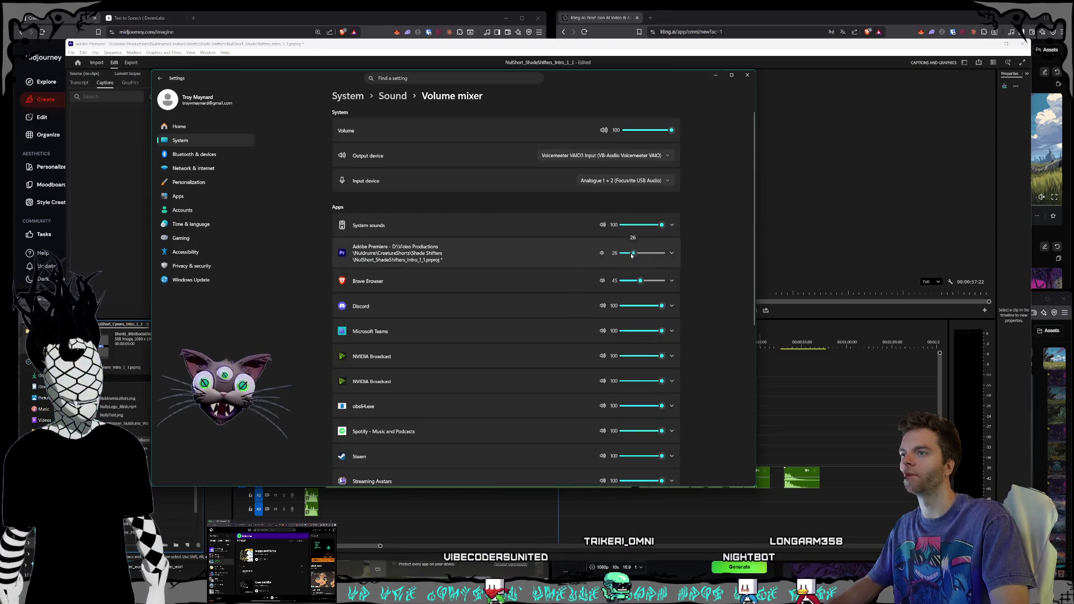
click(747, 75)
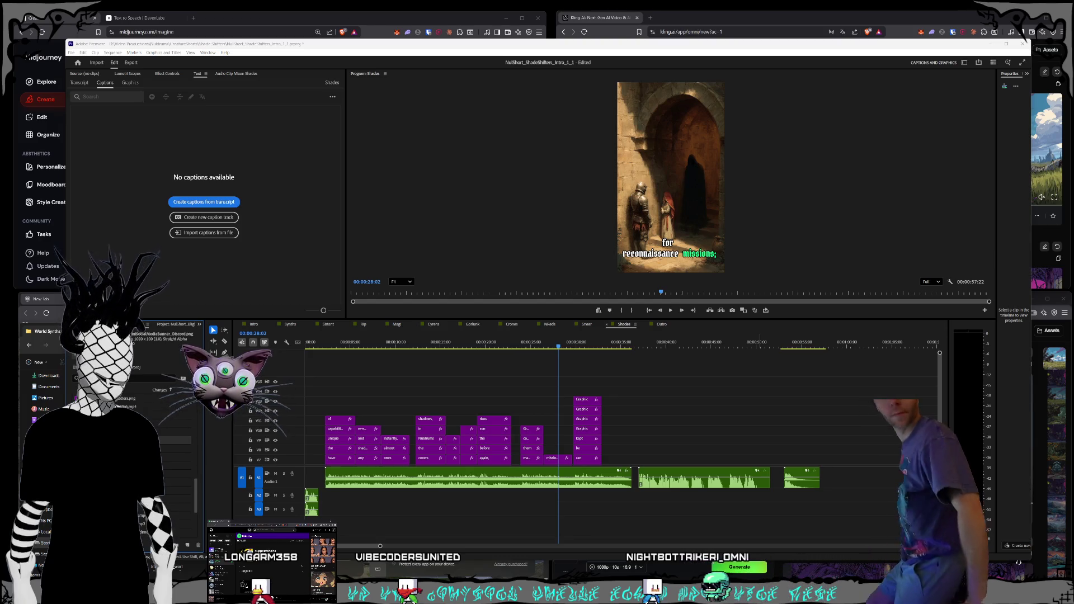
click(106, 325)
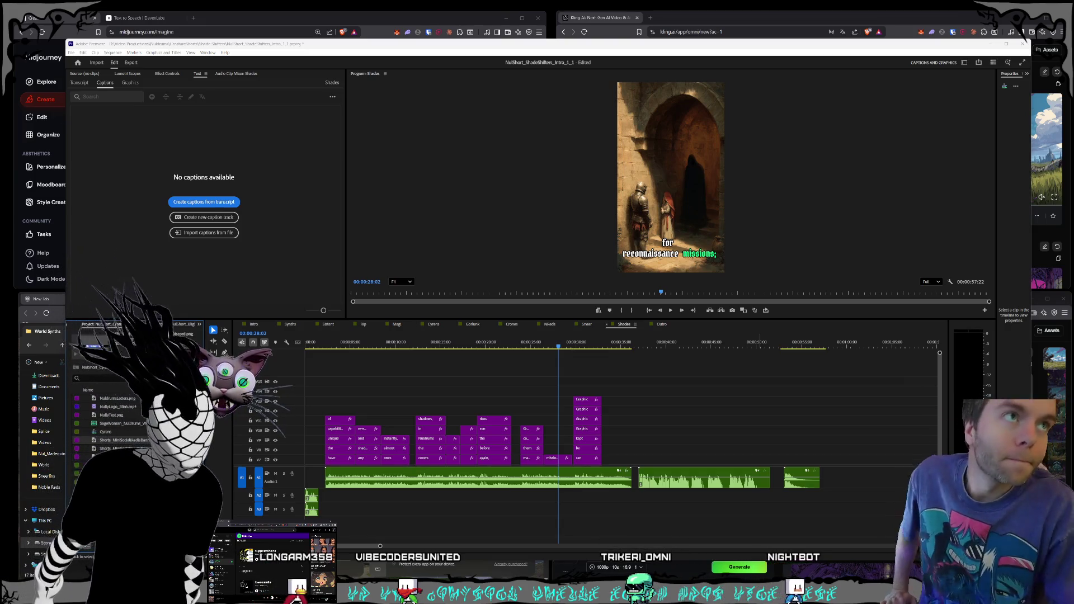
click(191, 324)
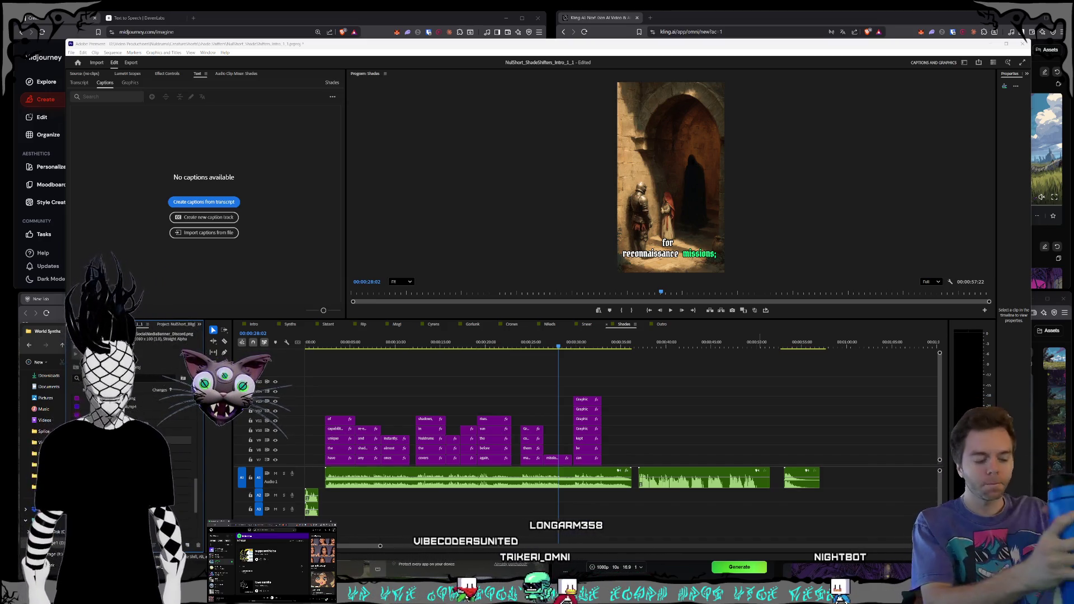
click(106, 324)
click(191, 324)
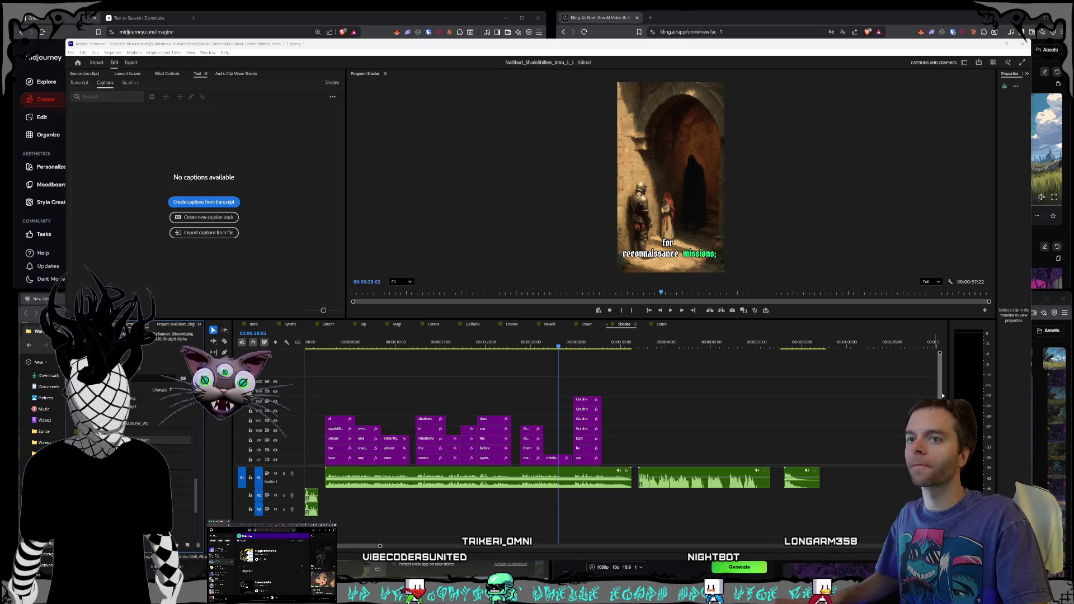
- Re-transcribe the Shades narration and create captions from the new transcript
click(687, 487)
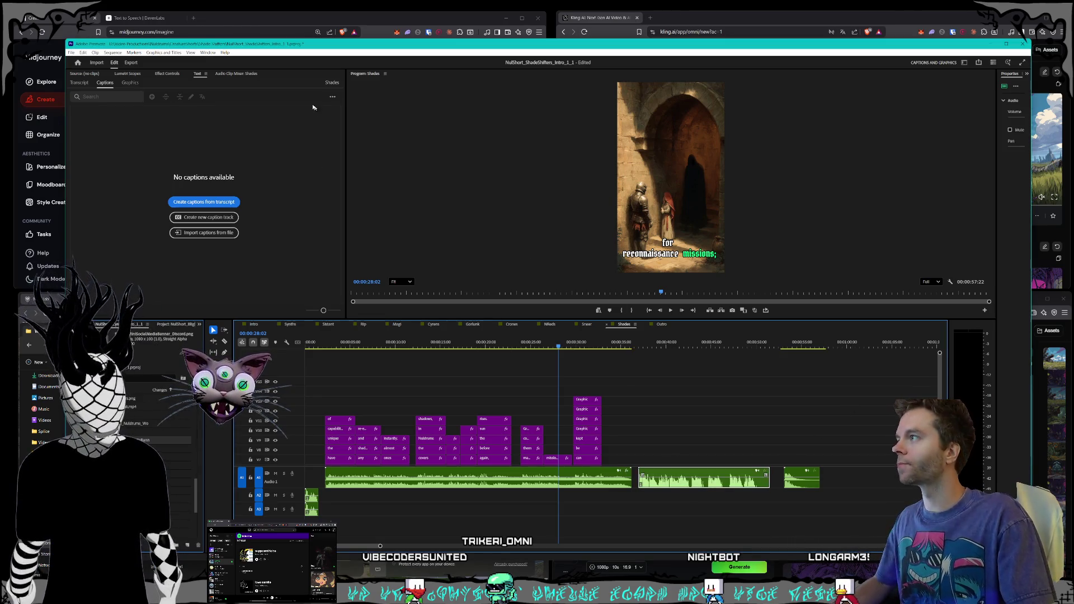
click(74, 84)
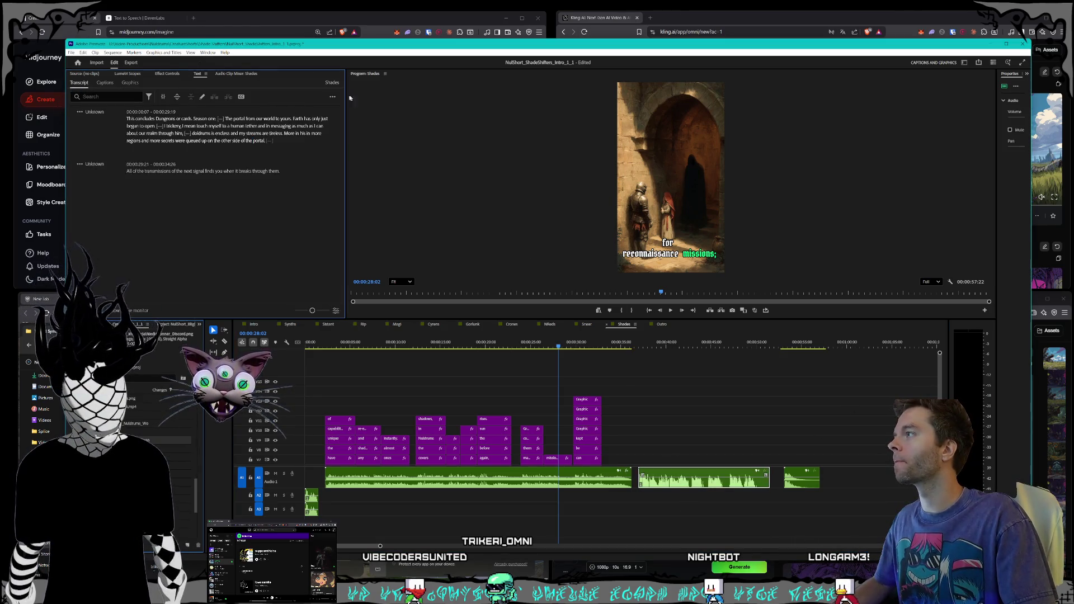
click(332, 97)
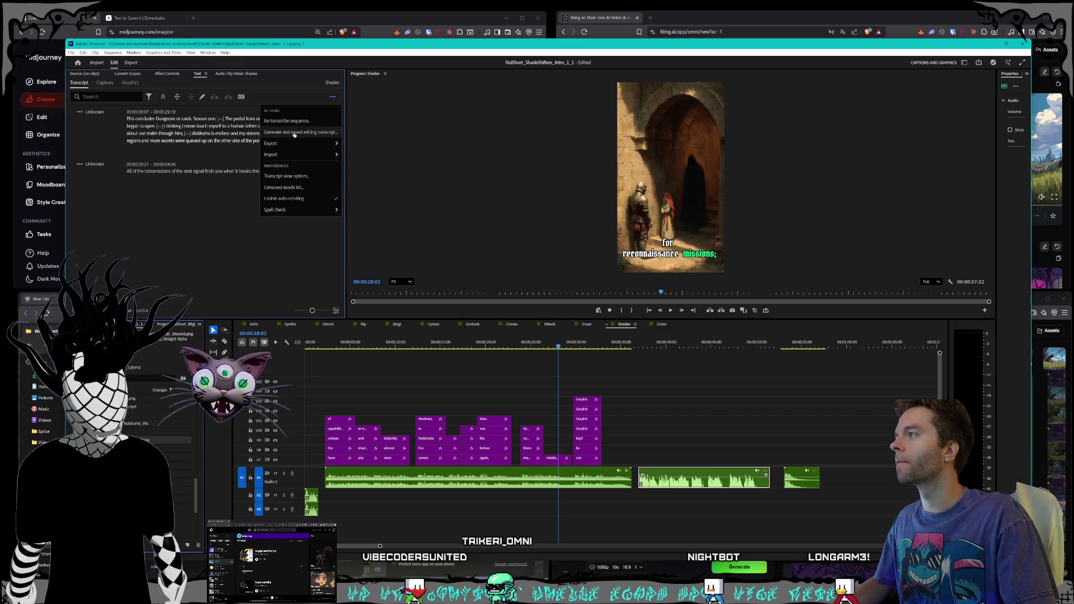
click(295, 133)
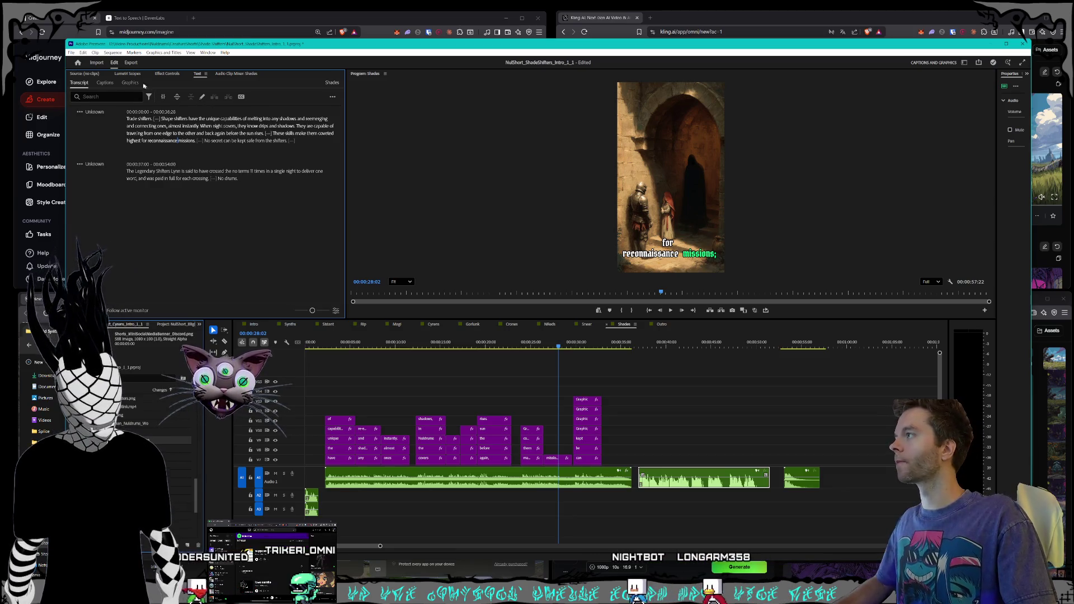
click(104, 82)
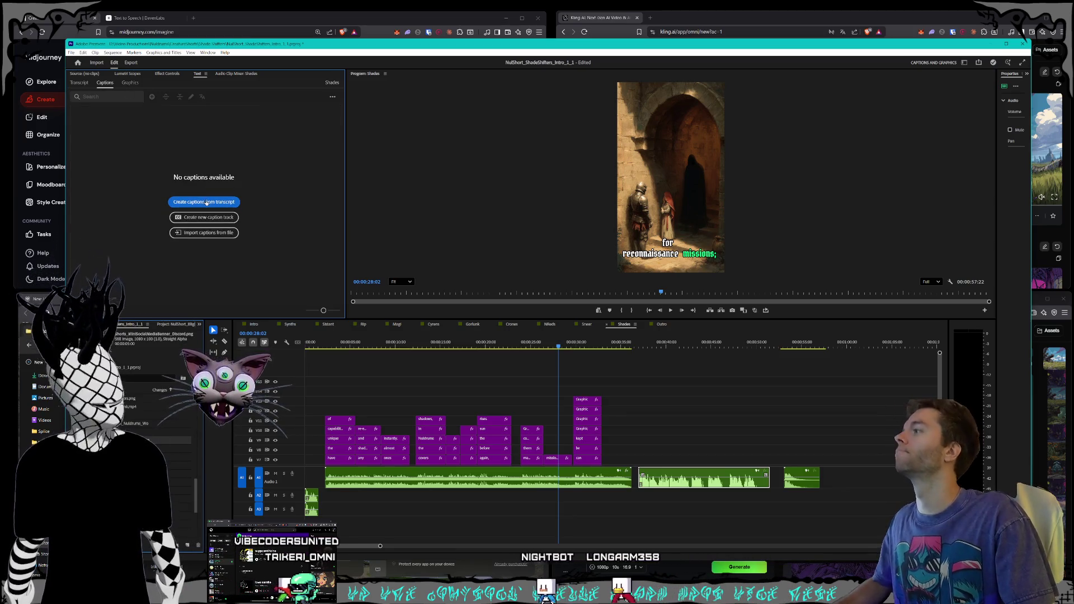
click(202, 200)
click(603, 324)
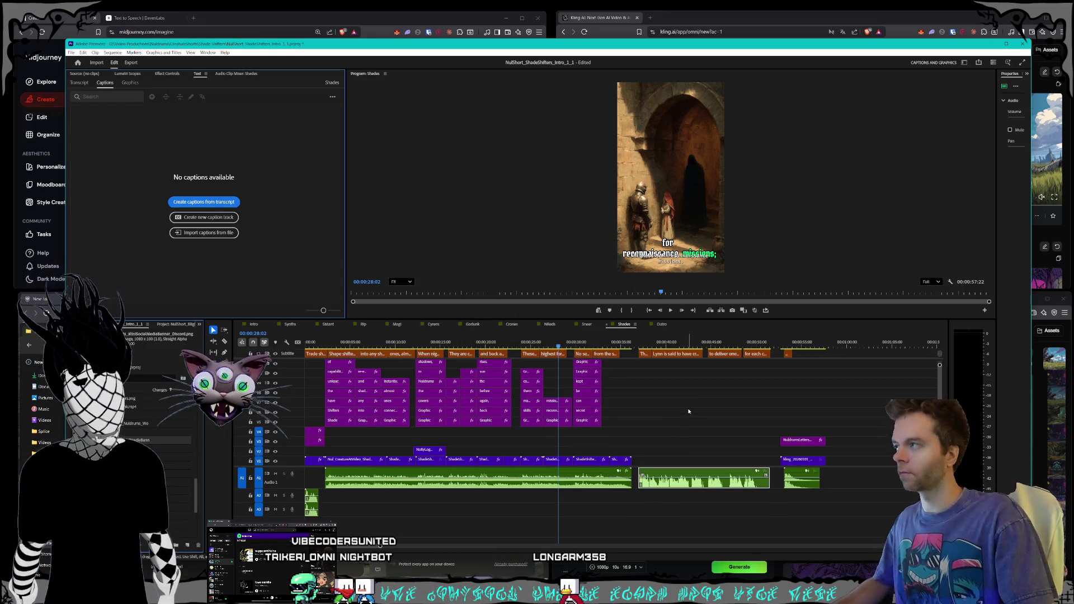
- Delete the stray final caption and early captions so subtitles begin at 'The Legendary Shifters'
drag(942, 373, 942, 364)
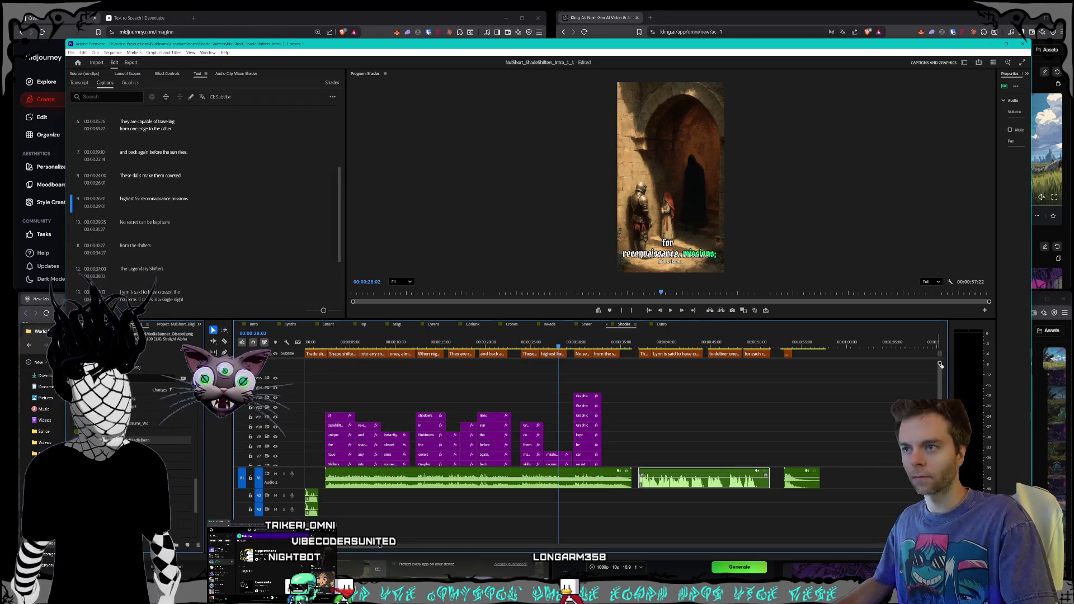
click(781, 353)
key(Delete)
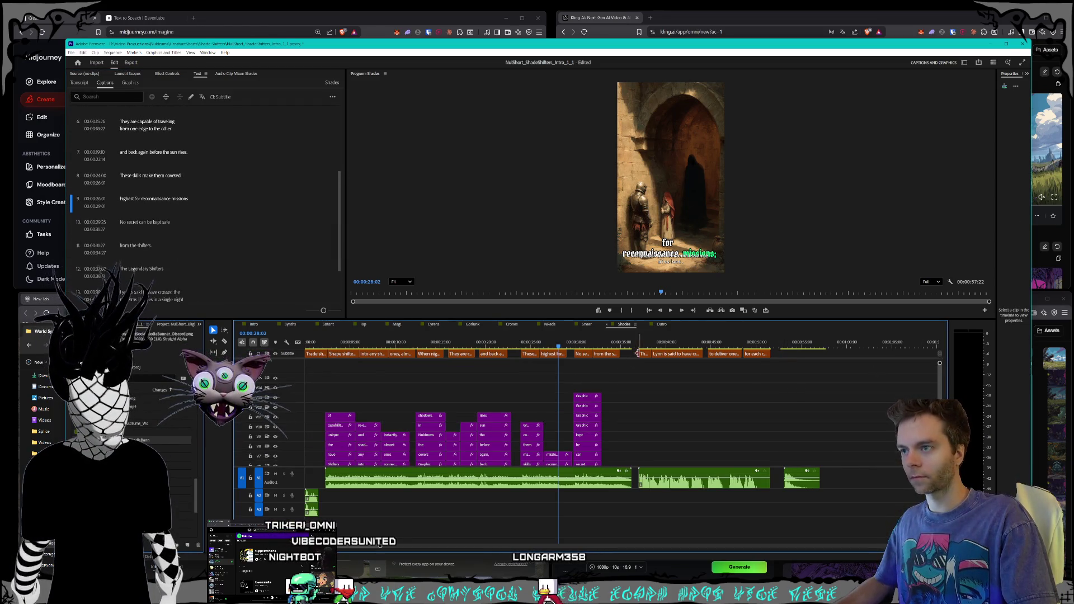
shift+click(588, 347)
key(Delete)
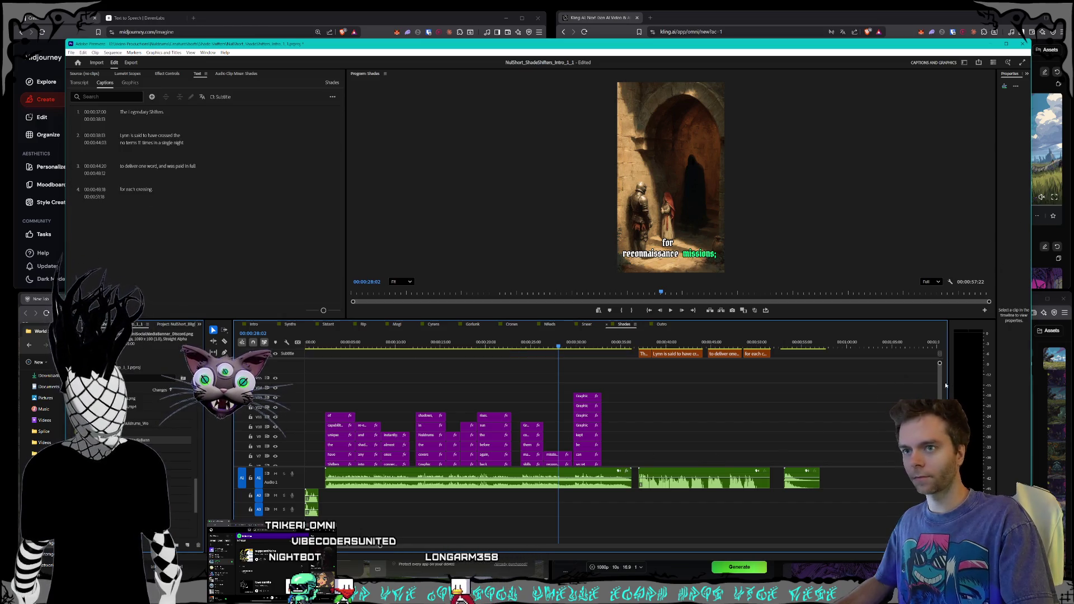
scroll(948, 381, down, 3)
click(672, 338)
click(740, 341)
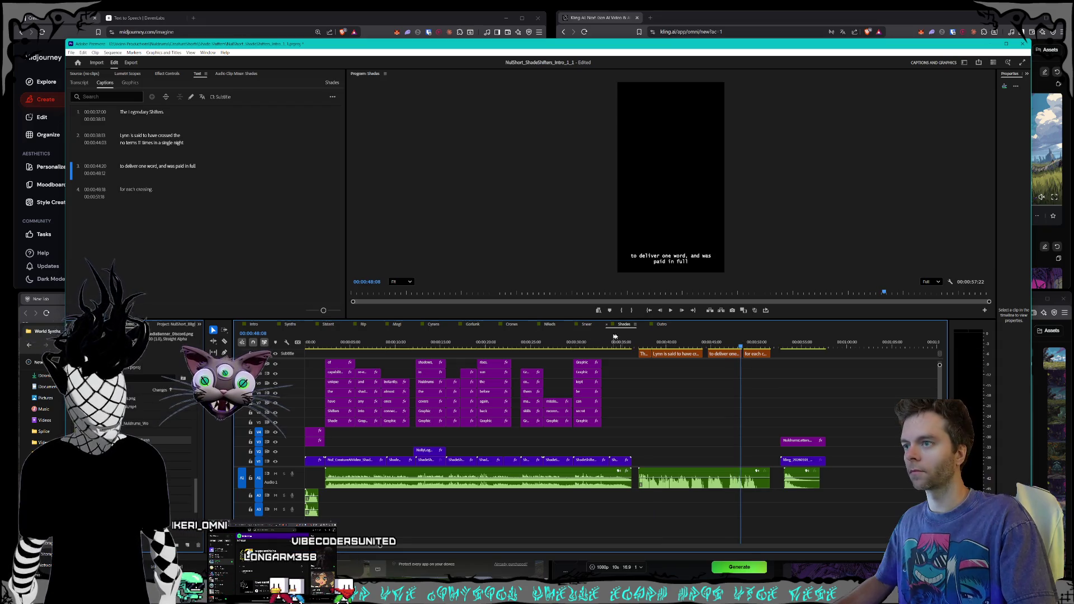
- Re-transcribe the Sneer sequence from its narration audio clip
click(586, 324)
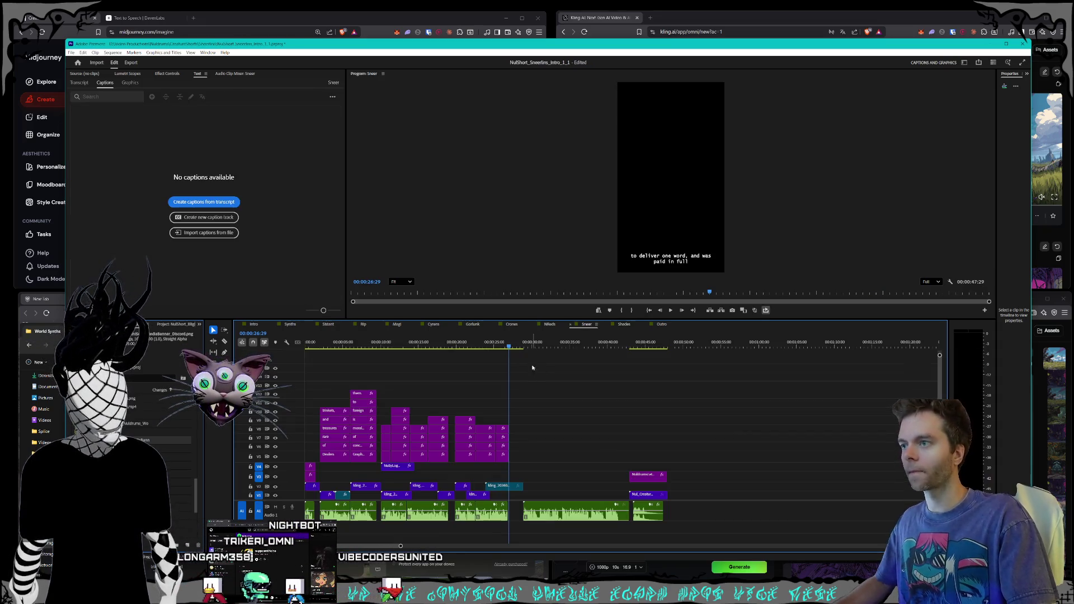
click(553, 510)
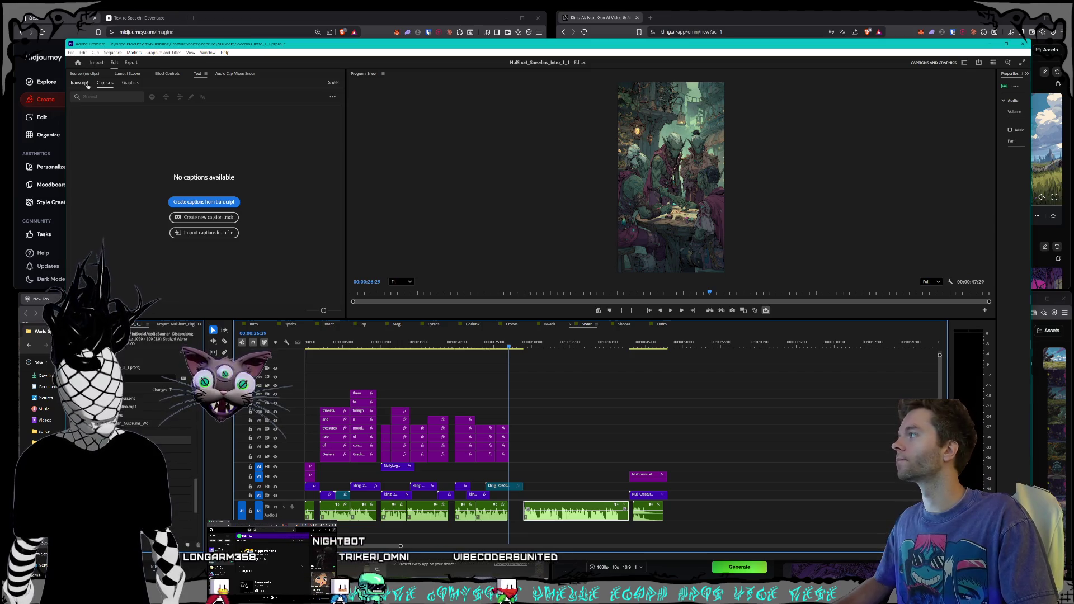
click(78, 82)
click(331, 96)
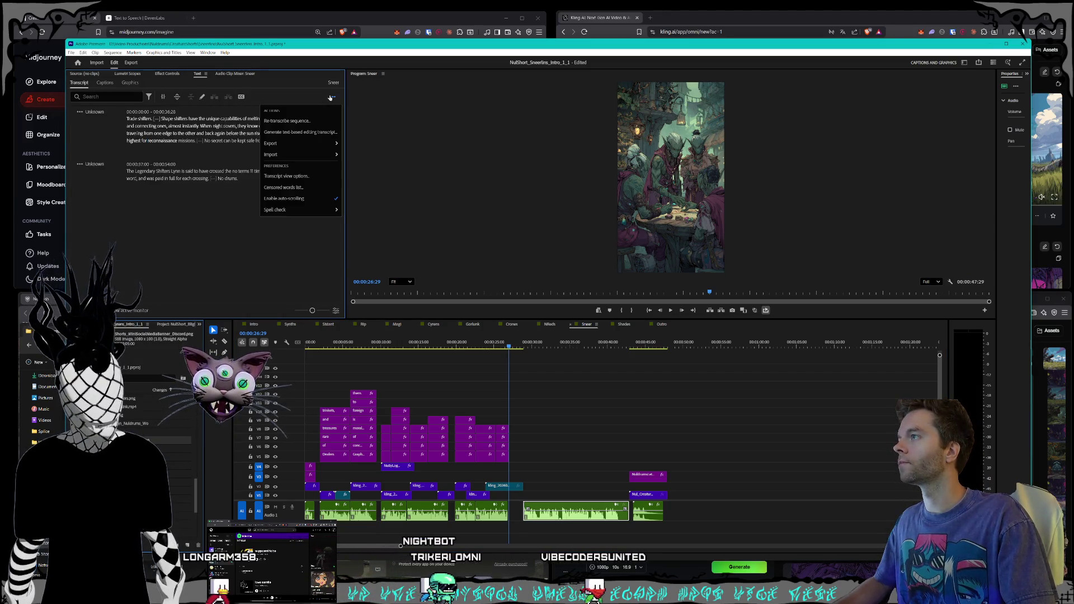
click(312, 122)
click(611, 316)
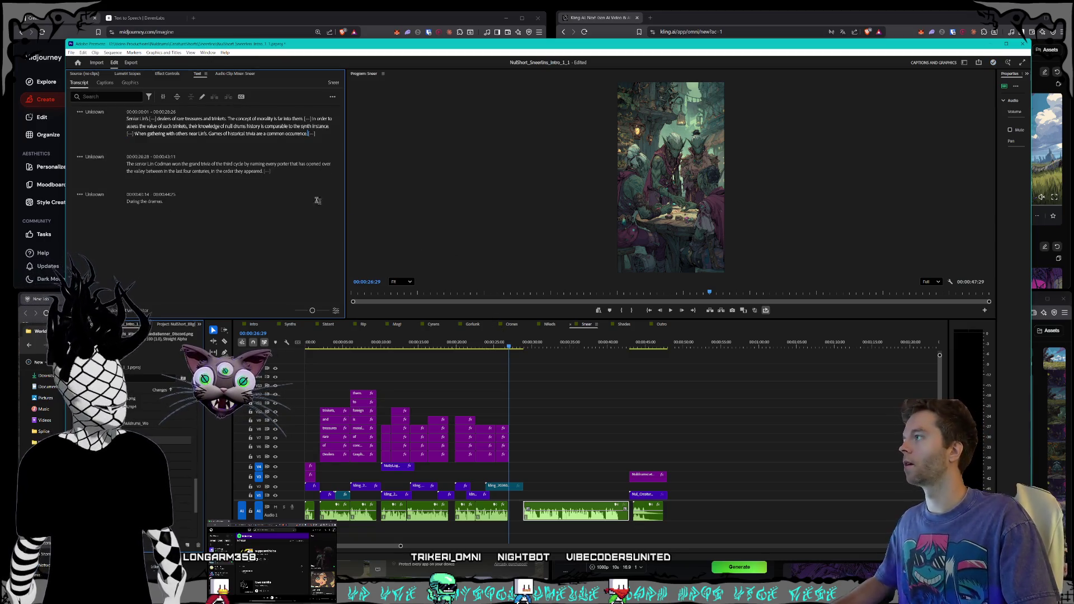
- Generate subtitle captions for Sneer from its new transcript
click(104, 83)
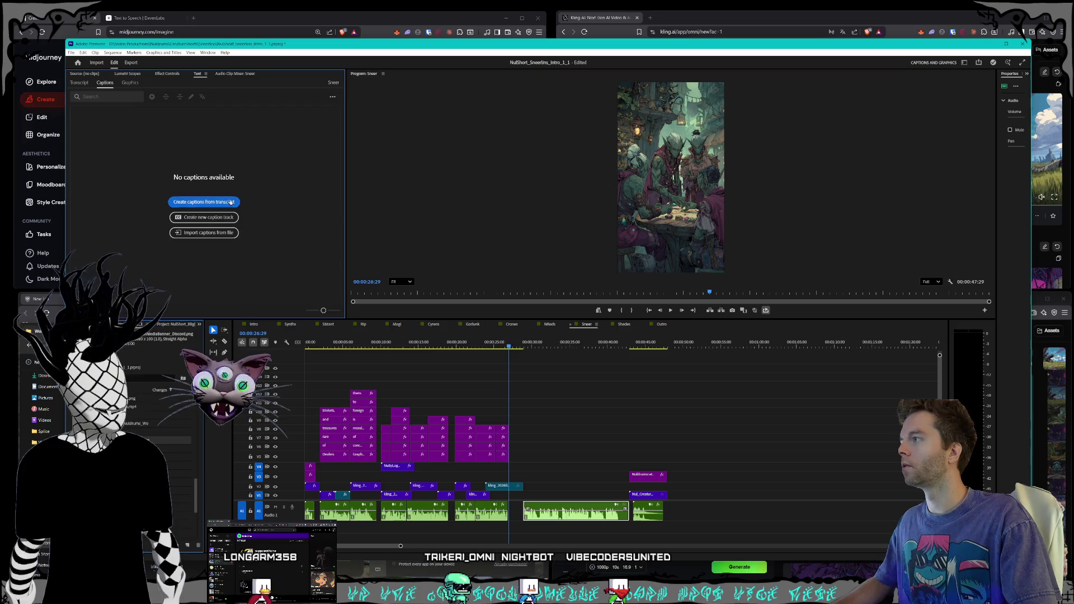
click(204, 201)
click(604, 324)
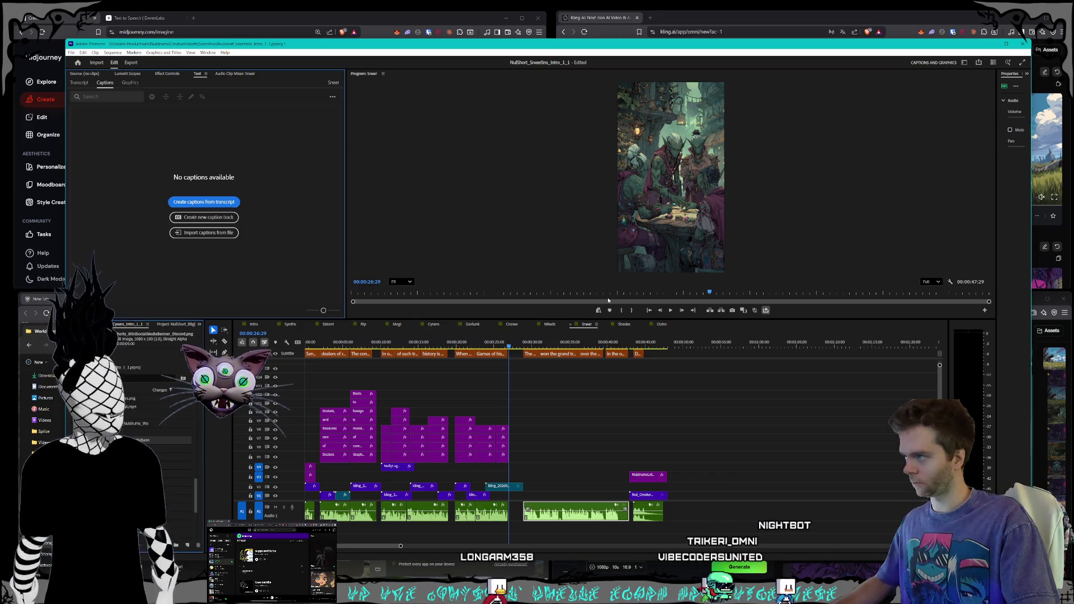
- Delete the stray and early captions, keep only the four closing lines, save, and open NobleReds
click(635, 353)
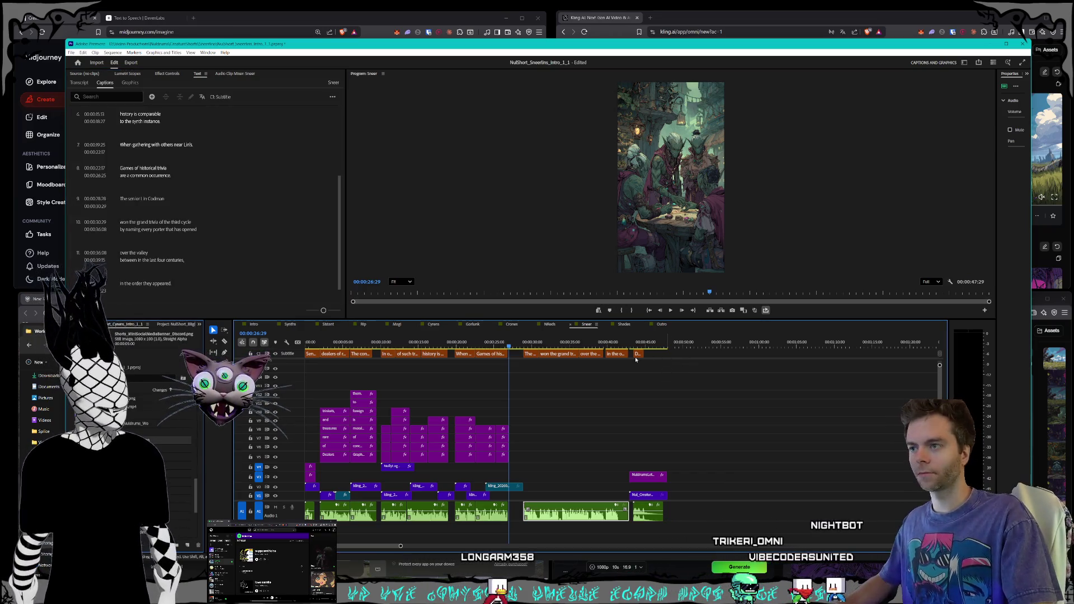
key(Delete)
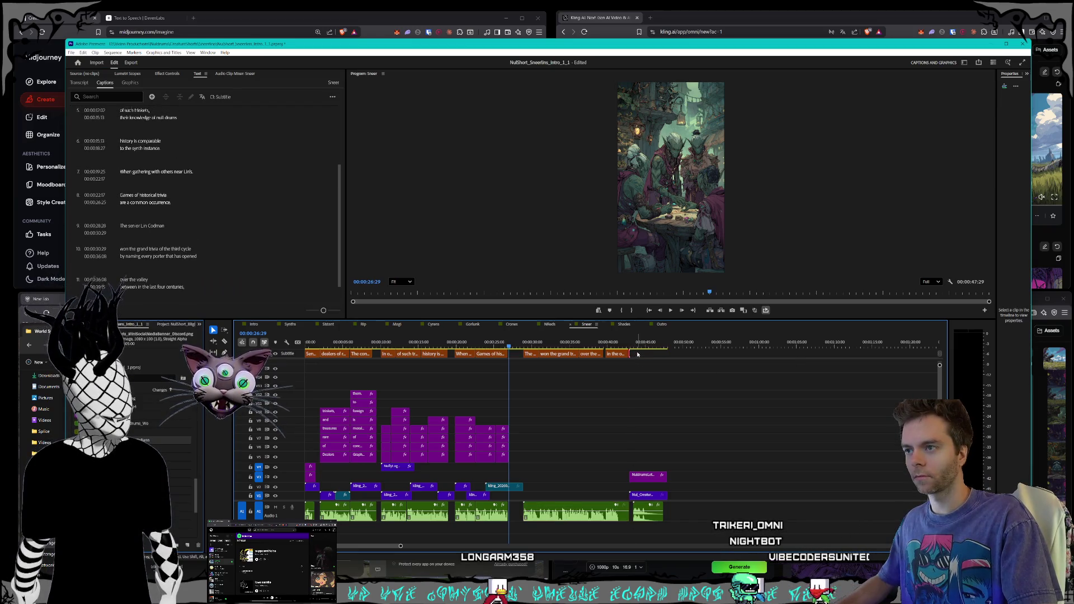
key(Delete)
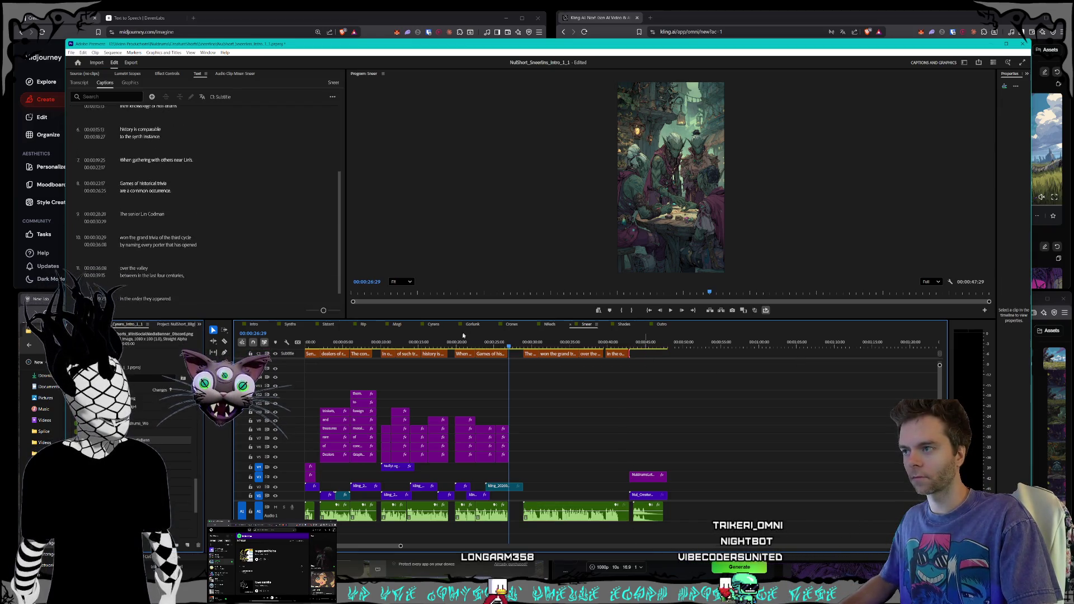
click(510, 353)
key(Delete)
key(Delete)
key(Delete)
key(Delete)
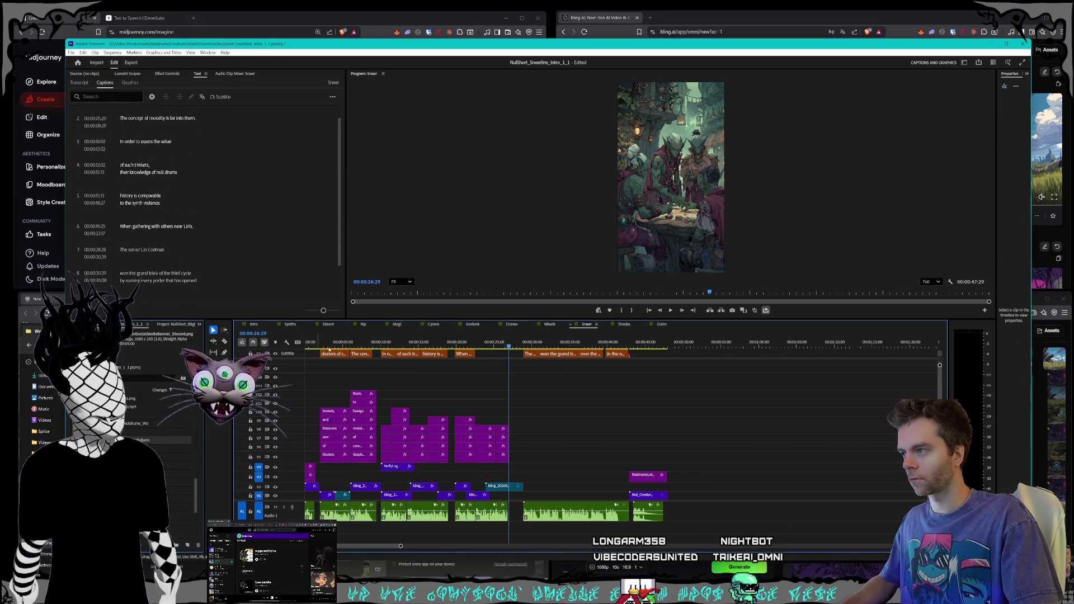
key(Delete)
key(Delete)
key(Delete)
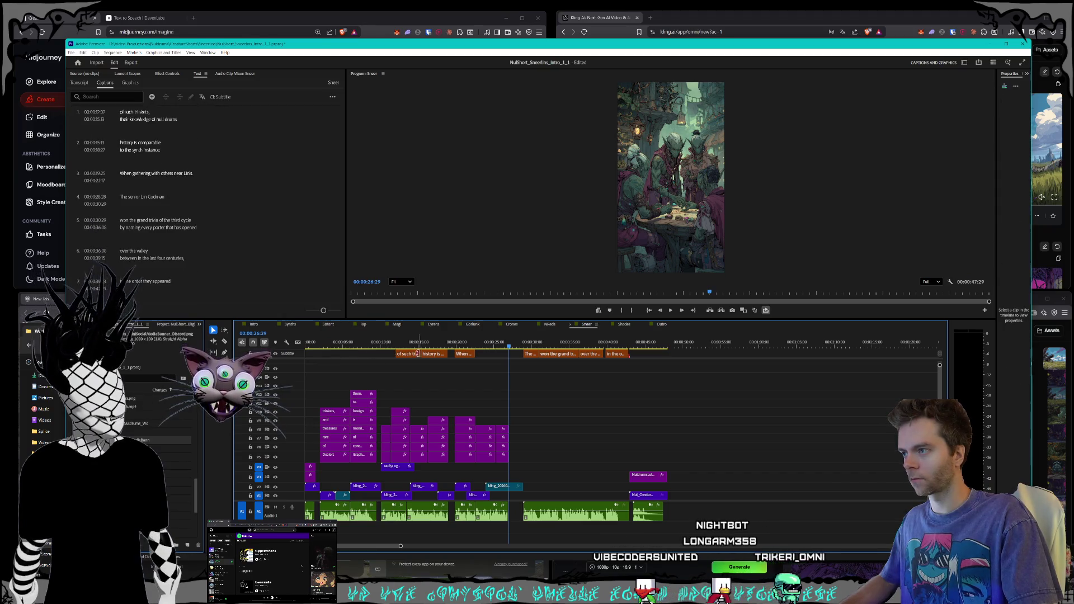
key(Delete)
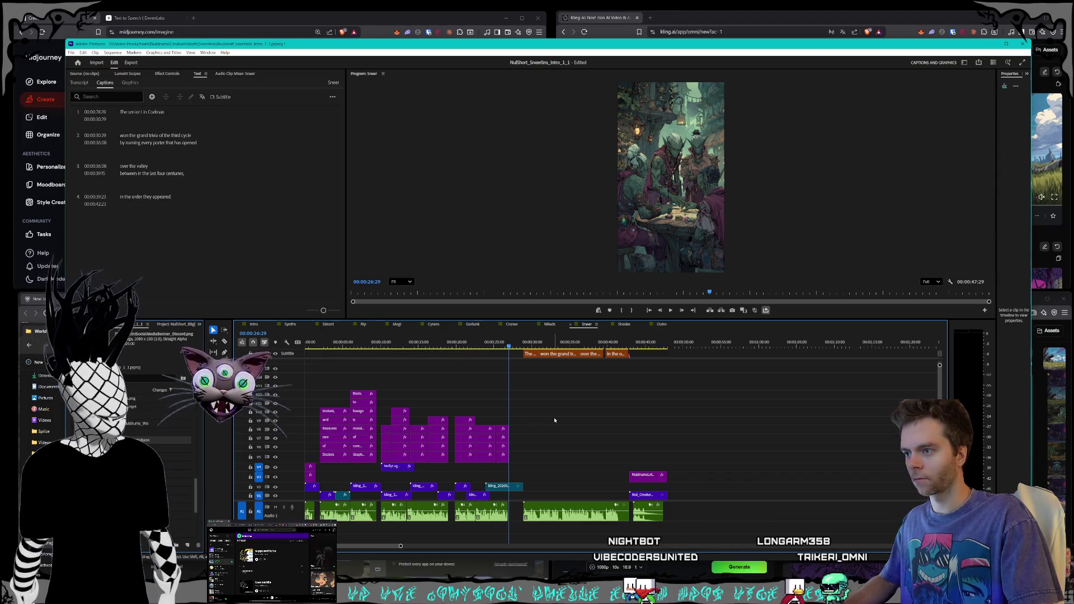
key(ctrl+s)
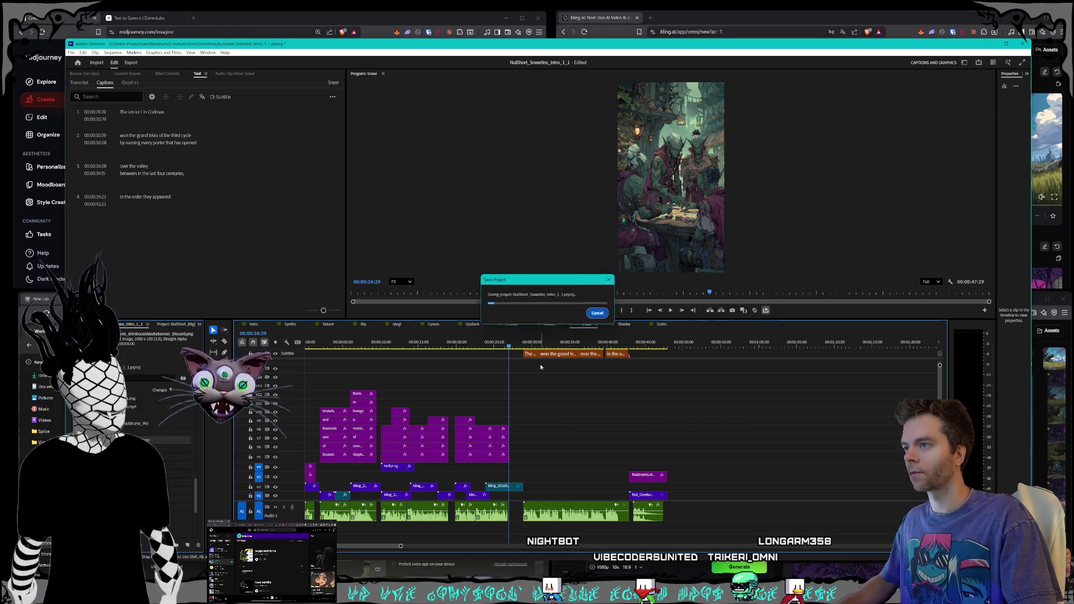
click(549, 325)
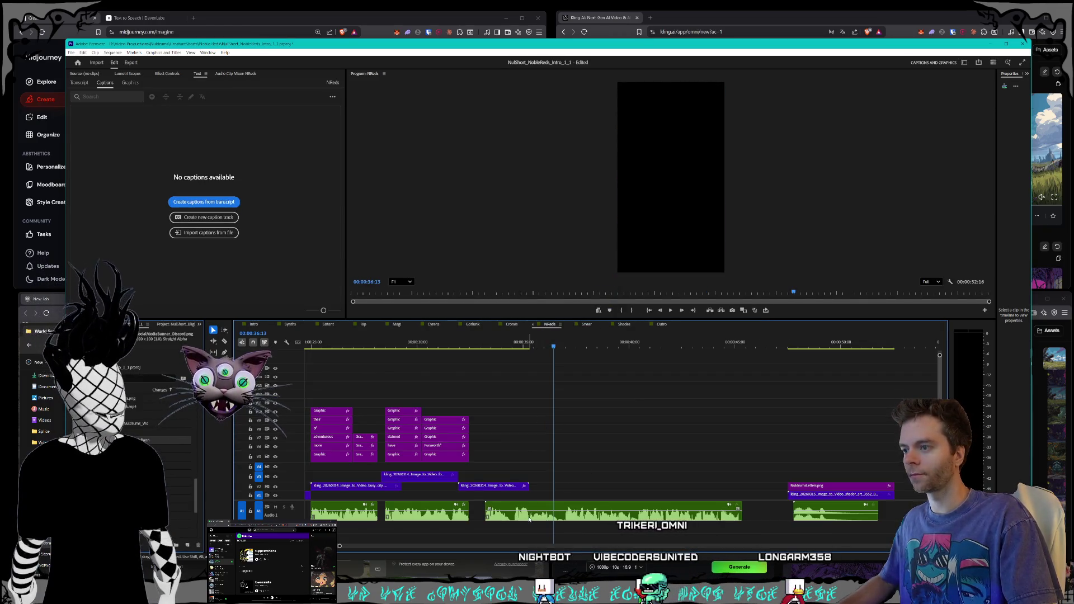